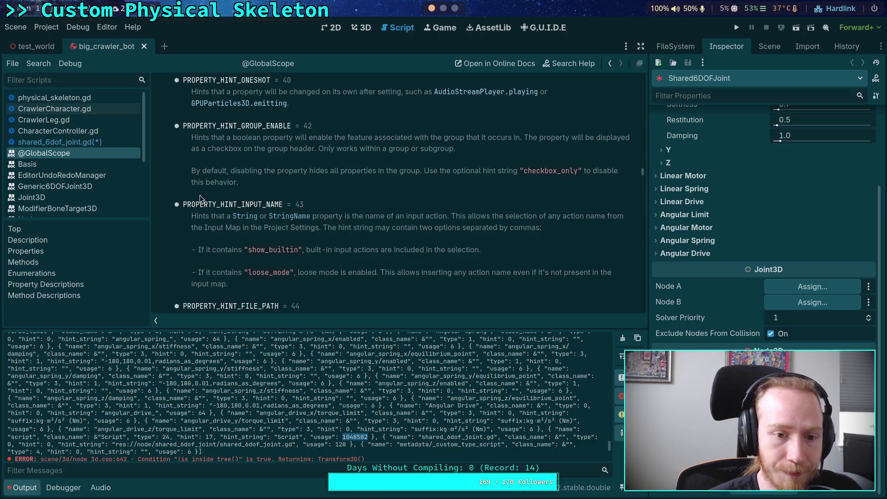
# - On line 17 of shared_6dof_joint.gd, add if prop.name == 'script': with an indented break
pyautogui.click(56, 142)
pyautogui.click(368, 269)
pyautogui.press('BackSpace')
pyautogui.press('BackSpace')
pyautogui.press('BackSpace')
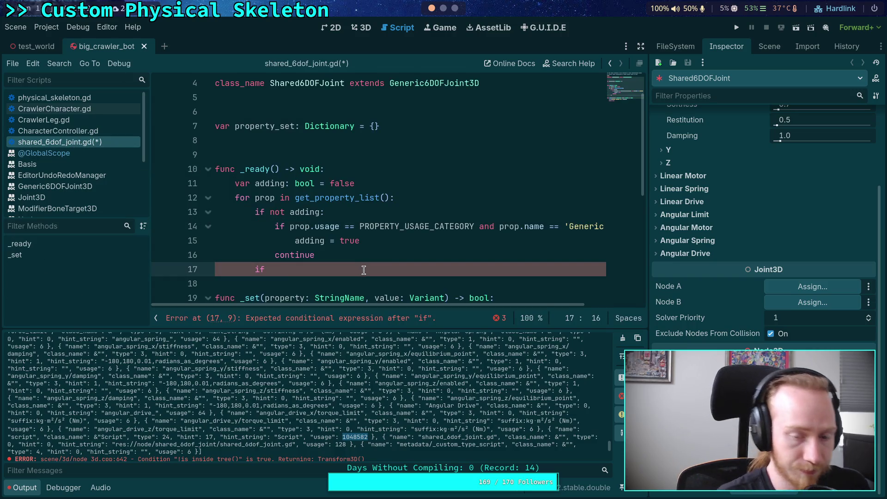
pyautogui.write('.')
pyautogui.press('BackSpace')
pyautogui.write('prop,n')
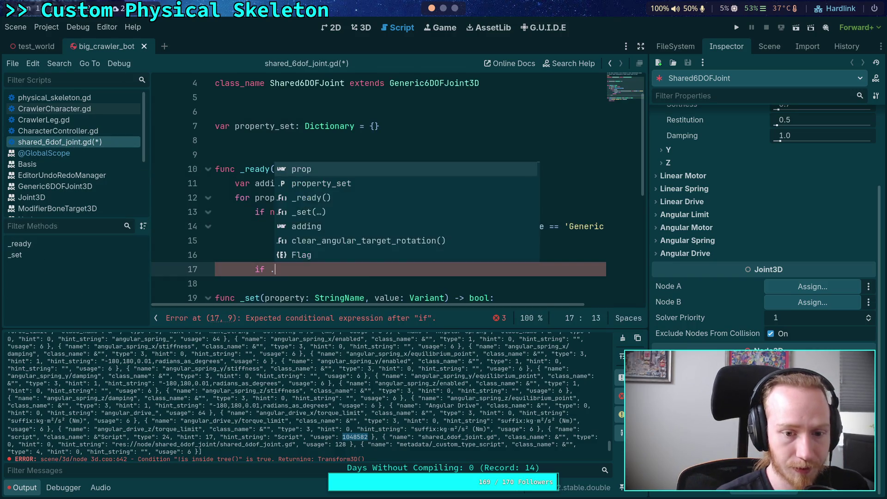
pyautogui.press('BackSpace')
pyautogui.press('BackSpace')
pyautogui.write(".name == '")
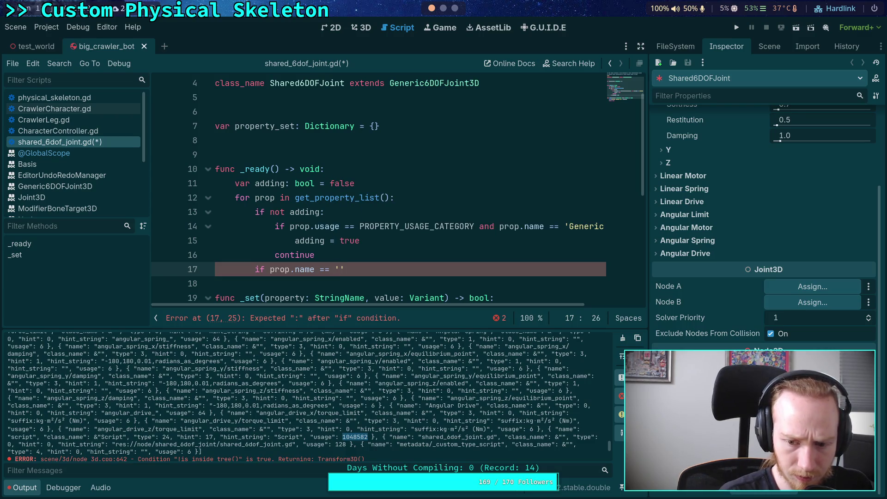
pyautogui.write("script':")
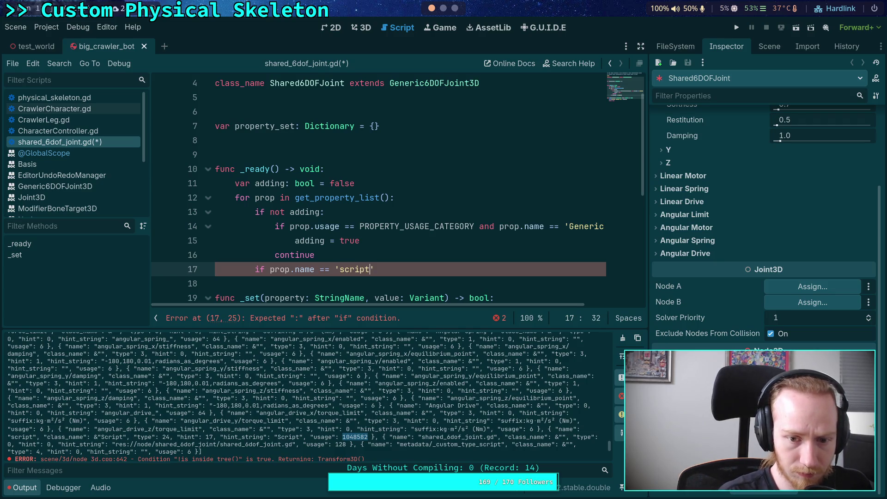
pyautogui.press('Return')
pyautogui.write('break')
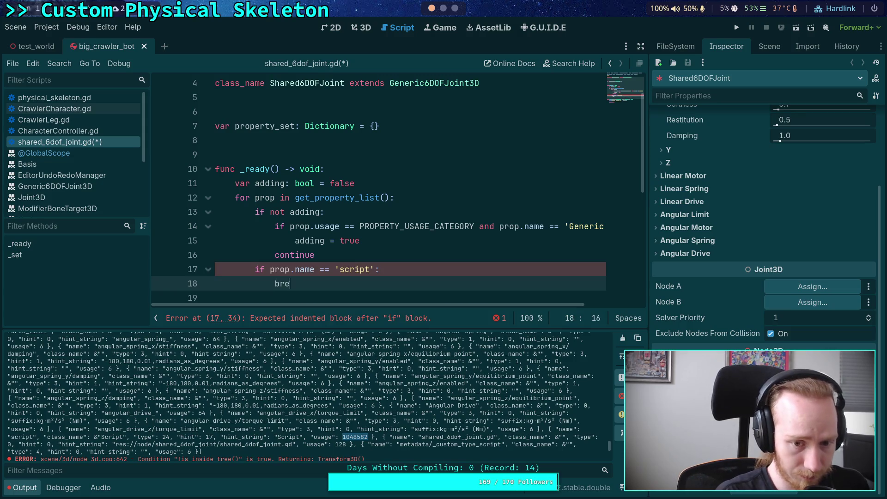
pyautogui.scroll(-1, 359, 269)
pyautogui.press('Return')
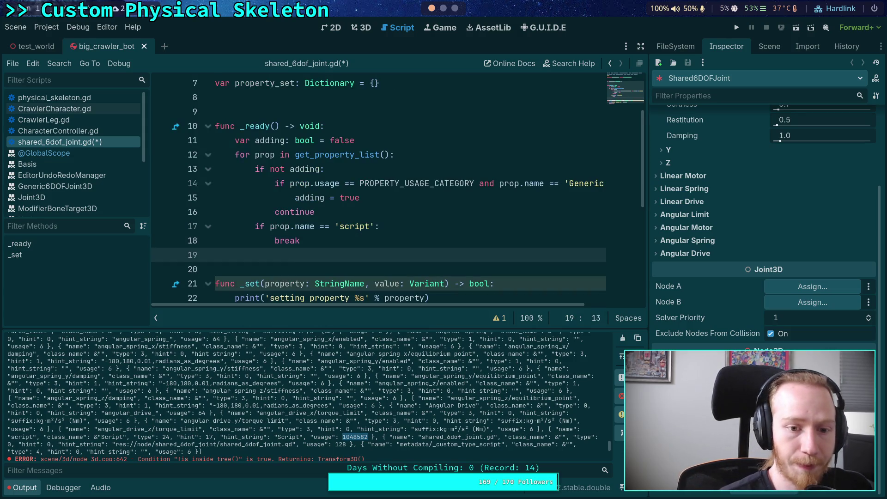
# - Start line 19 with the unfinished usage check if prop.usage & ()
pyautogui.write('if prop.usag')
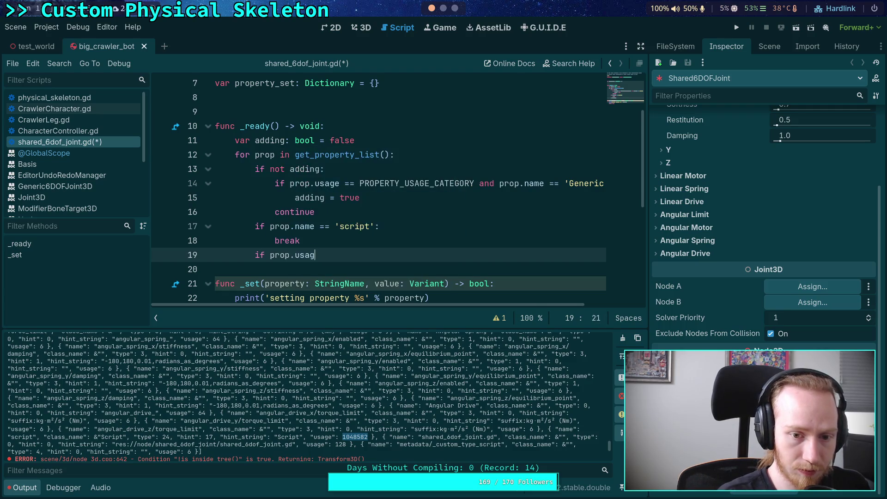
pyautogui.write('e !')
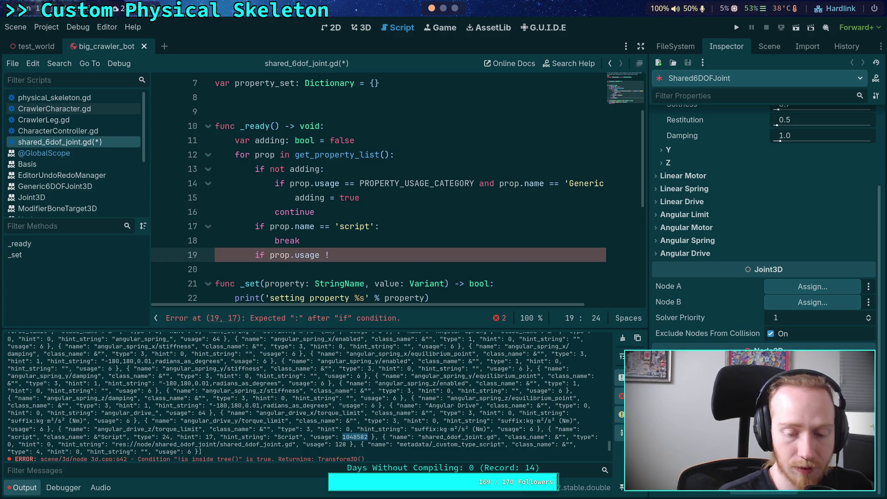
pyautogui.press('BackSpace')
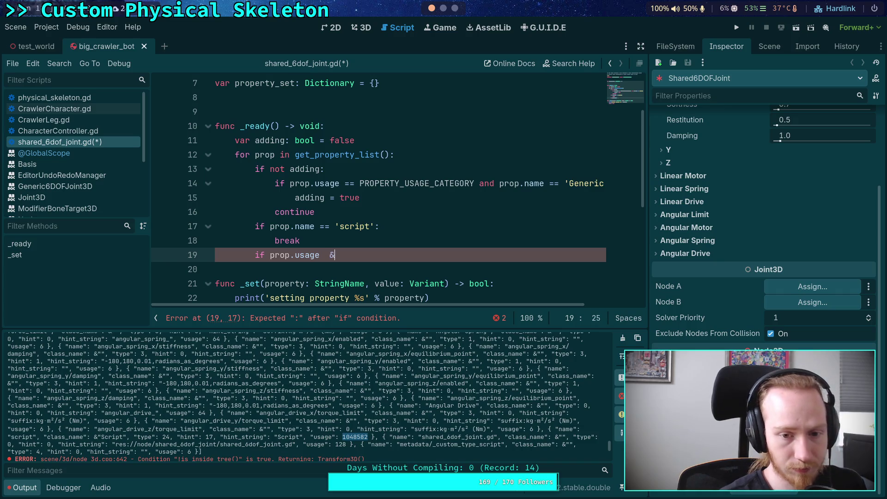
pyautogui.write('& (')
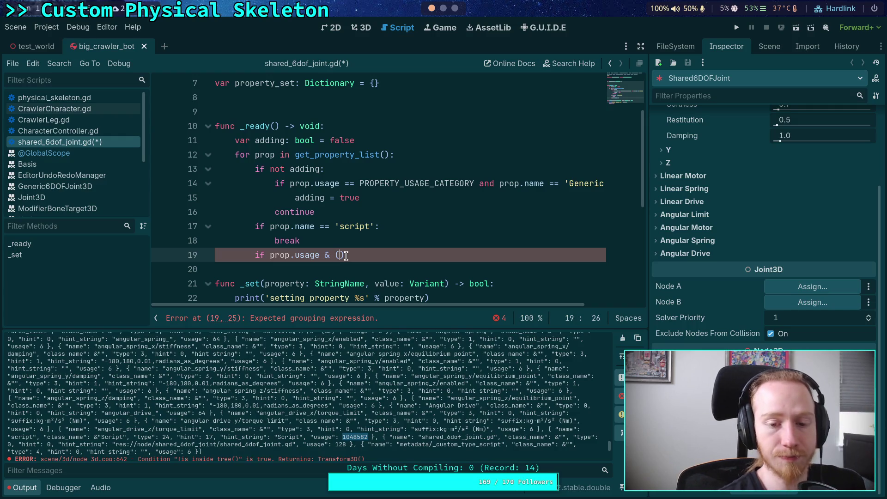
# - Replace line 19 with property_set.set(prop.name, null) and save the script
pyautogui.moveTo(359, 255); pyautogui.dragTo(255, 254)
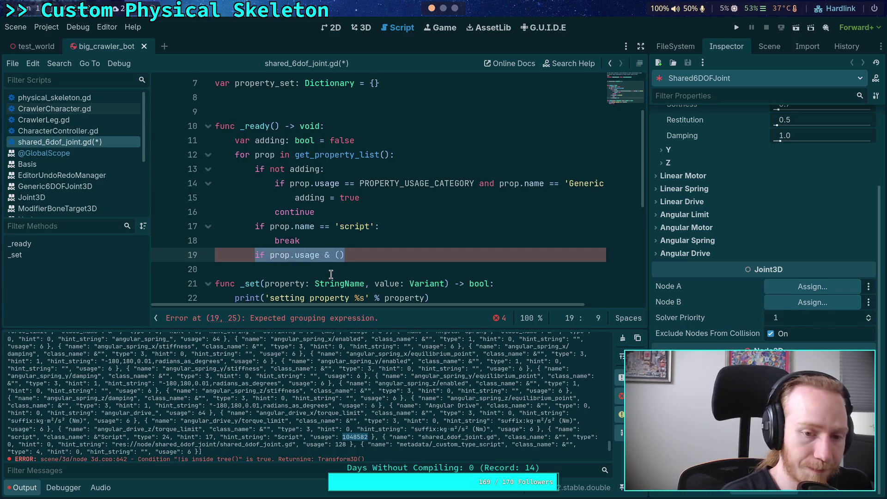
pyautogui.write('property_sate')
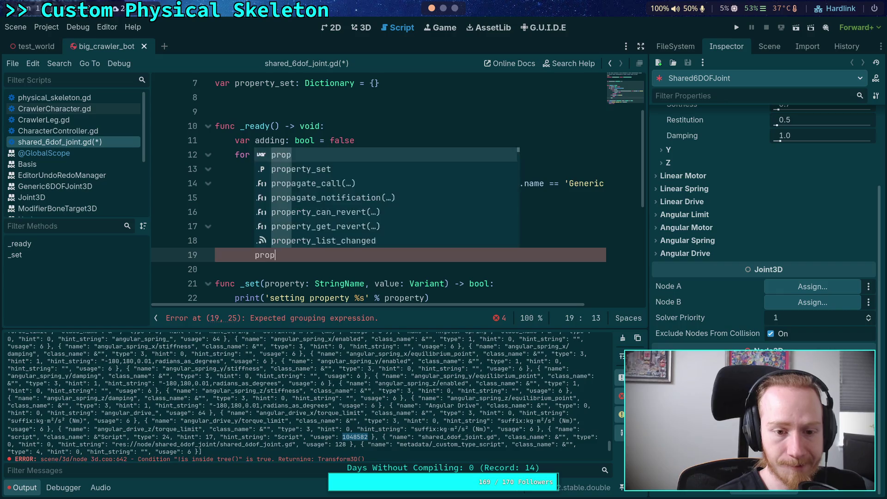
pyautogui.press('BackSpace')
pyautogui.press('BackSpace')
pyautogui.press('BackSpace')
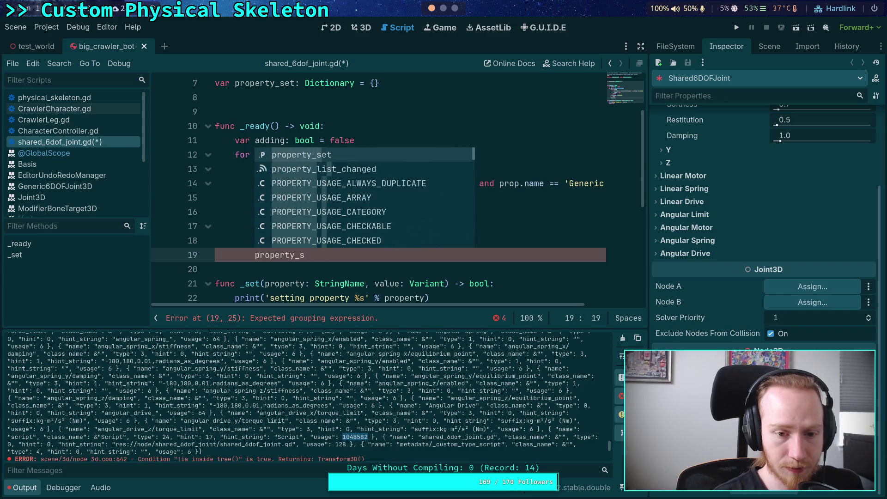
pyautogui.press('Return')
pyautogui.write('.set(')
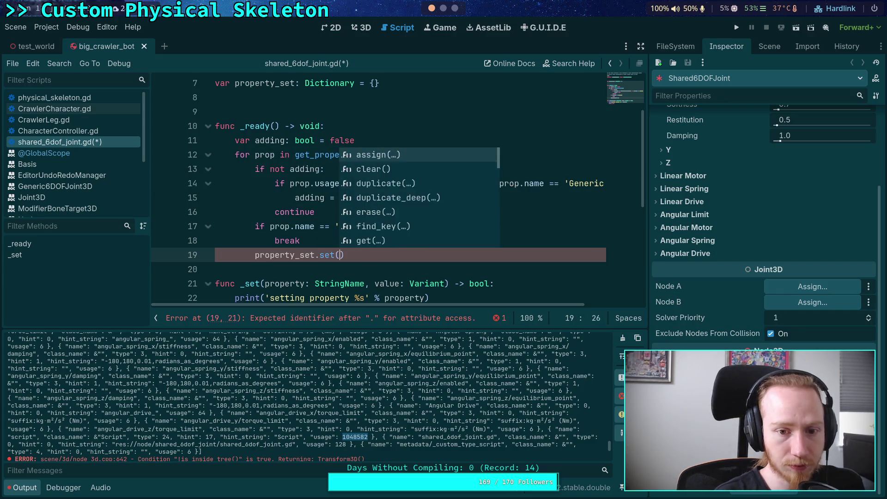
pyautogui.press('Return')
pyautogui.write('prop.name')
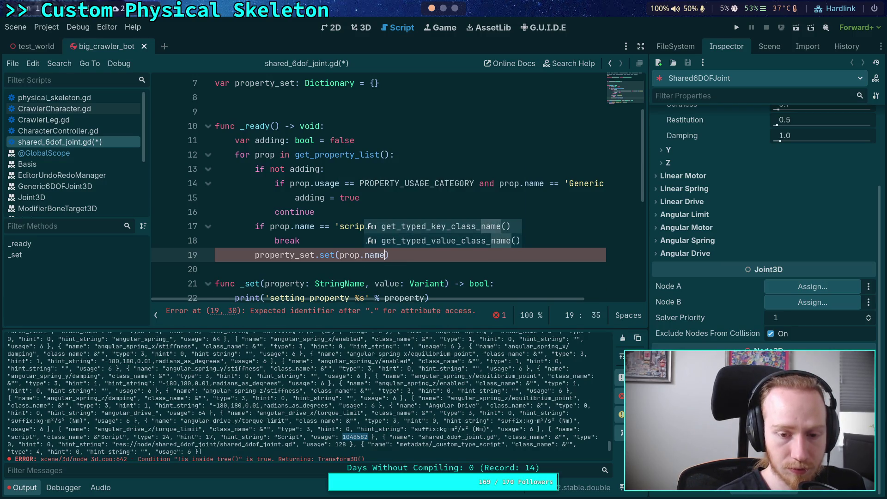
pyautogui.write(', ')
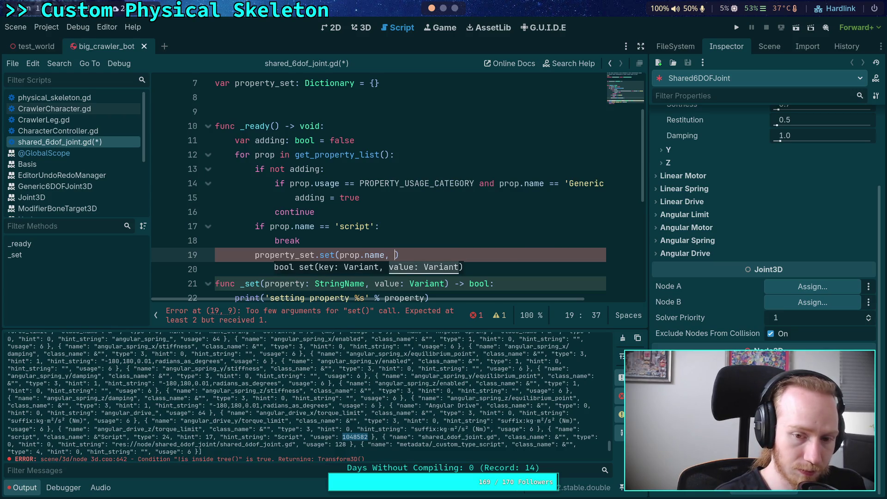
pyautogui.write('null)')
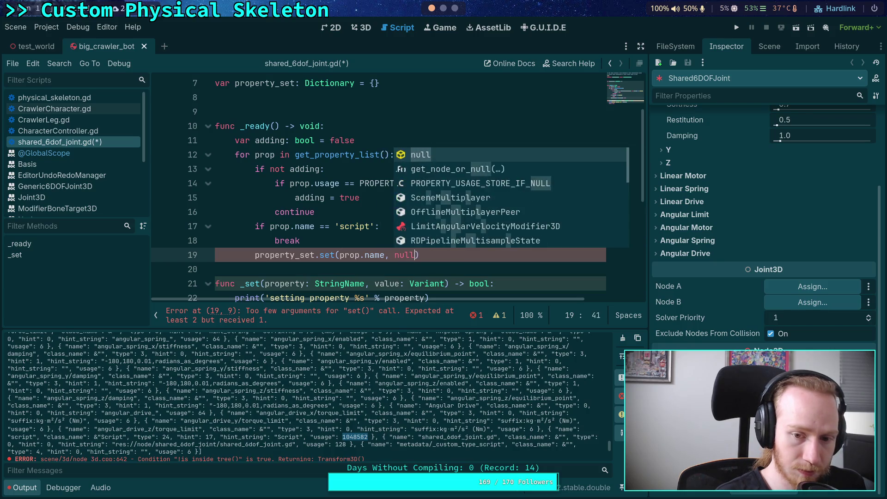
pyautogui.hotkey('ctrl', 's')
pyautogui.scroll(-1, 324, 256)
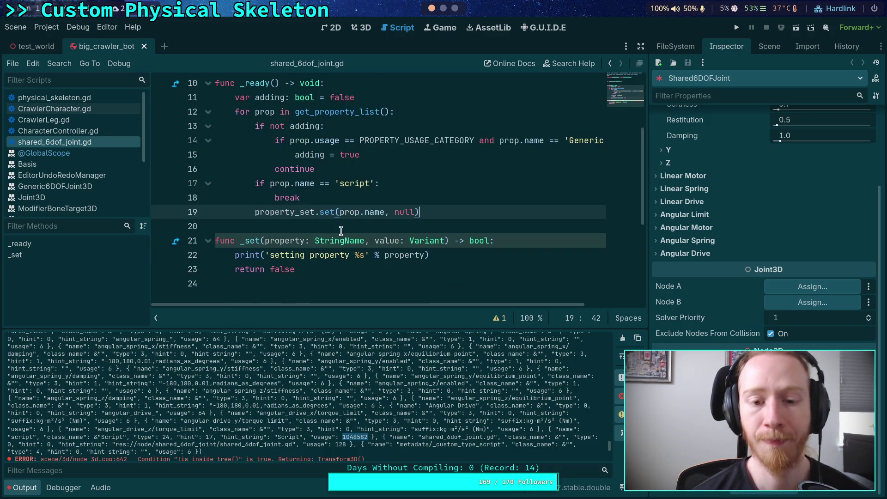
# - At the top of _set, add if property not in property_set: return false
pyautogui.moveTo(336, 216)
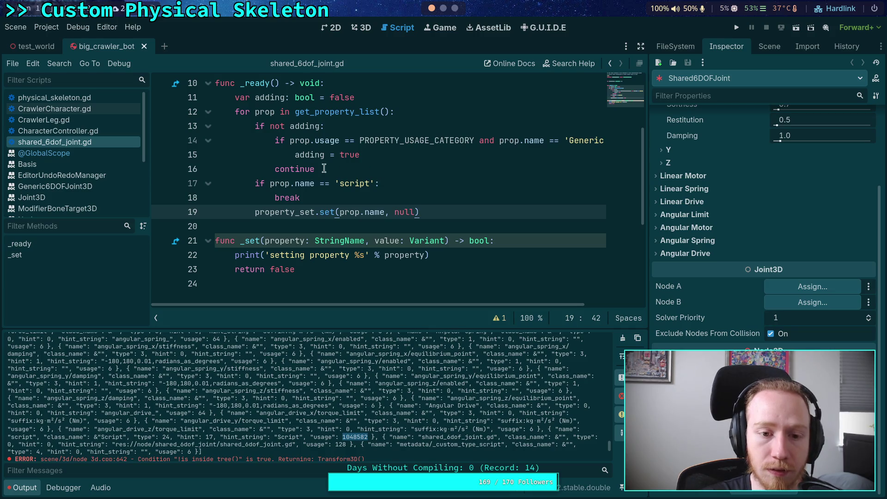
pyautogui.doubleClick(310, 155)
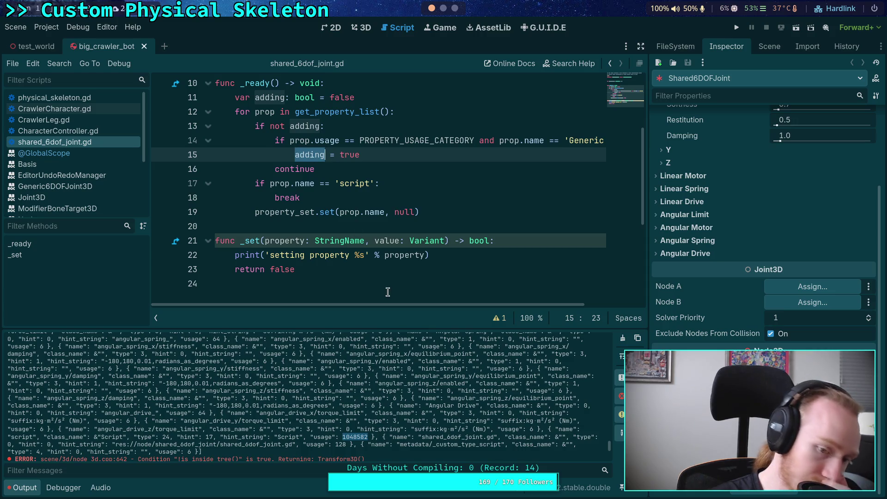
pyautogui.click(446, 251)
pyautogui.click(538, 242)
pyautogui.press('Return')
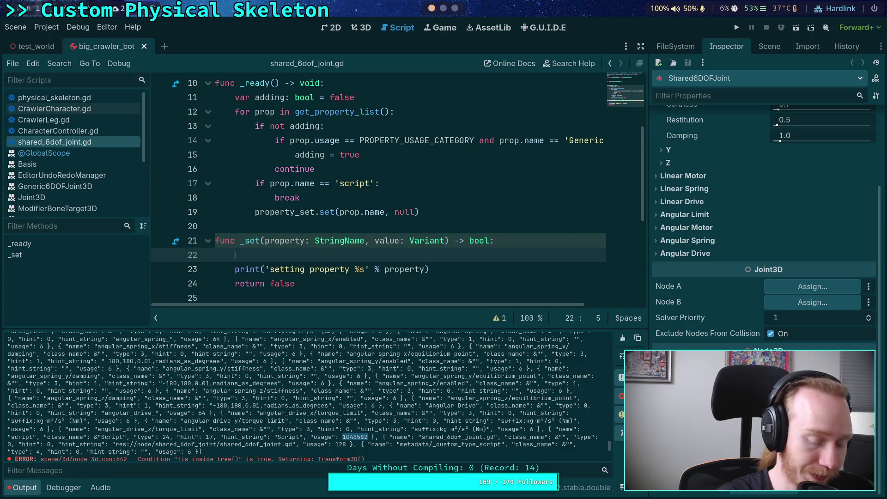
pyautogui.write('if ')
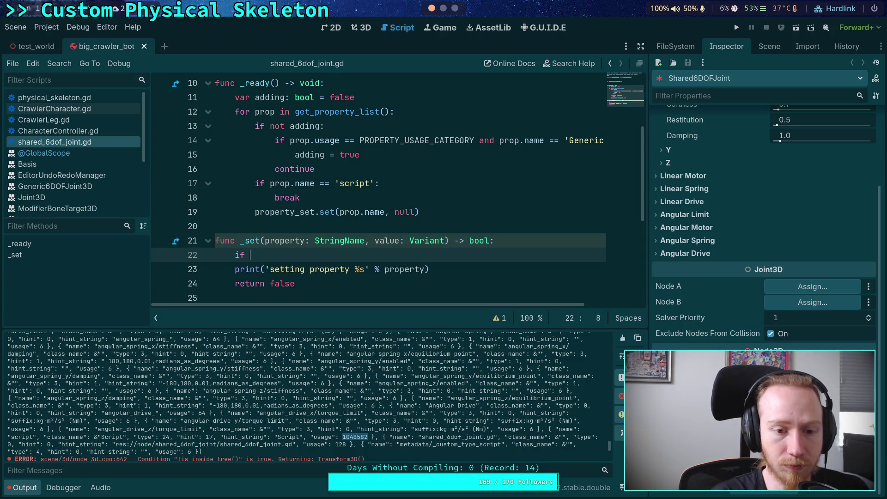
pyautogui.write('property not in ')
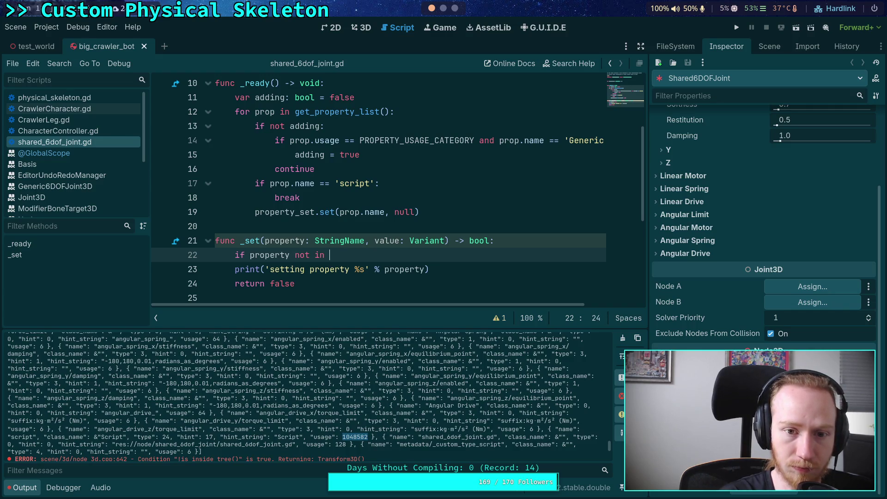
pyautogui.write('property_set')
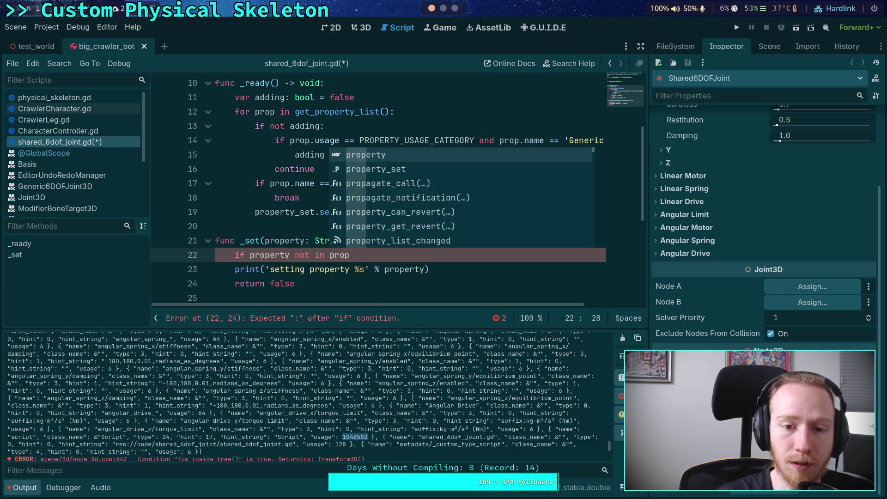
pyautogui.write(':')
pyautogui.press('Return')
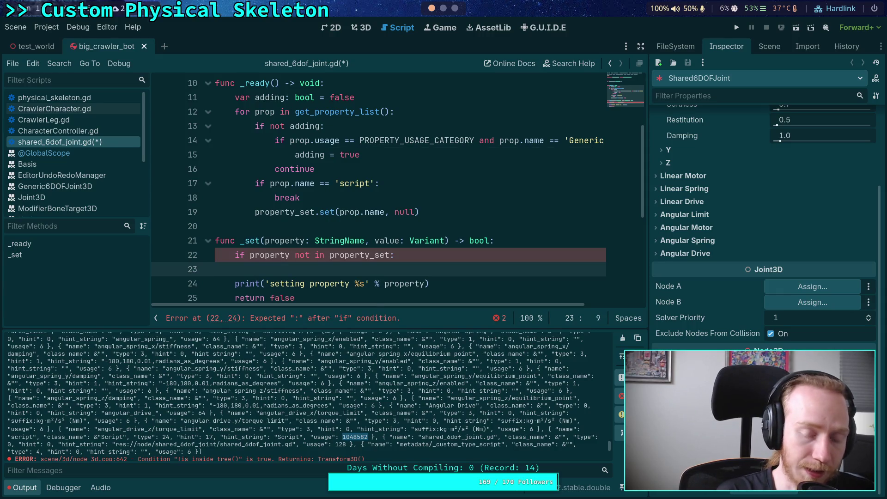
pyautogui.write('return false')
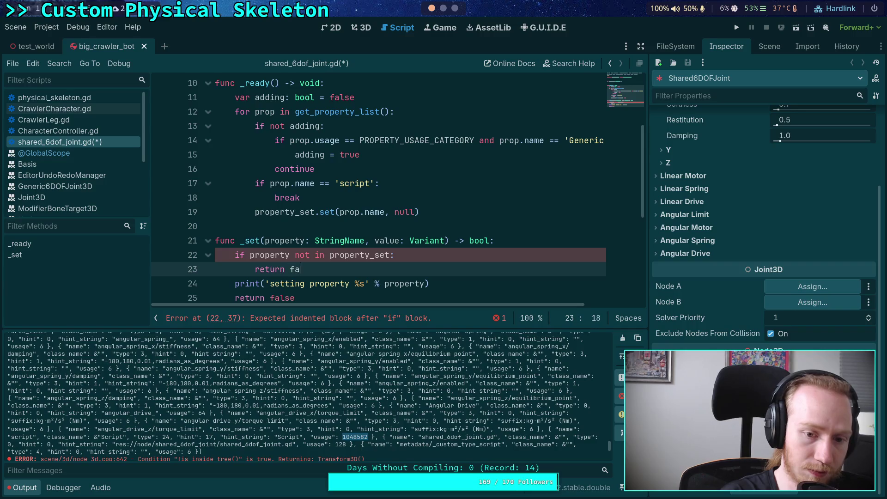
pyautogui.scroll(-1, 302, 212)
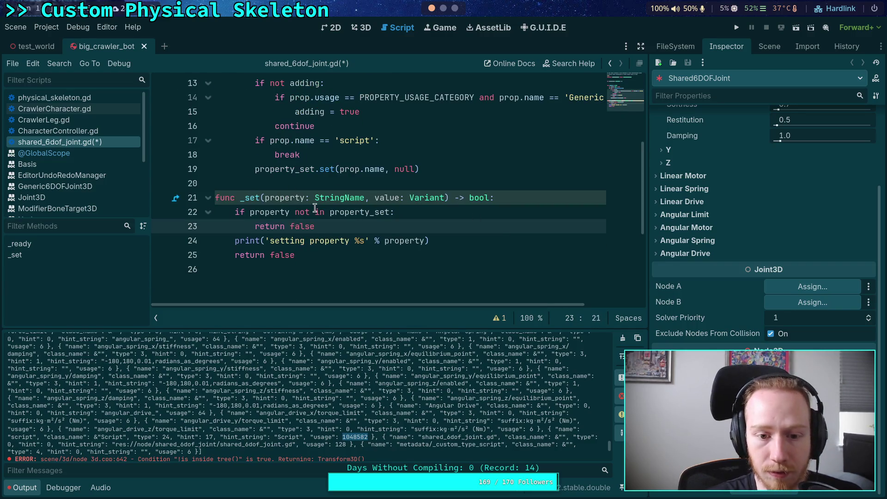
# - Change it to if property in property_set: with the print nested inside, save, and clear the Output
pyautogui.doubleClick(302, 212)
pyautogui.press('Delete')
pyautogui.press('Delete')
pyautogui.click(236, 241)
pyautogui.press('Tab')
pyautogui.press('Up')
pyautogui.hotkey('shift', 'End')
pyautogui.press('BackSpace')
pyautogui.press('BackSpace')
pyautogui.press('BackSpace')
pyautogui.hotkey('ctrl', 's')
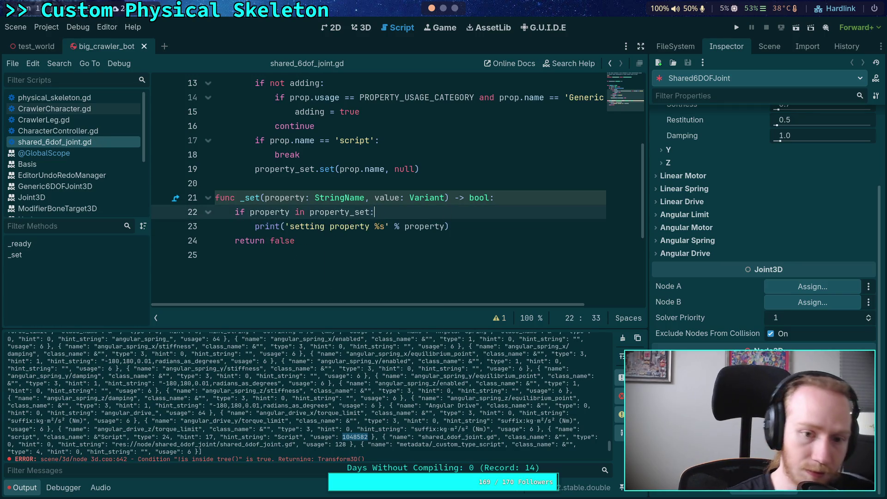
pyautogui.click(623, 338)
pyautogui.scroll(4, 322, 154)
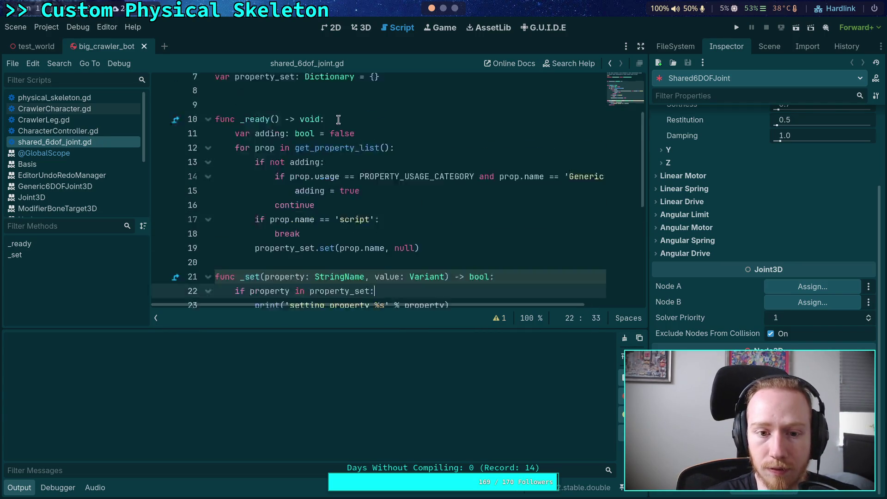
# - Reload the saved scene and clear the Output log
pyautogui.scroll(-3, 322, 154)
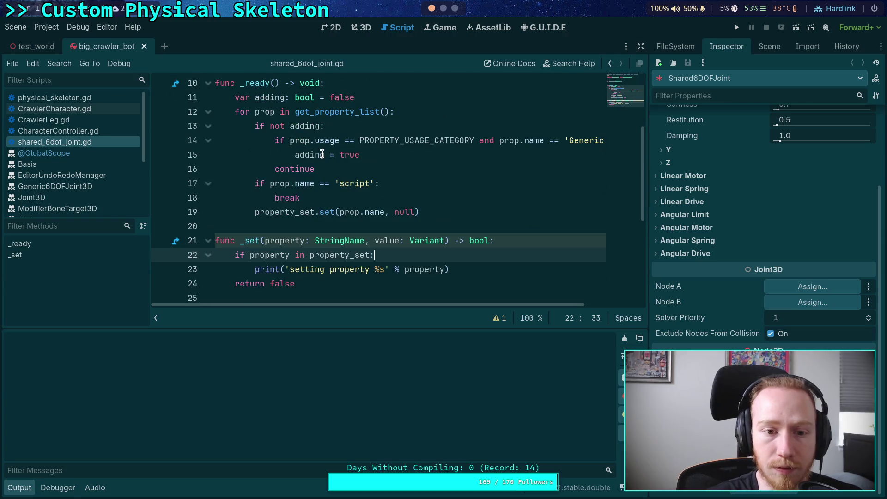
pyautogui.click(46, 27)
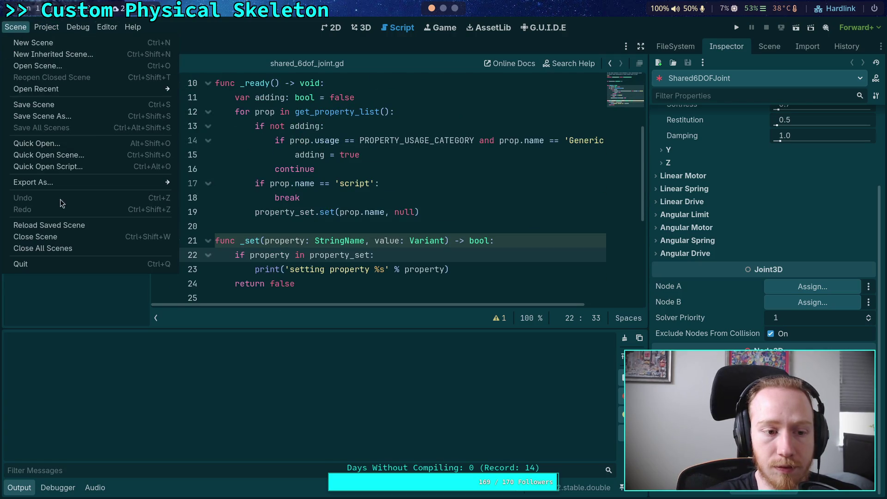
pyautogui.click(65, 229)
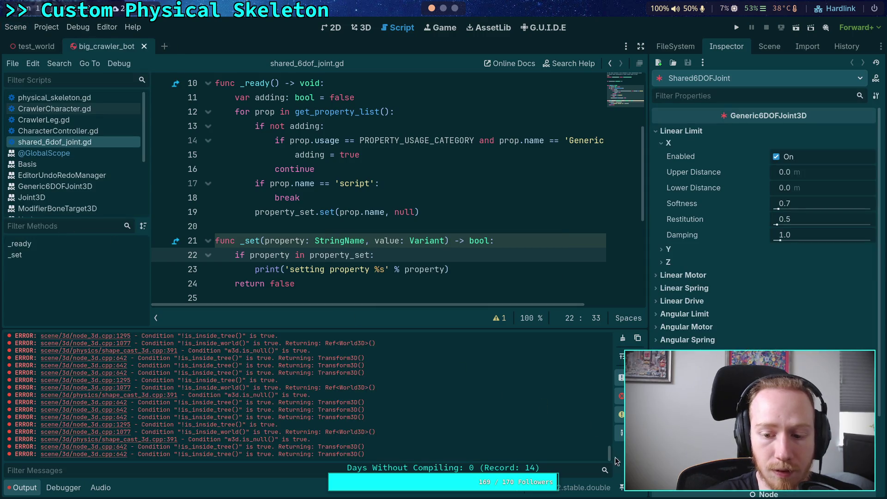
pyautogui.click(623, 339)
pyautogui.scroll(-2, 596, 204)
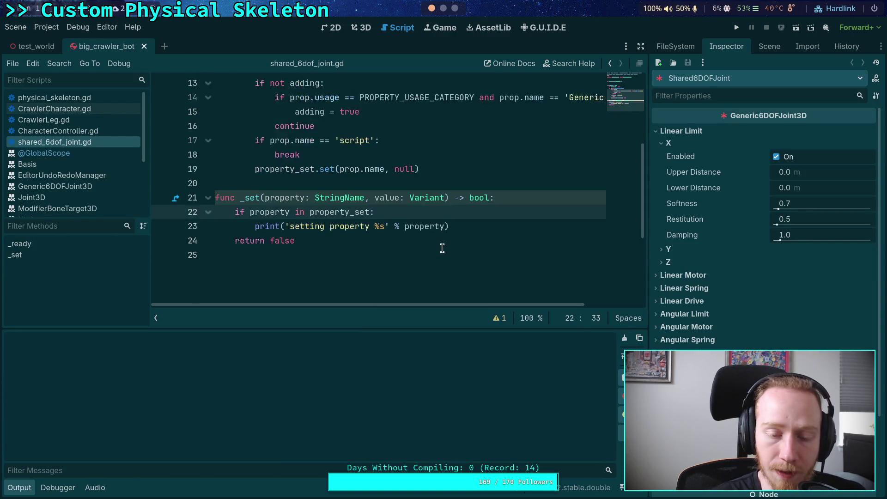
pyautogui.scroll(2, 417, 181)
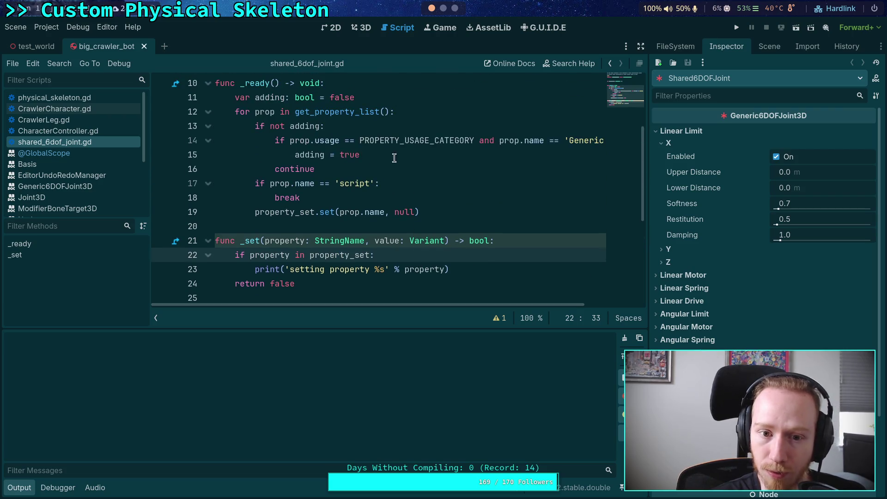
# - Add print(property_set.keys()) after the loop in _ready
pyautogui.click(411, 98)
pyautogui.click(466, 211)
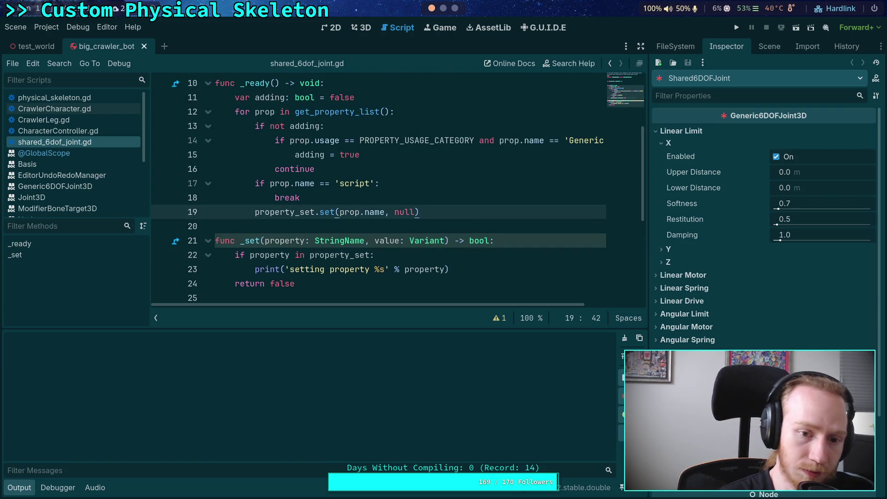
pyautogui.press('Return')
pyautogui.write('print(prop')
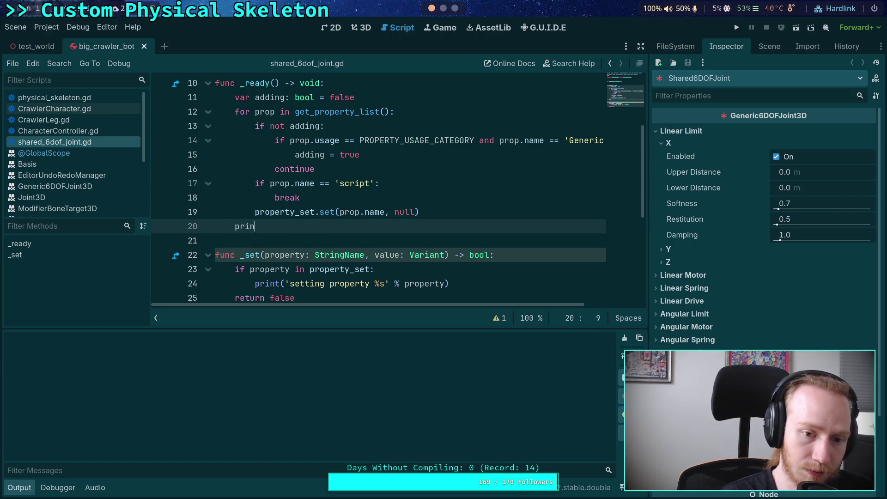
pyautogui.write('erty_s')
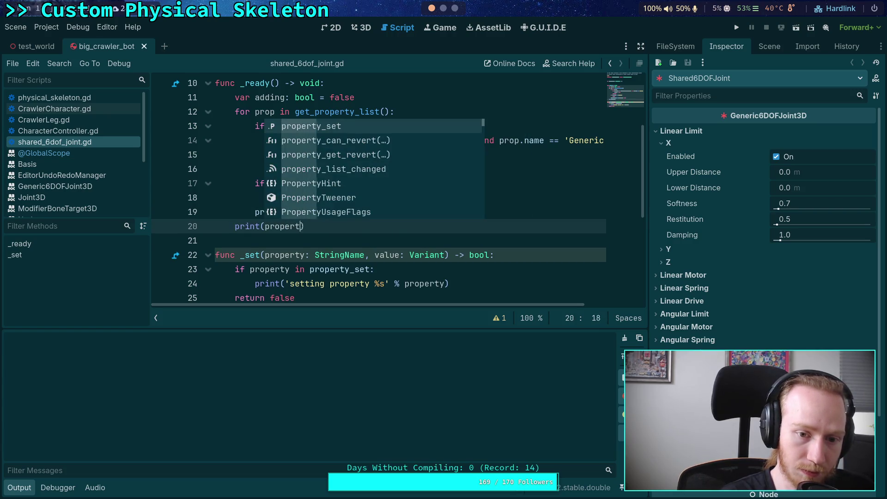
pyautogui.write('et.keys()')
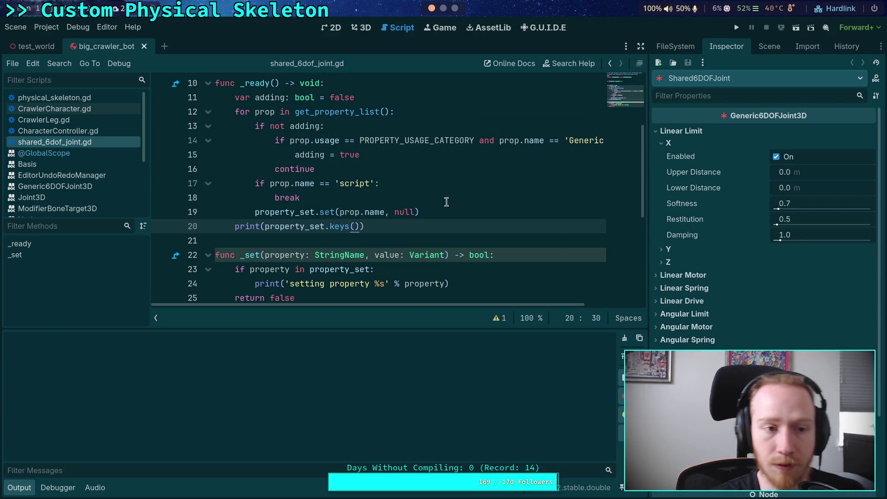
# - Reload the saved scene and inspect the printed key list, from Linear Limit onward, in the Output
pyautogui.click(16, 27)
pyautogui.click(89, 226)
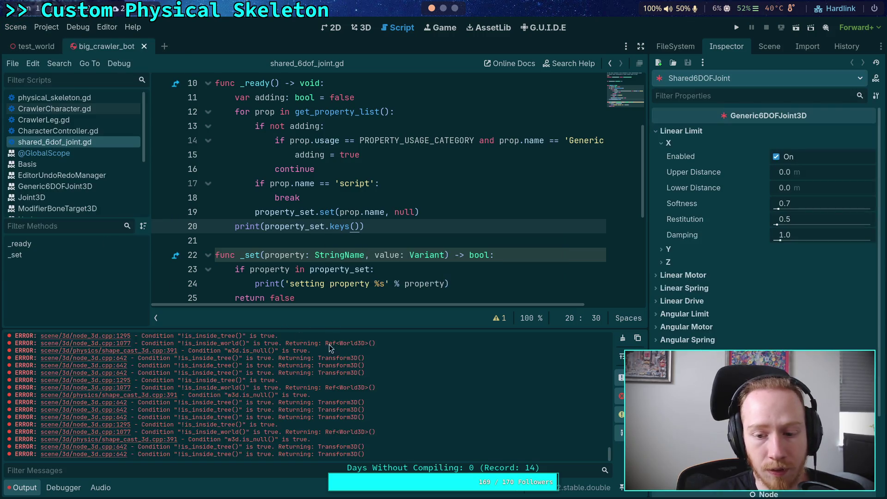
pyautogui.moveTo(611, 345); pyautogui.dragTo(598, 440)
pyautogui.scroll(2, 599, 440)
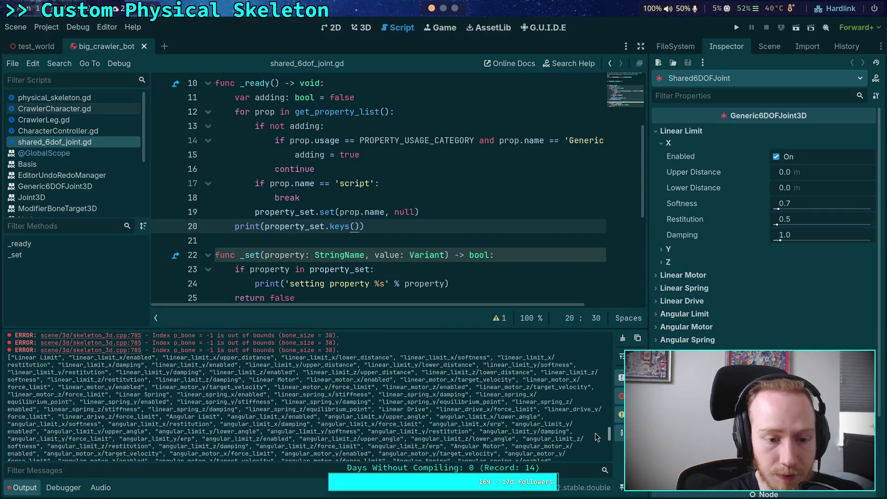
pyautogui.scroll(-7, 597, 425)
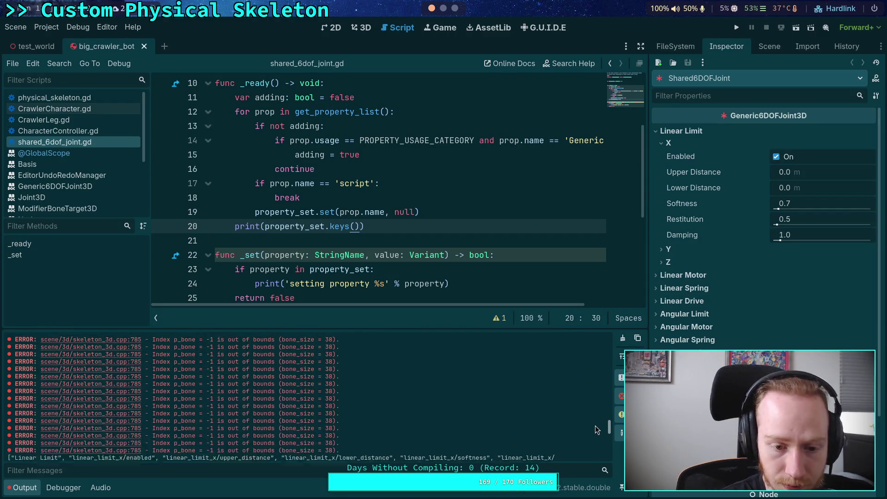
pyautogui.scroll(4, 599, 402)
pyautogui.scroll(5, 600, 398)
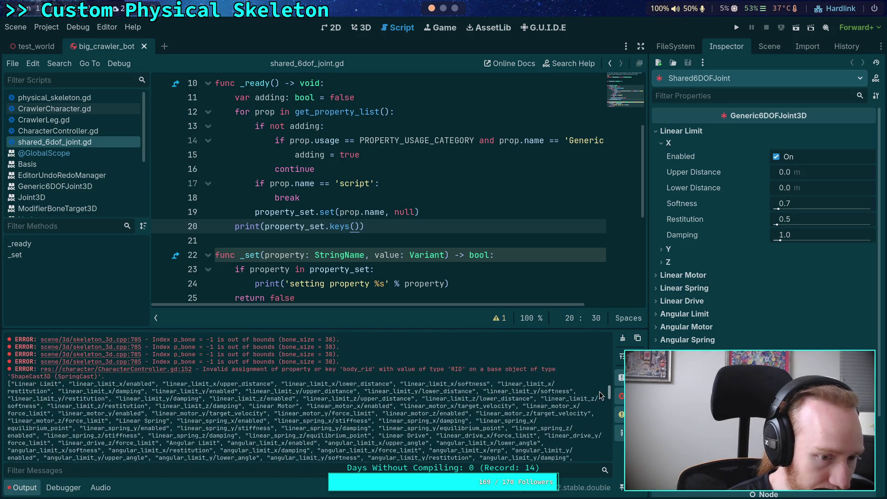
pyautogui.scroll(-1, 599, 391)
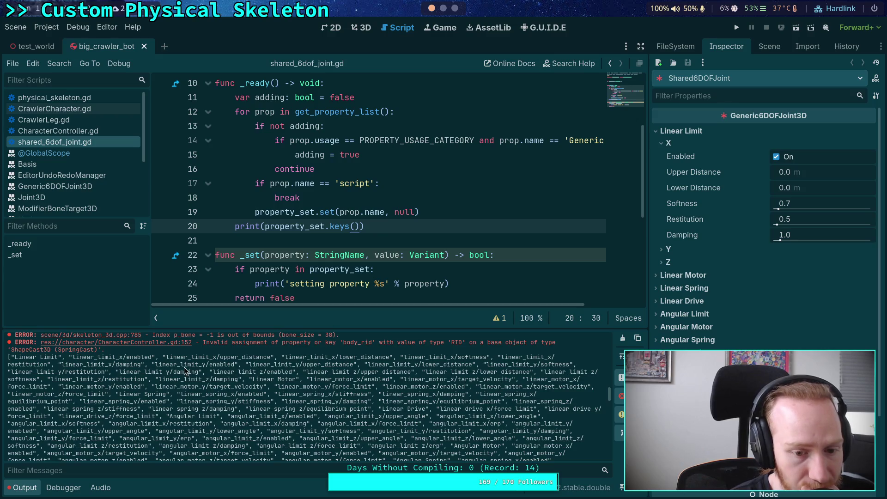
pyautogui.moveTo(252, 383); pyautogui.dragTo(296, 382)
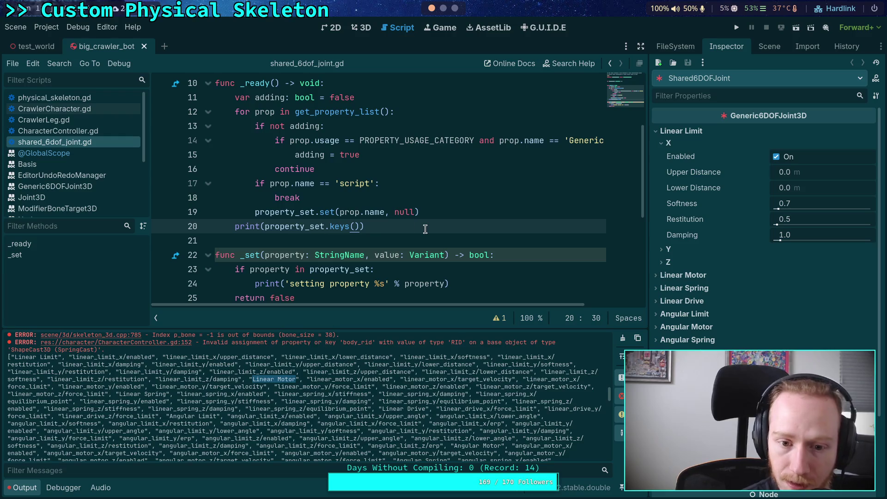
pyautogui.click(460, 198)
# - Insert print(prop) after the break line and reload the saved scene
pyautogui.press('Return')
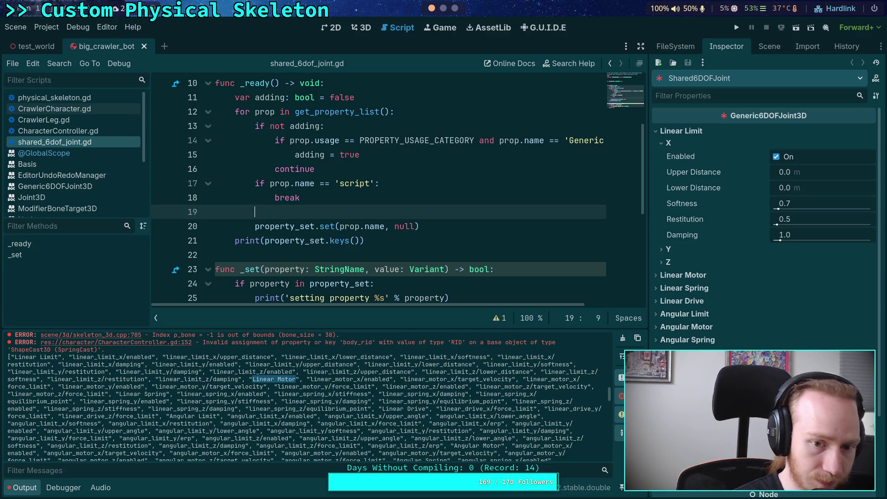
pyautogui.write('print(')
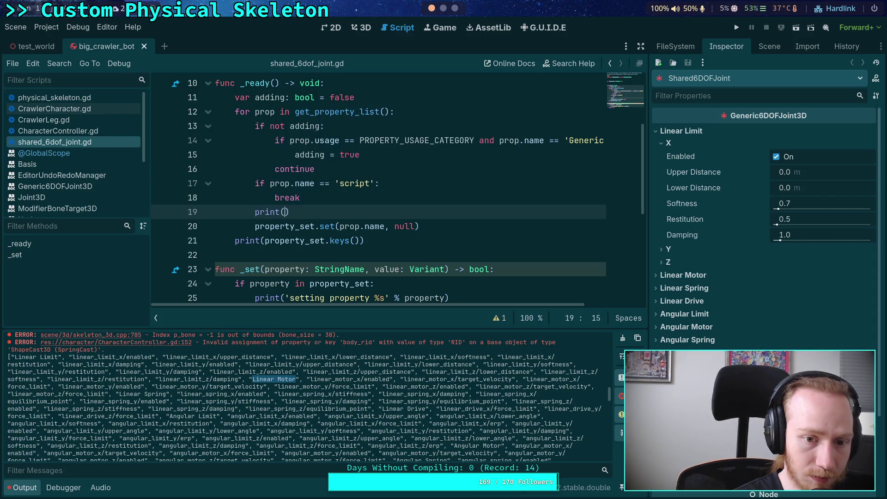
pyautogui.write('pro')
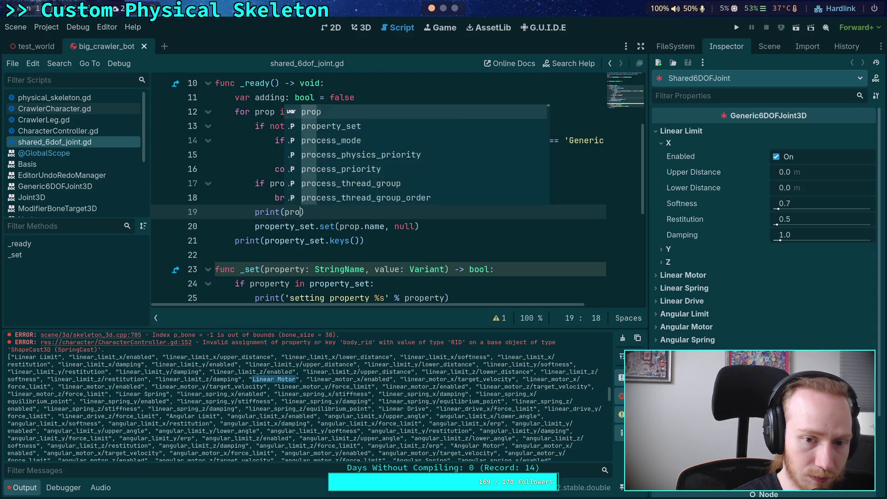
pyautogui.write('p')
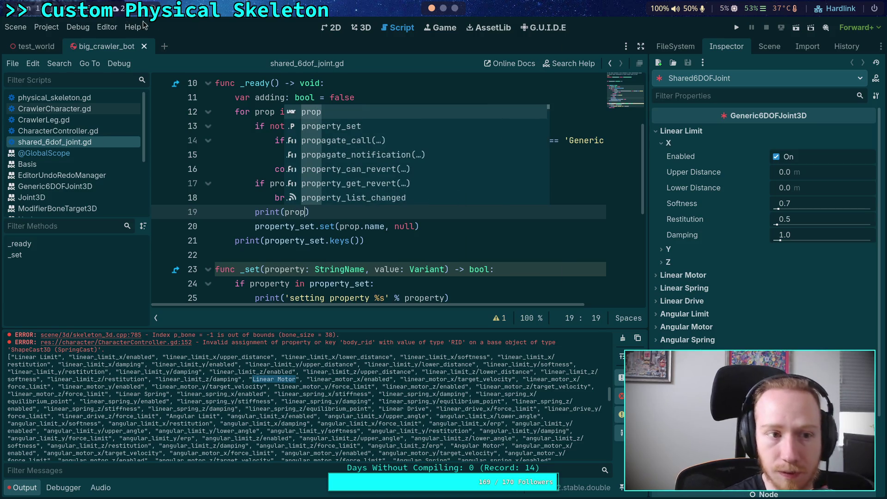
pyautogui.click(16, 26)
pyautogui.click(623, 345)
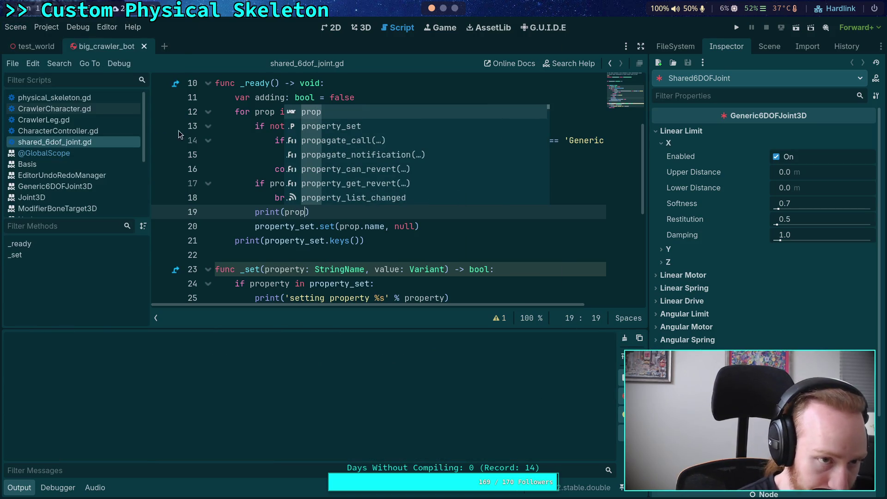
pyautogui.click(15, 27)
pyautogui.click(80, 227)
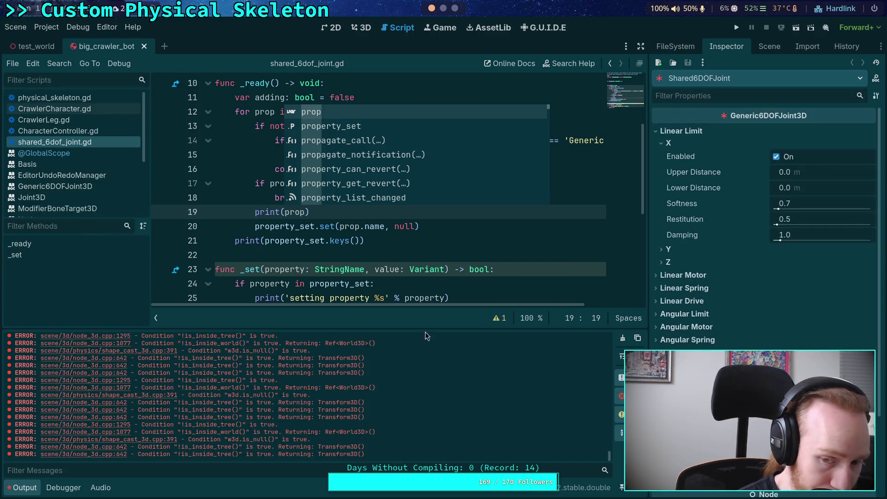
pyautogui.scroll(10, 608, 448)
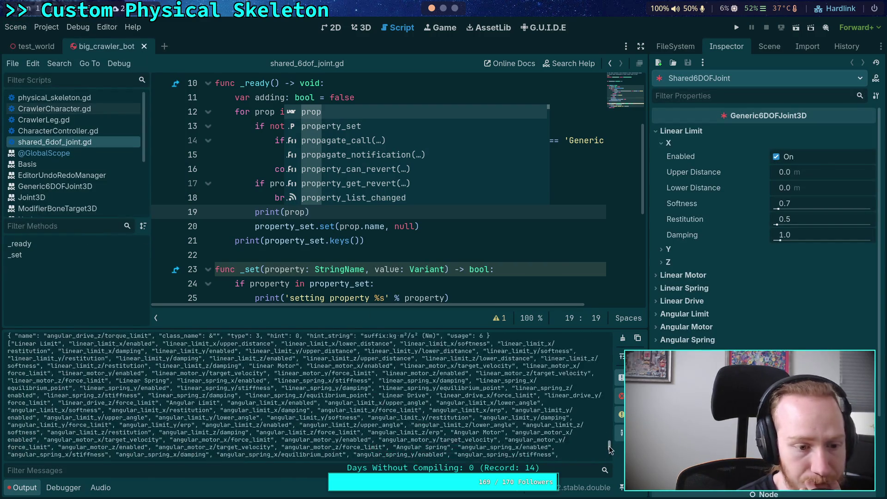
pyautogui.moveTo(609, 440); pyautogui.dragTo(611, 416)
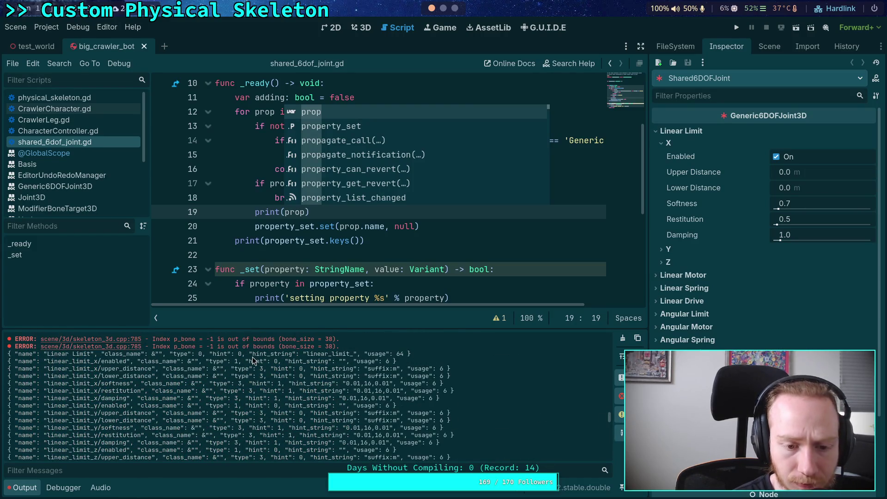
pyautogui.click(375, 249)
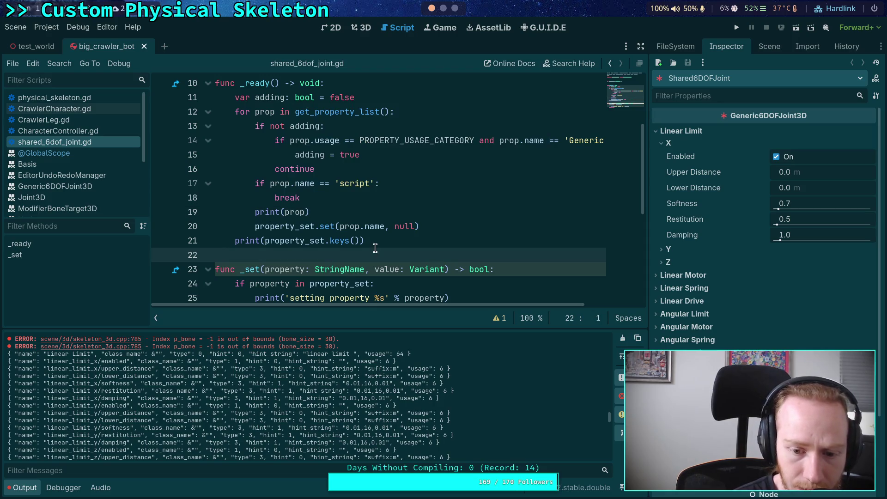
pyautogui.click(105, 153)
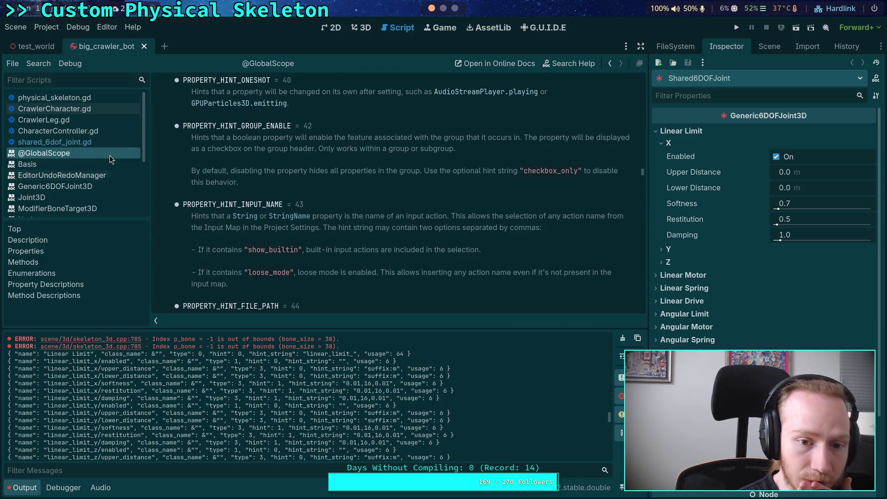
pyautogui.scroll(-5, 319, 219)
pyautogui.scroll(-6, 319, 218)
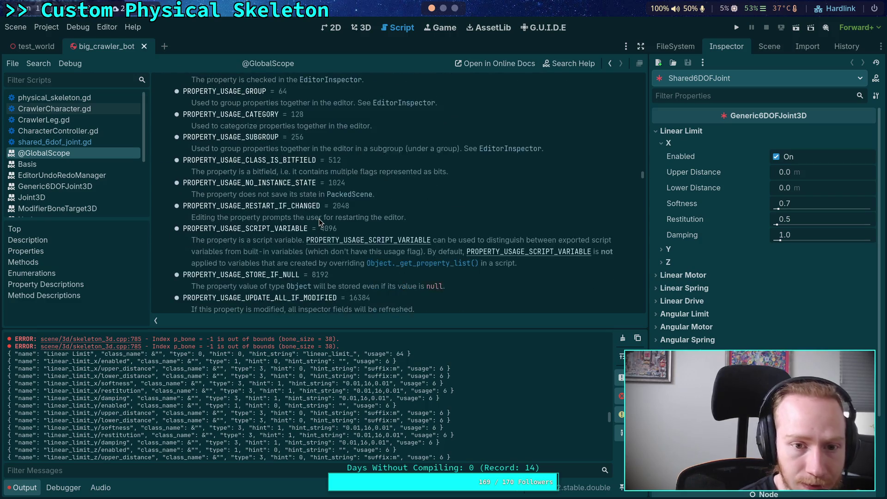
pyautogui.scroll(3, 293, 194)
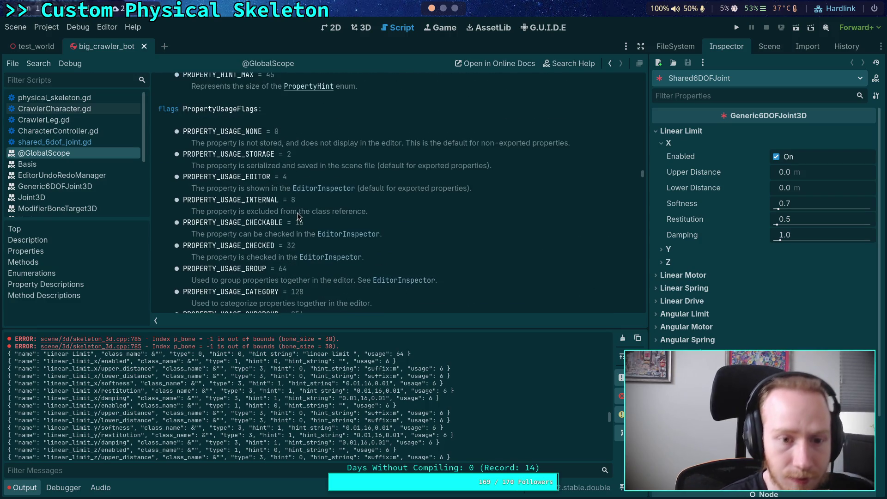
pyautogui.scroll(-1, 317, 233)
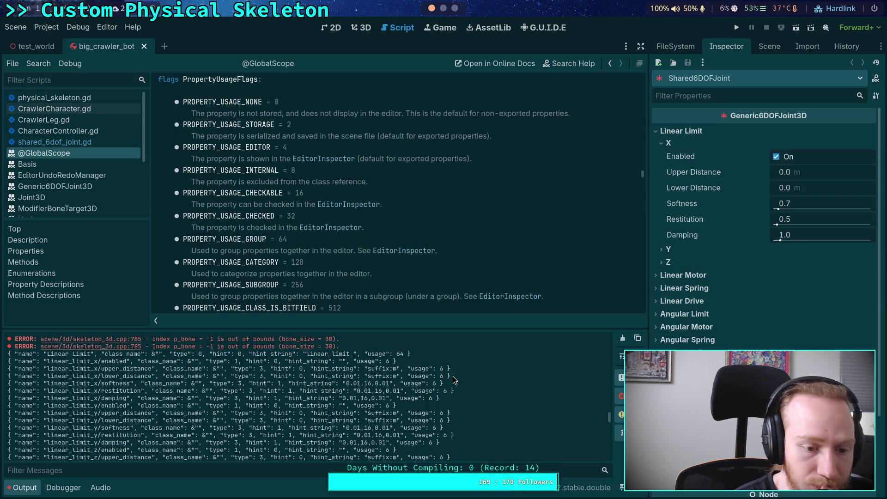
pyautogui.scroll(-2, 453, 376)
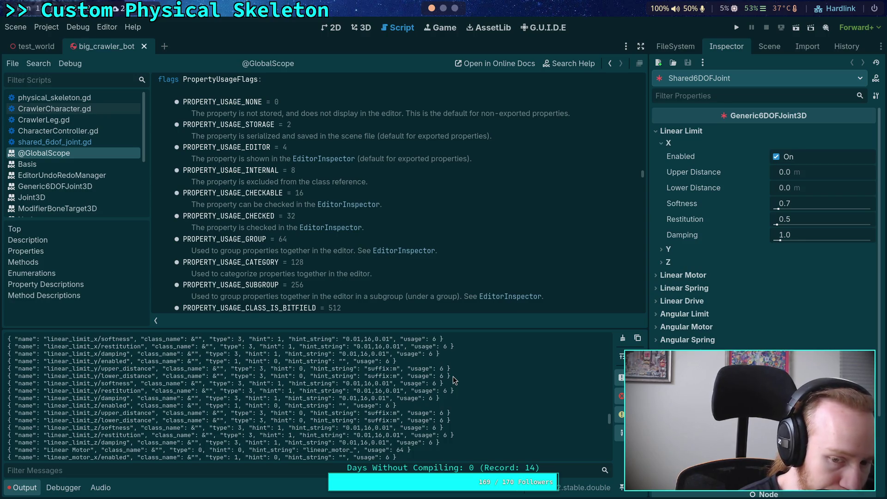
pyautogui.scroll(3, 453, 376)
# - Back in shared_6dof_joint.gd, add if prop.usage == PROPERTY_USAGE_GROUP below the break line
pyautogui.click(74, 143)
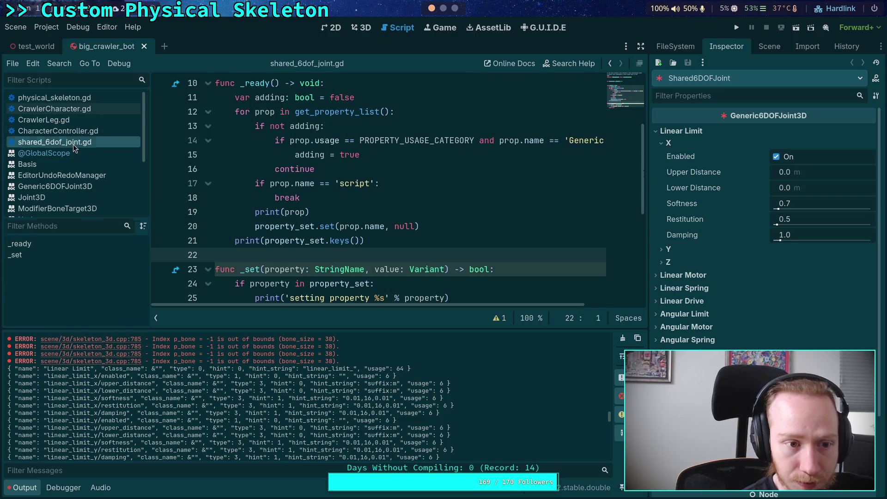
pyautogui.click(396, 197)
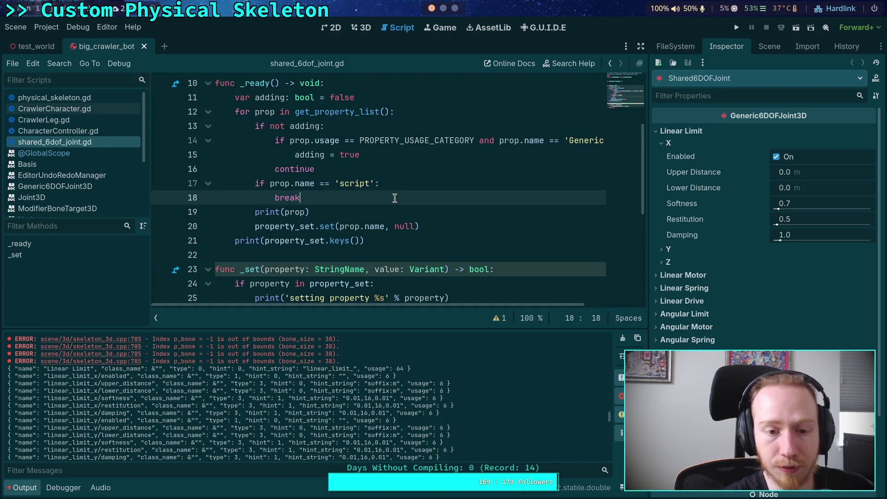
pyautogui.press('Return')
pyautogui.write('uf')
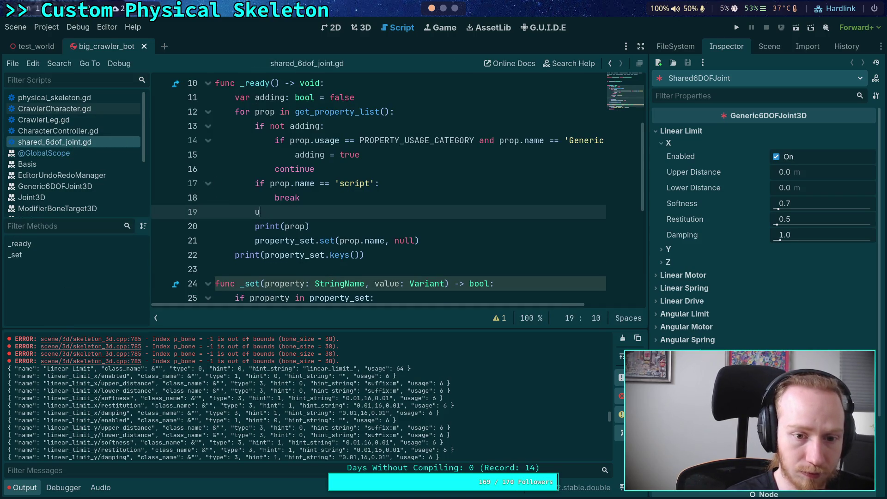
pyautogui.press('BackSpace')
pyautogui.write('y')
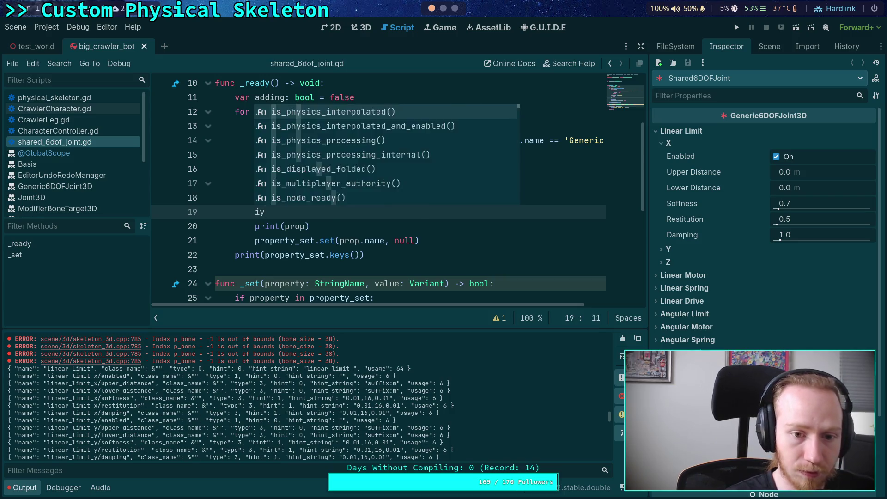
pyautogui.press('BackSpace')
pyautogui.write('f .r')
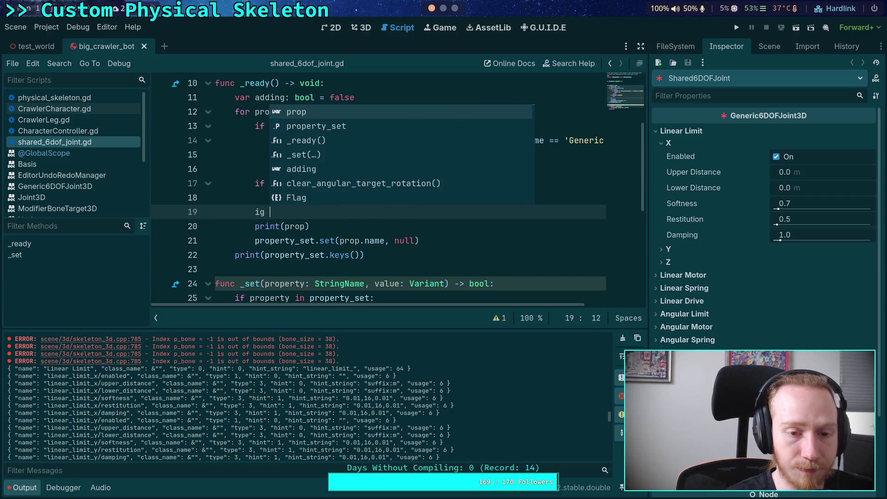
pyautogui.press('BackSpace')
pyautogui.press('BackSpace')
pyautogui.write('prop.usage == ')
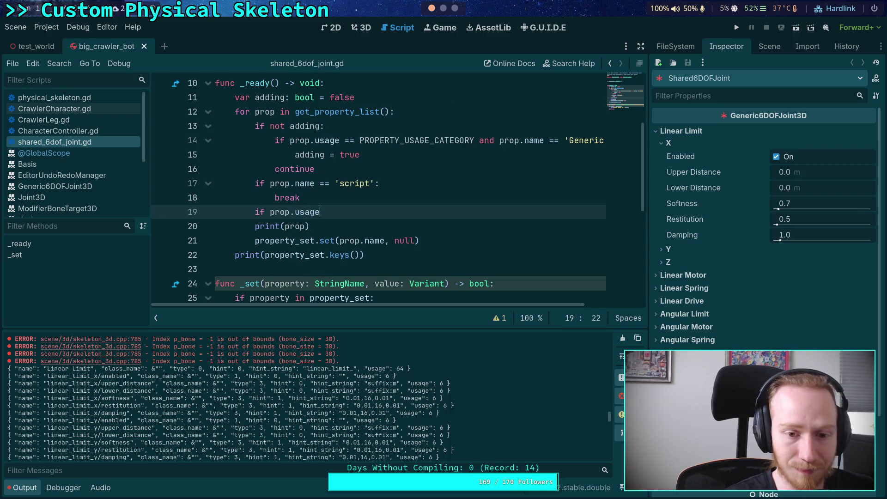
pyautogui.write('GROU')
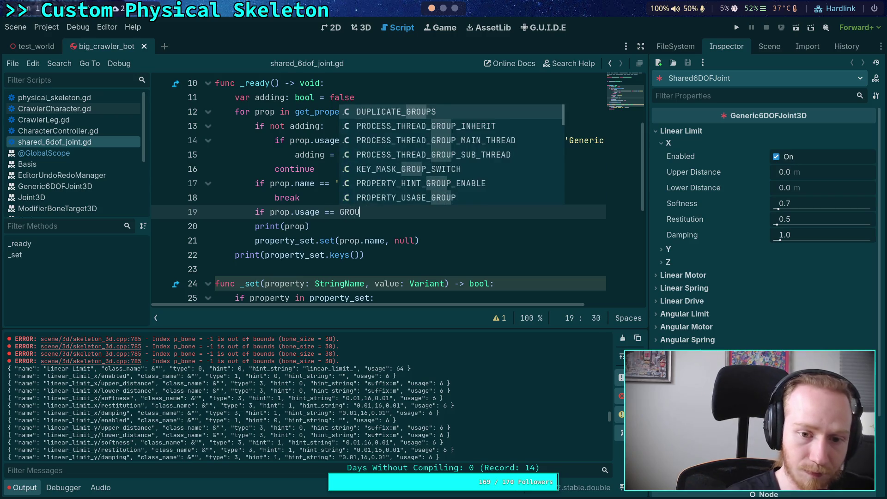
pyautogui.press('Down')
pyautogui.press('Down')
pyautogui.press('Down')
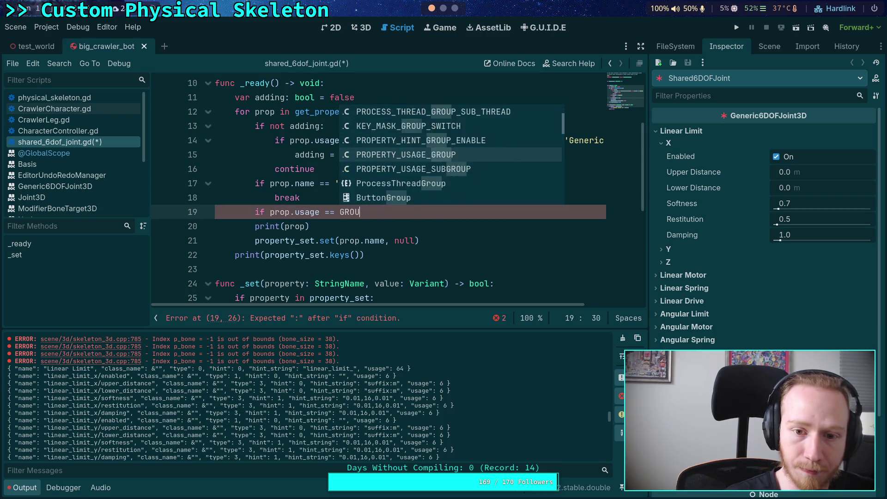
pyautogui.press('Return')
# - Finish the condition with a colon and an indented continue, then save the script
pyautogui.write(':')
pyautogui.press('Return')
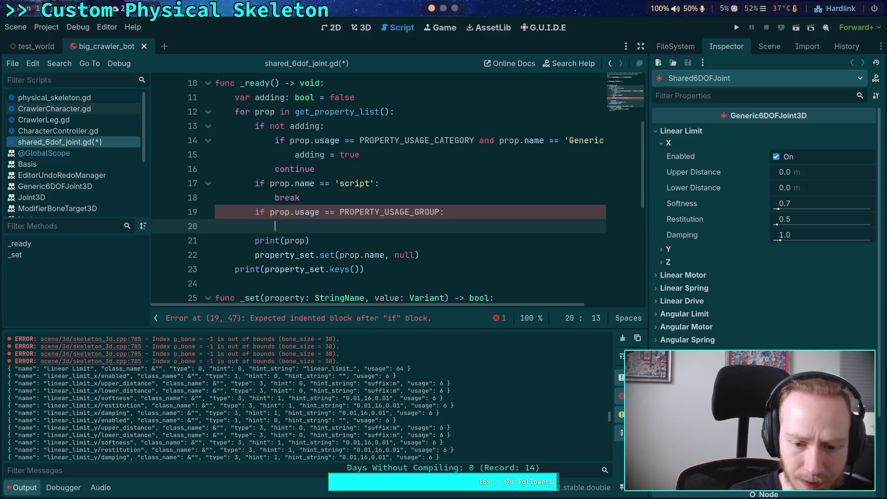
pyautogui.write('continue')
pyautogui.hotkey('ctrl', 's')
pyautogui.click(48, 28)
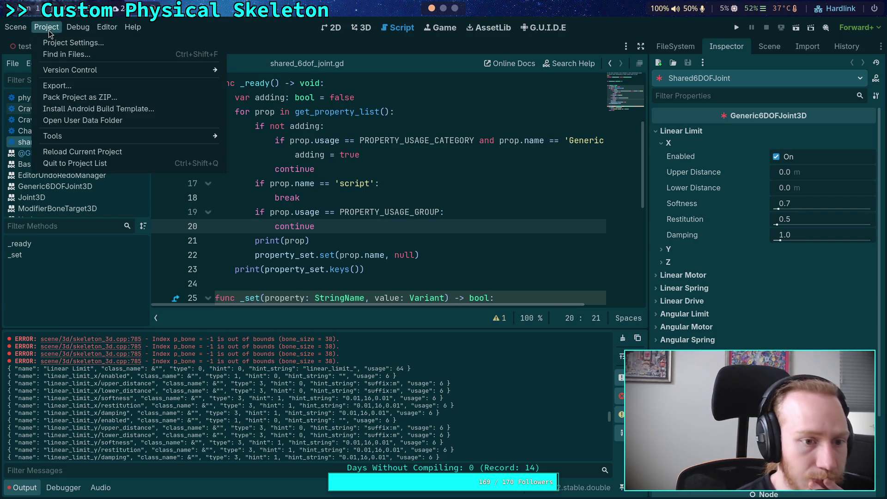
# - Reload the saved scene to rerun the joint script
pyautogui.click(18, 29)
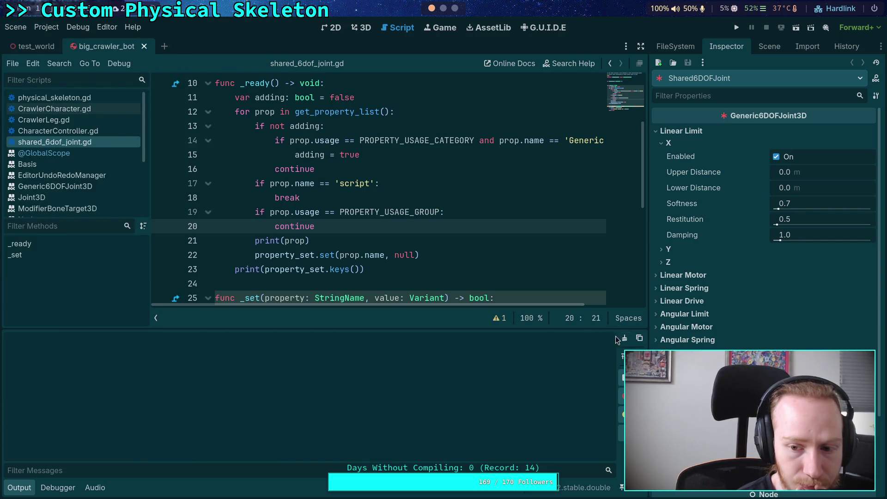
pyautogui.click(16, 28)
pyautogui.click(51, 226)
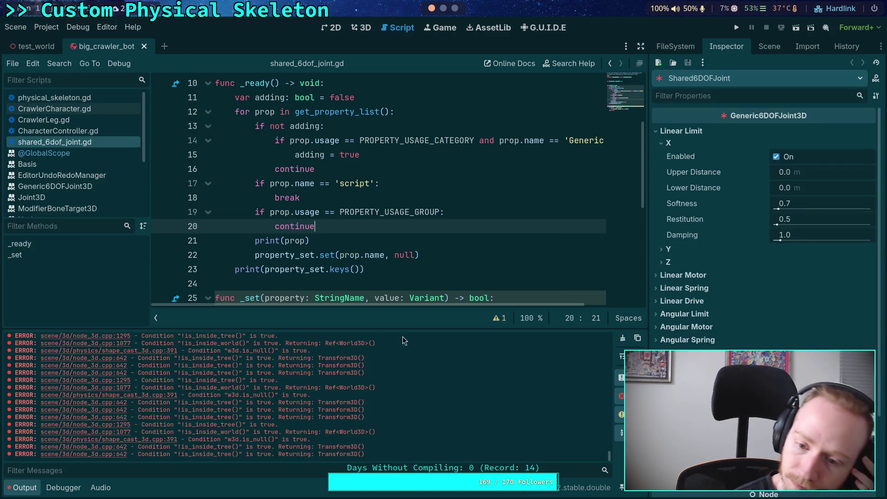
# - Scroll through the Output to inspect the printed property dictionaries and the fresh key list
pyautogui.moveTo(613, 455); pyautogui.dragTo(614, 415)
pyautogui.scroll(-5, 368, 404)
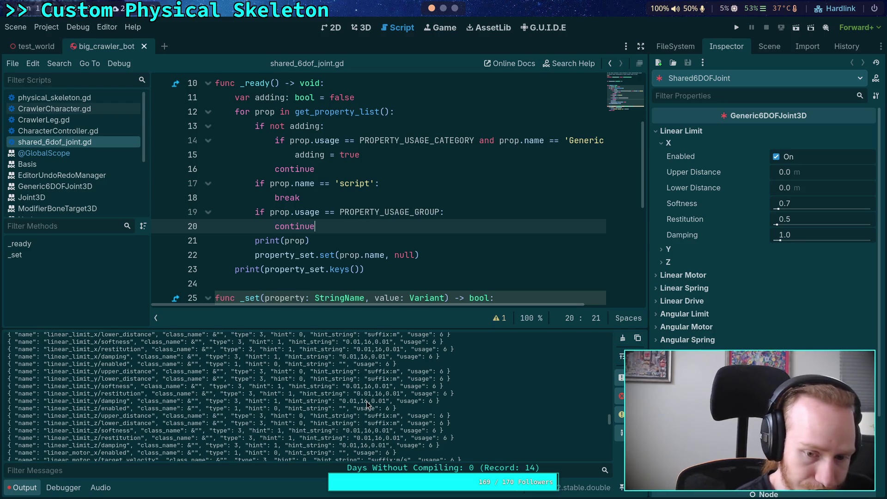
pyautogui.scroll(-5, 368, 404)
pyautogui.scroll(-2, 368, 405)
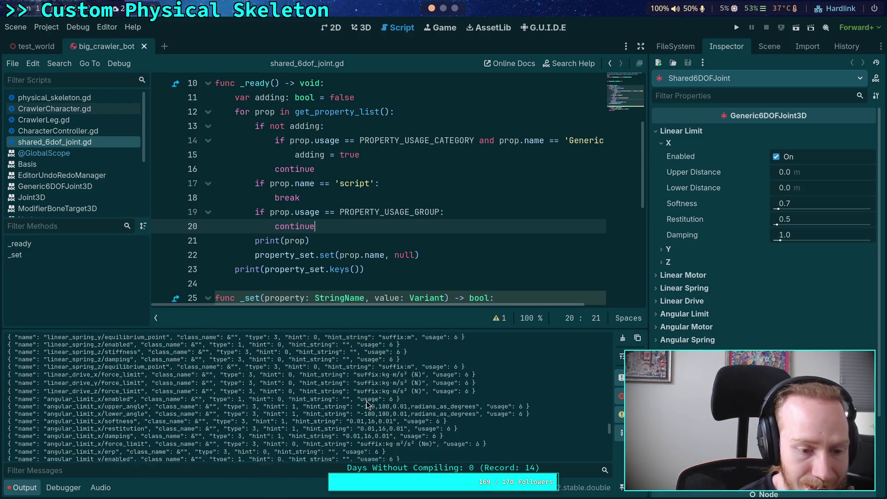
pyautogui.scroll(1, 368, 404)
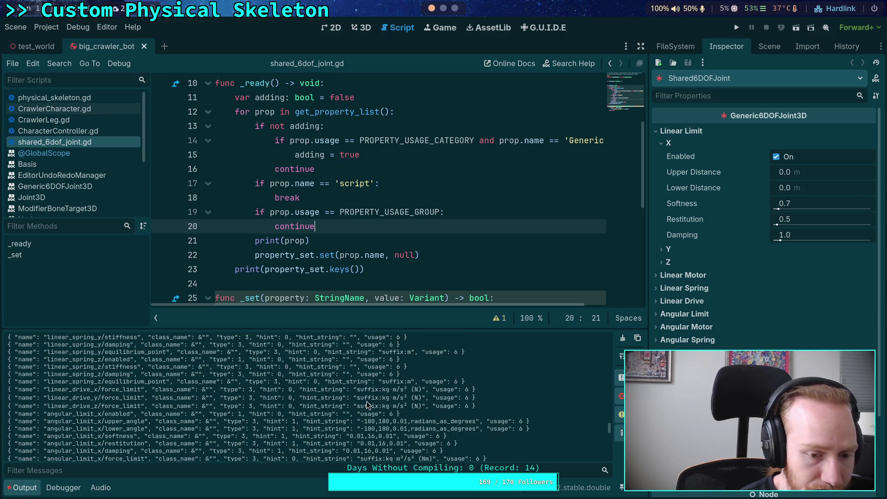
pyautogui.scroll(-1, 368, 405)
pyautogui.scroll(-15, 368, 406)
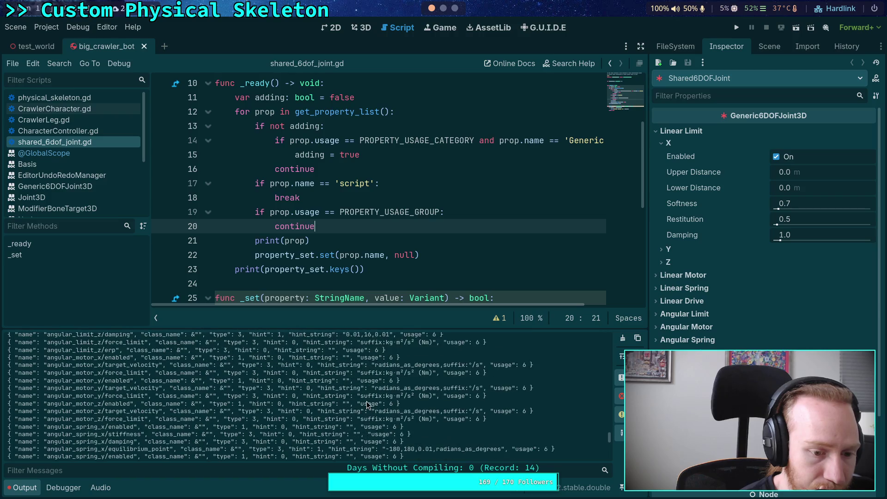
pyautogui.scroll(-3, 367, 405)
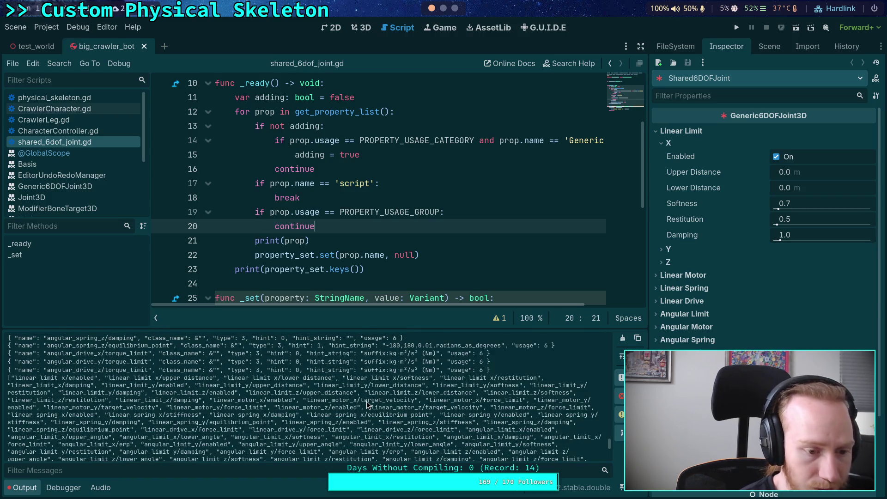
pyautogui.scroll(-3, 318, 399)
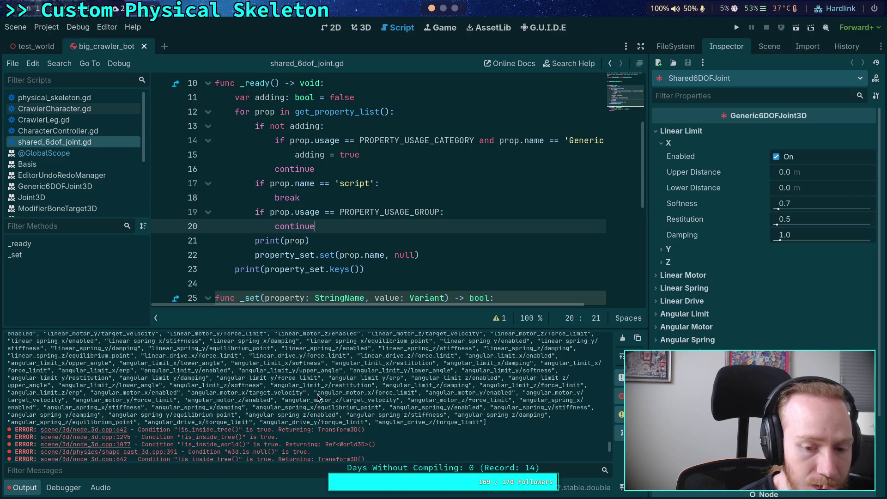
pyautogui.scroll(-5, 317, 396)
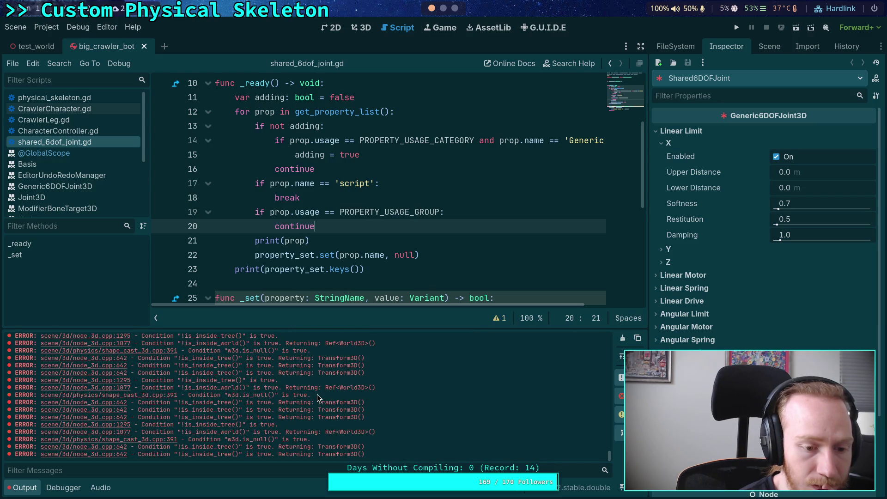
pyautogui.scroll(7, 509, 426)
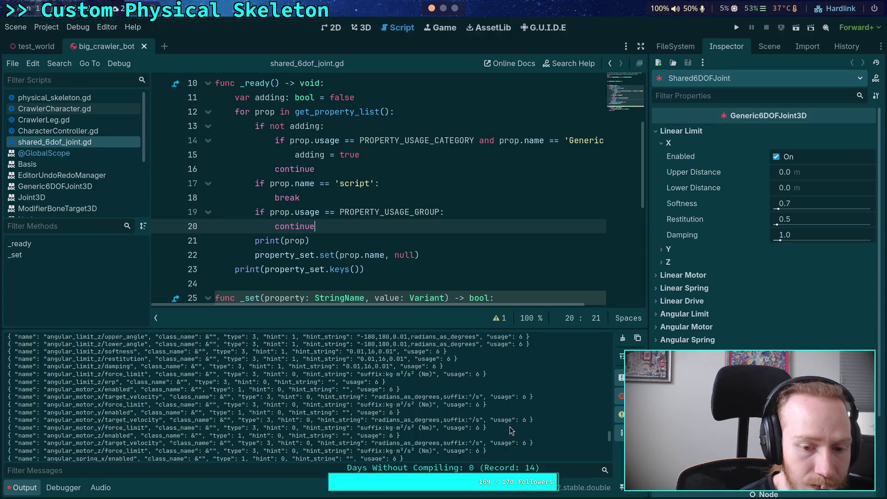
pyautogui.scroll(-7, 509, 426)
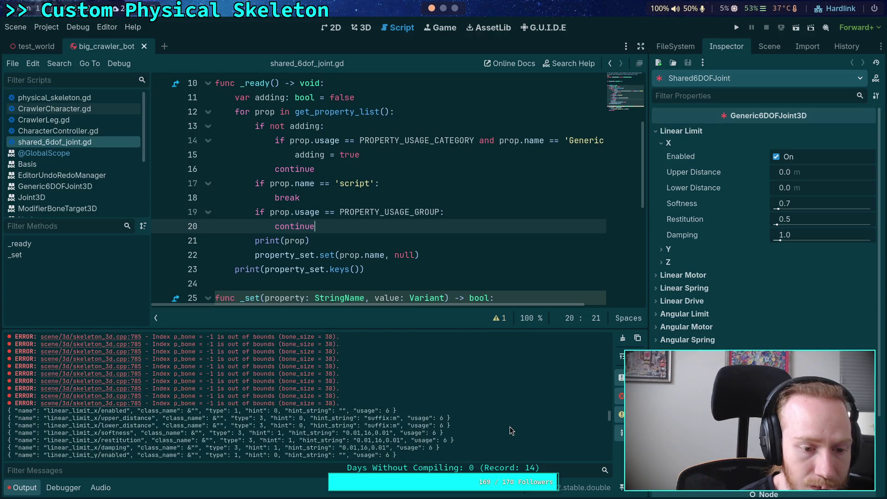
pyautogui.scroll(5, 509, 427)
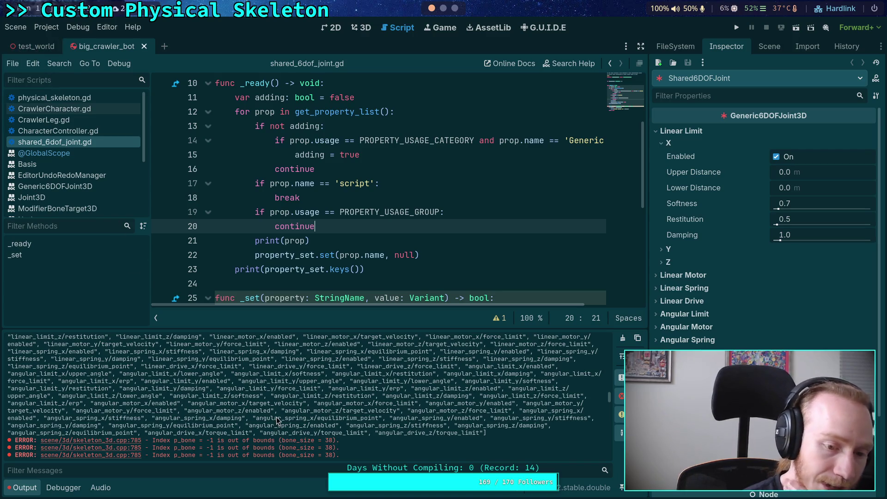
pyautogui.scroll(4, 277, 420)
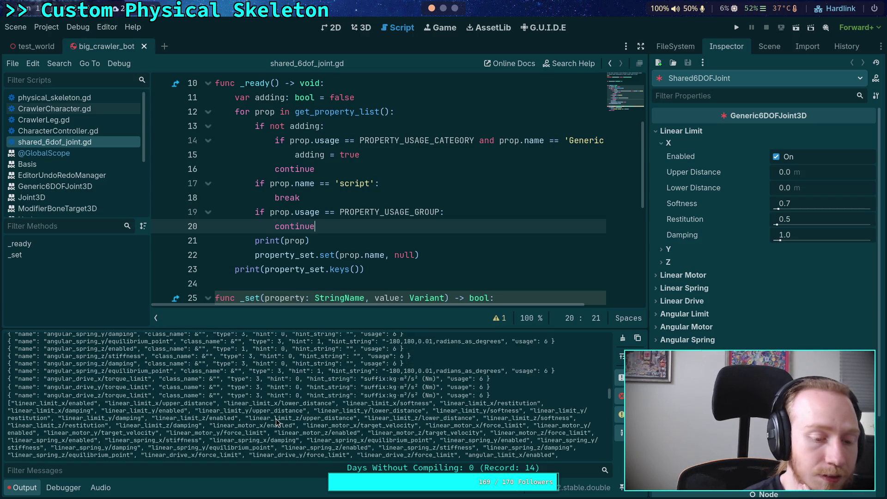
pyautogui.scroll(-3, 276, 421)
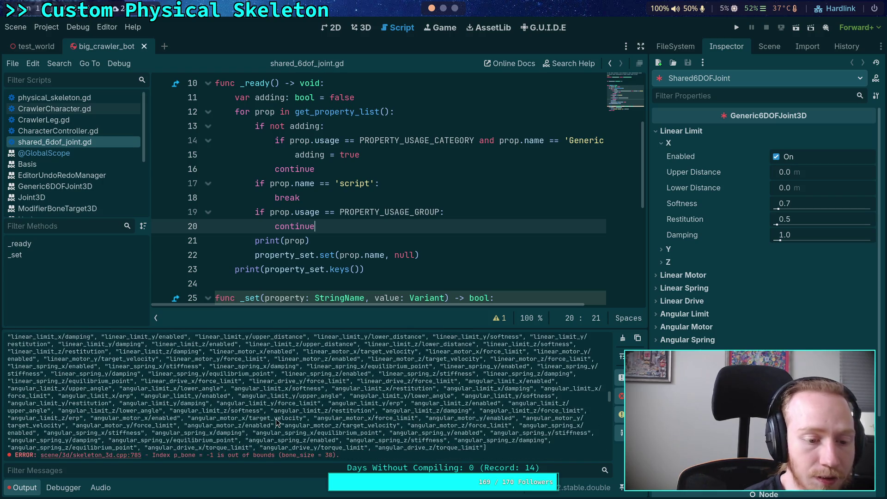
pyautogui.scroll(1, 276, 419)
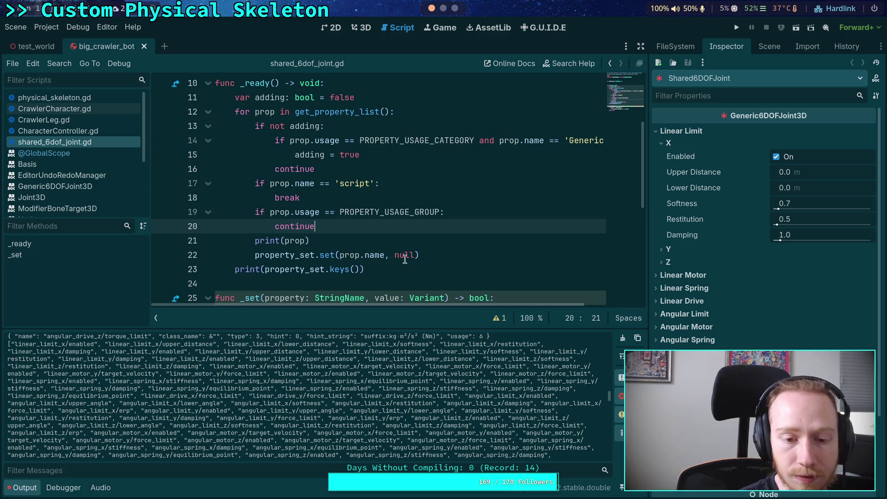
pyautogui.click(361, 269)
# - Print property_set.keys().size() instead of each prop, save, and reload the saved scene
pyautogui.write('.size')
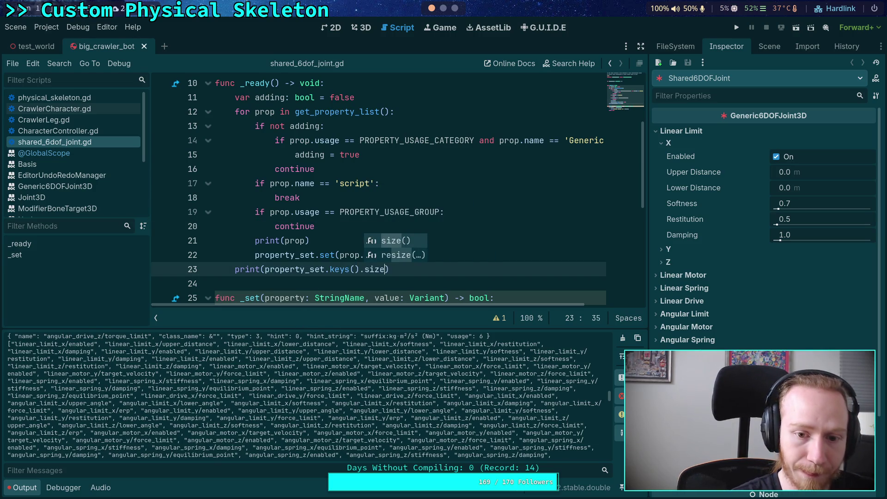
pyautogui.press('Return')
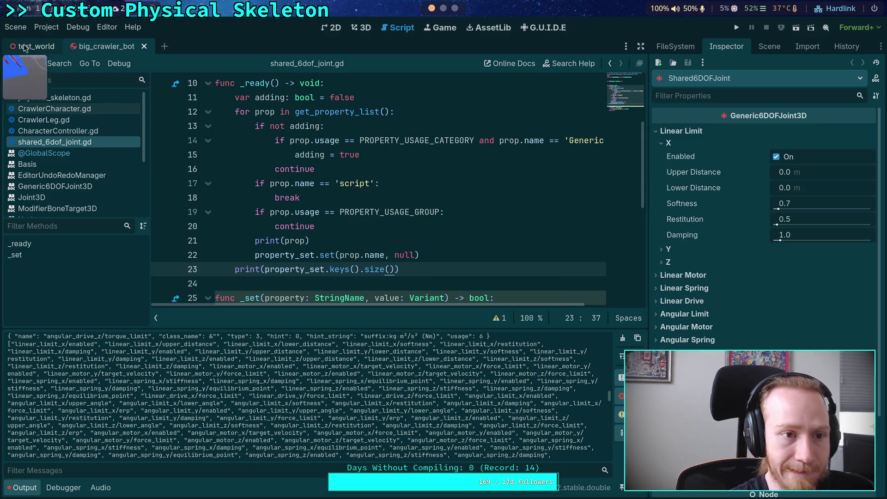
pyautogui.doubleClick(284, 241)
pyautogui.moveTo(284, 241); pyautogui.dragTo(363, 240)
pyautogui.press('BackSpace')
pyautogui.press('BackSpace')
pyautogui.hotkey('ctrl', 's')
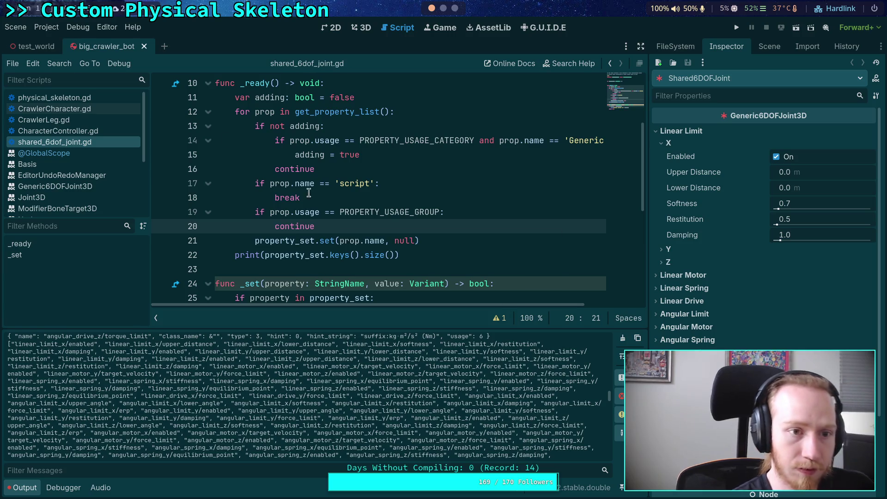
pyautogui.click(15, 27)
pyautogui.click(71, 225)
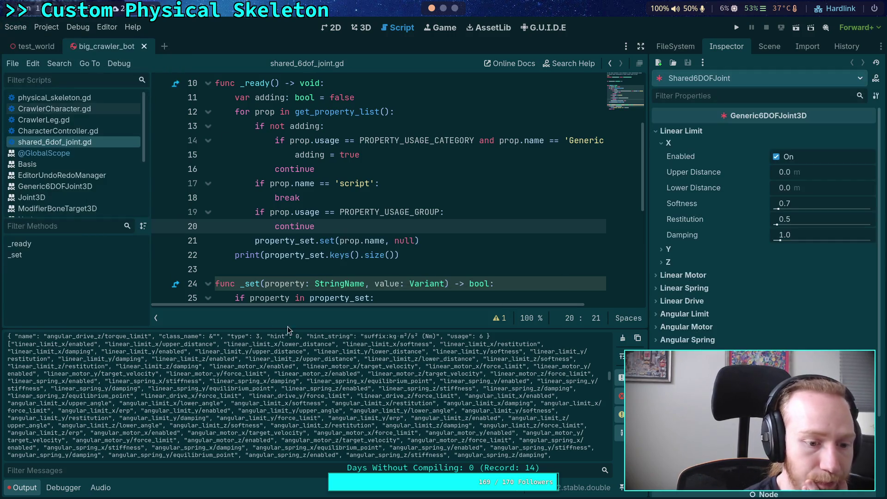
# - Reload the saved scene and hide the error messages in the Output log
pyautogui.click(16, 27)
pyautogui.click(54, 226)
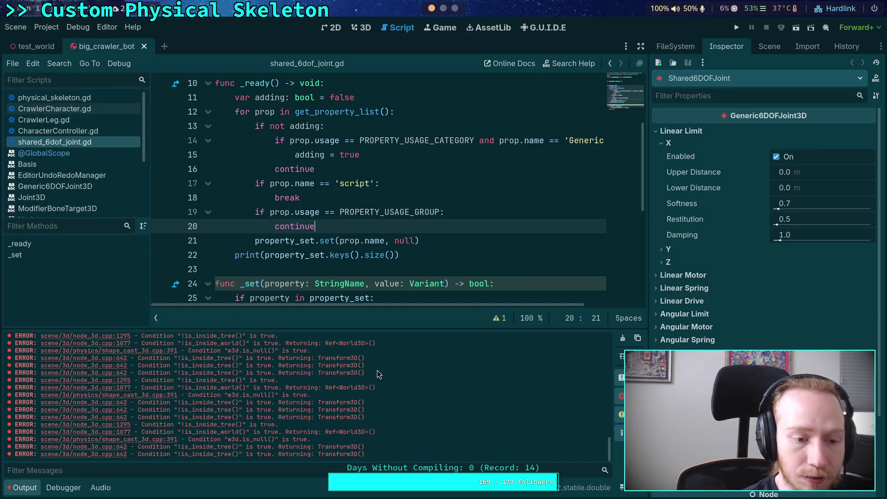
pyautogui.moveTo(609, 448)
pyautogui.mouseDown()
pyautogui.moveTo(609, 343)
pyautogui.moveTo(594, 426)
pyautogui.mouseUp()
pyautogui.click(621, 396)
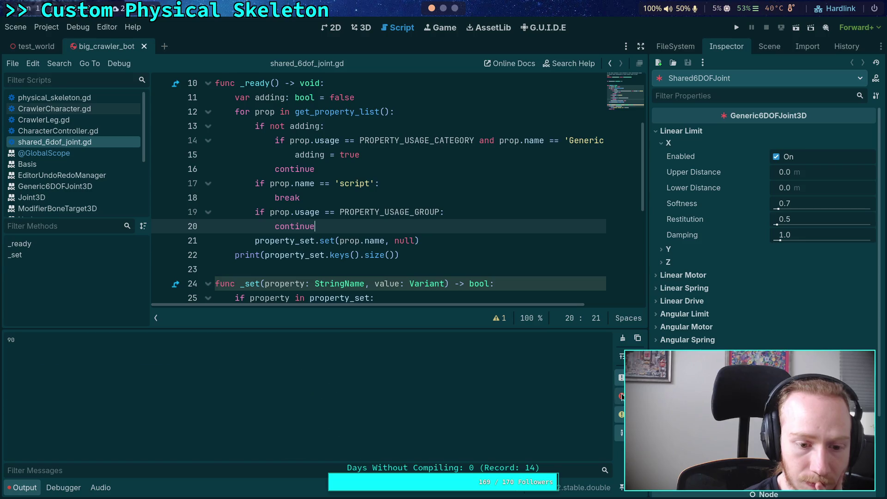
pyautogui.click(364, 240)
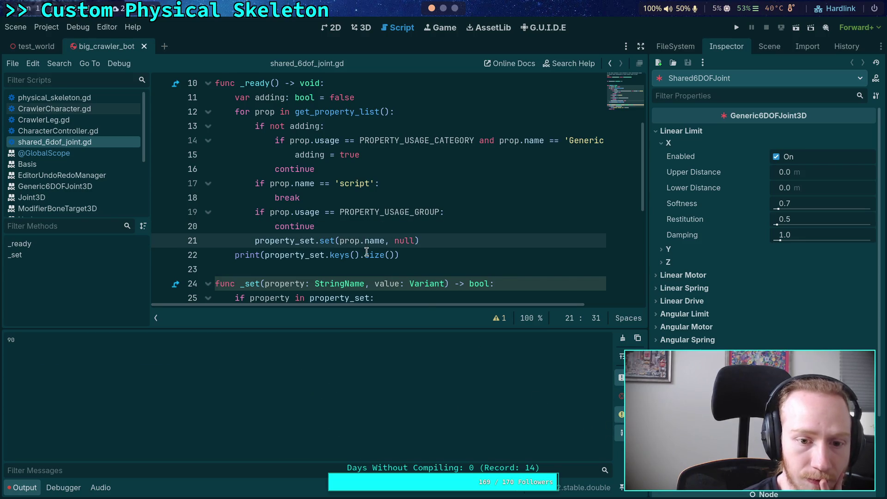
# - Switch to the test_world scene and back to big_crawler_bot
pyautogui.moveTo(26, 43)
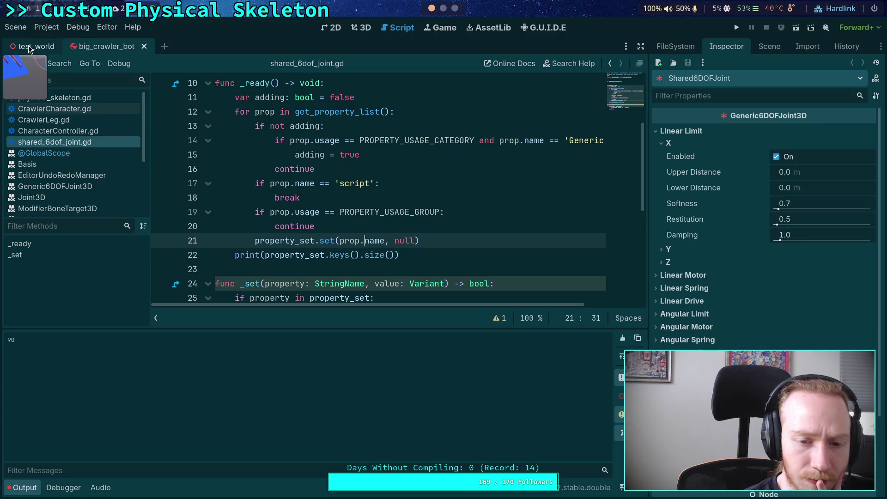
pyautogui.click(28, 48)
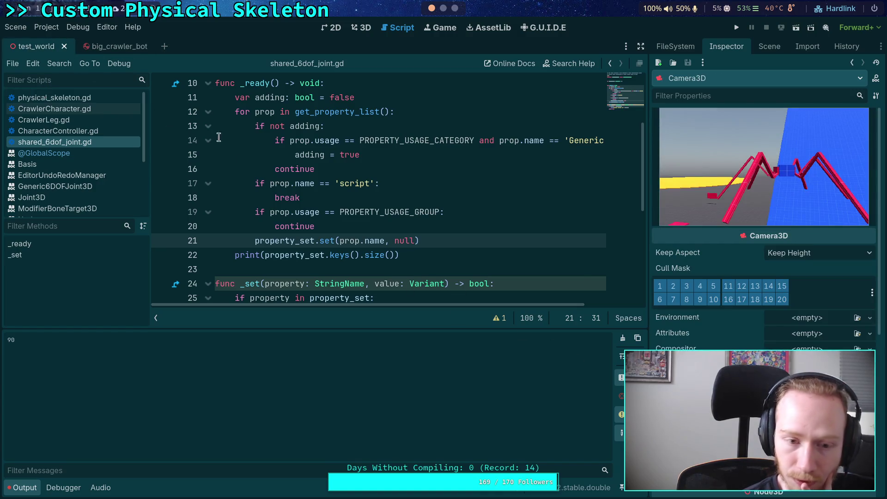
pyautogui.click(104, 48)
pyautogui.click(335, 212)
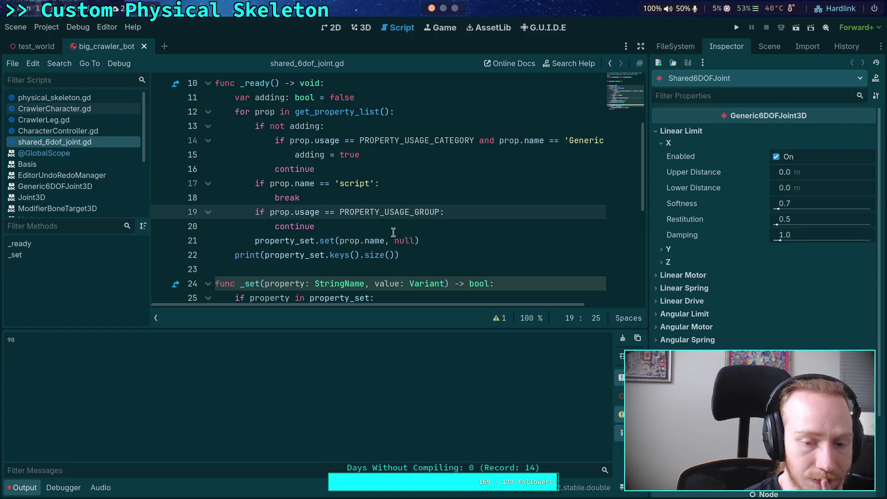
pyautogui.scroll(-4, 337, 209)
pyautogui.scroll(5, 337, 209)
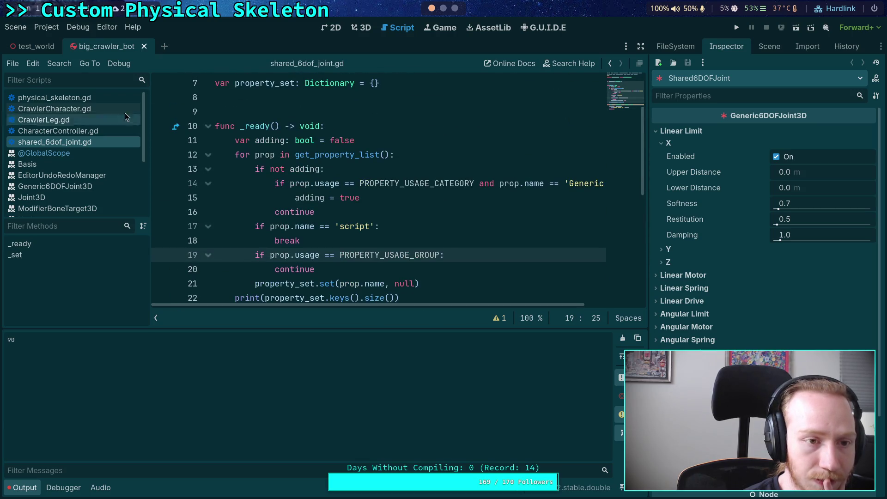
# - Reload the saved big_crawler_bot scene again and place the caret at the end of line 21
pyautogui.click(22, 27)
pyautogui.click(67, 228)
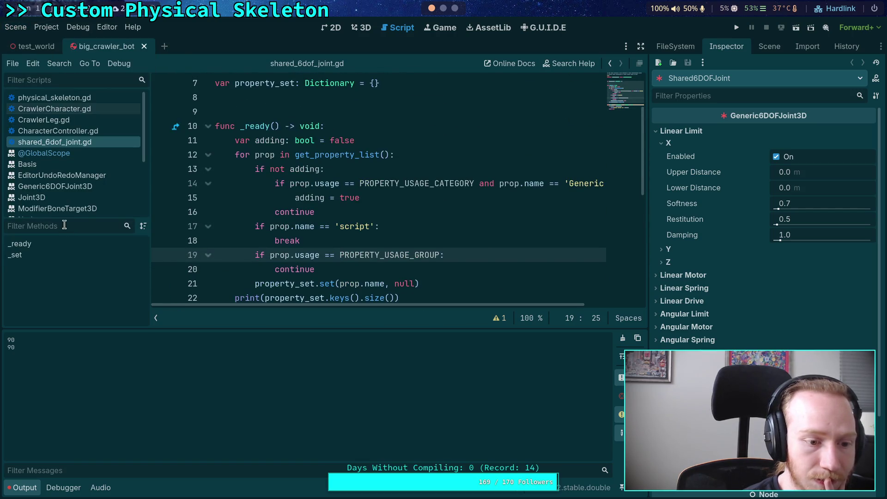
pyautogui.moveTo(435, 260)
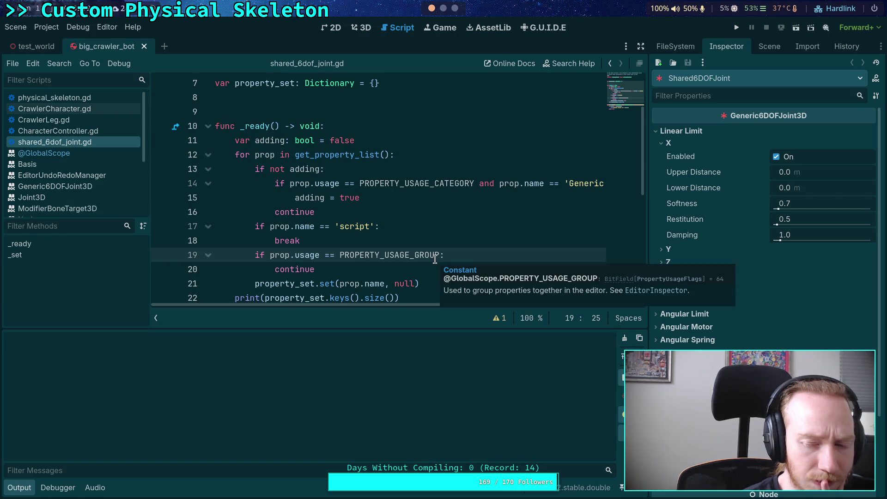
pyautogui.scroll(-1, 479, 253)
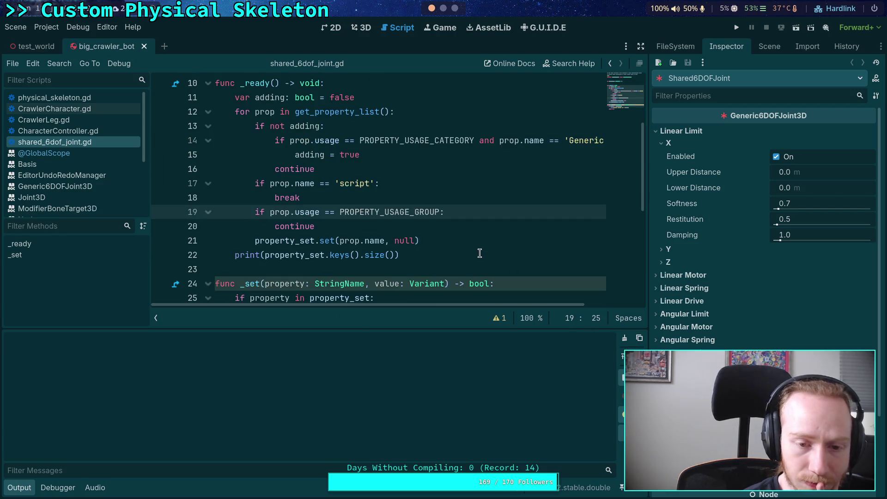
pyautogui.click(483, 243)
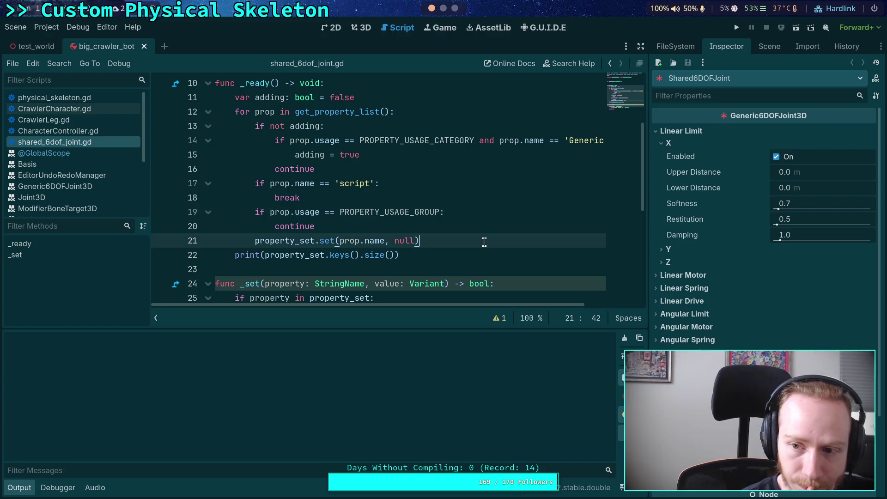
pyautogui.scroll(-4, 481, 247)
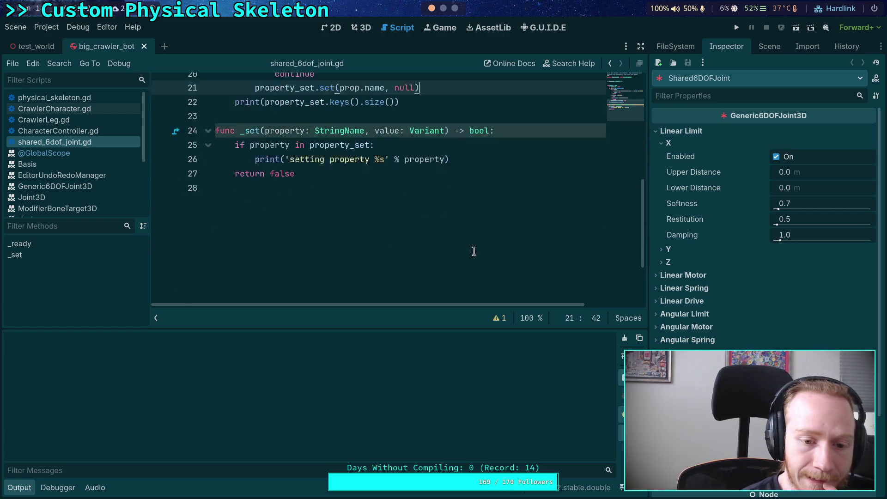
pyautogui.scroll(2, 407, 212)
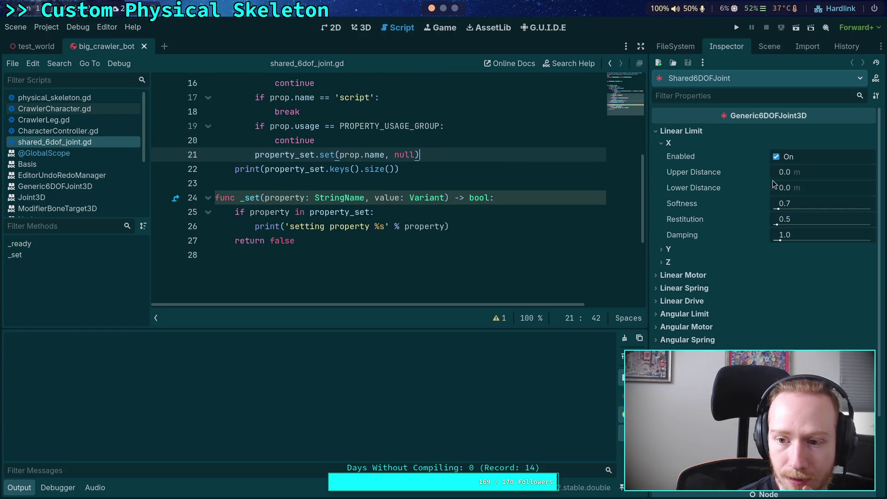
# - Set X upper distance to 0.35, turn off the X linear limit, and make FR_Femur_Body Node A
pyautogui.moveTo(801, 174); pyautogui.dragTo(817, 174)
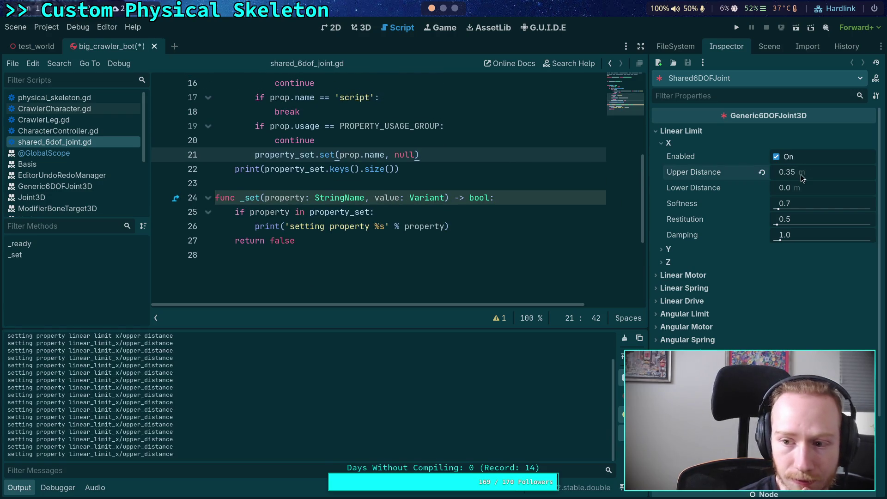
pyautogui.click(777, 157)
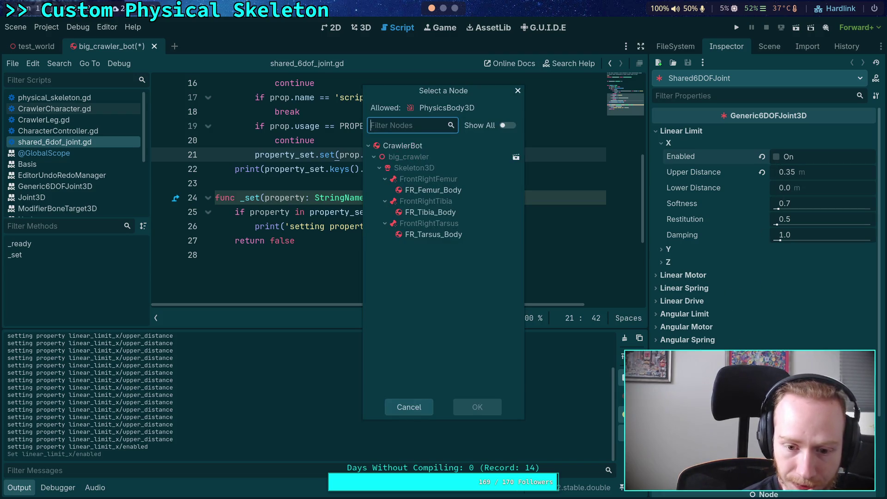
pyautogui.click(423, 194)
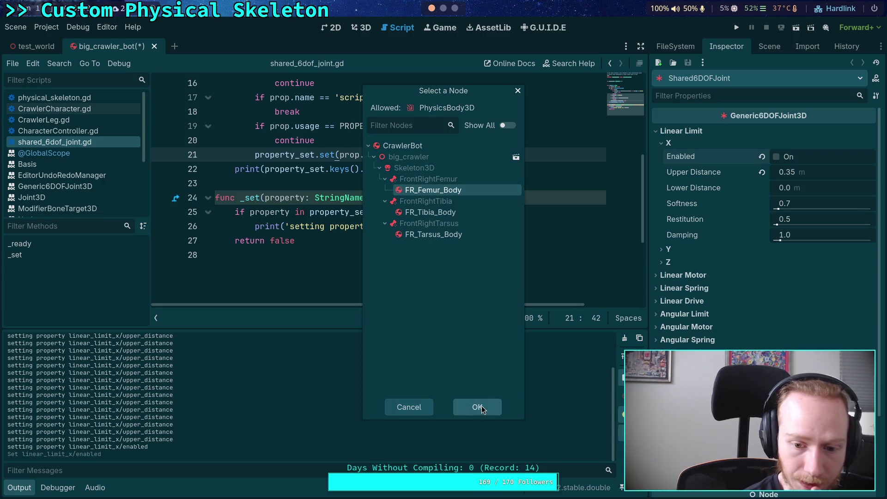
pyautogui.click(483, 410)
# - Review line 26 of the script and collapse the Output log
pyautogui.scroll(-3, 762, 231)
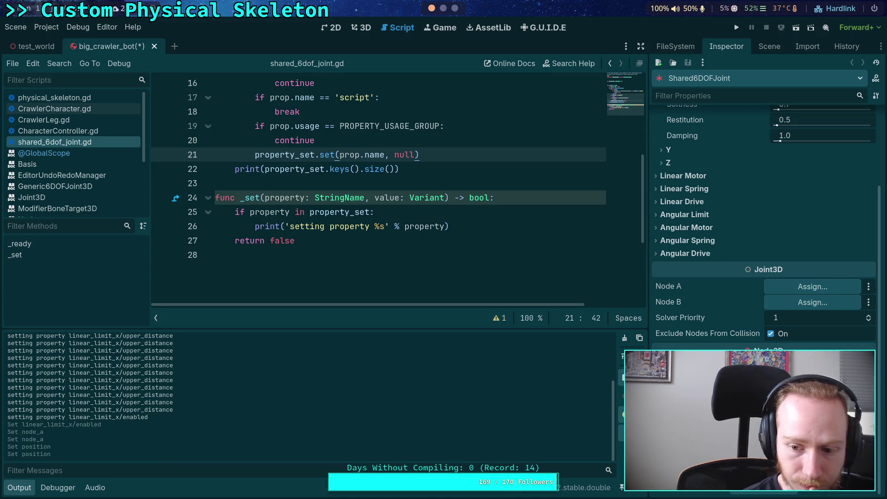
pyautogui.click(378, 223)
pyautogui.scroll(5, 385, 231)
pyautogui.scroll(3, 740, 271)
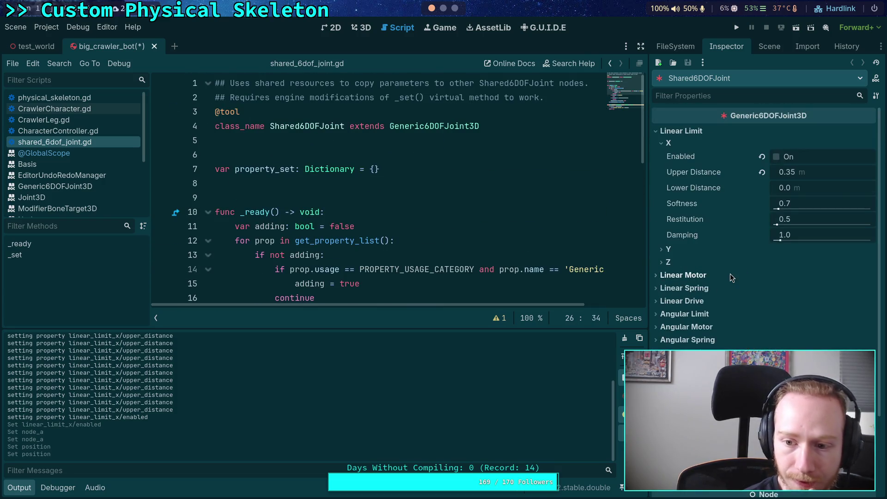
pyautogui.scroll(-2, 379, 196)
pyautogui.scroll(-6, 379, 196)
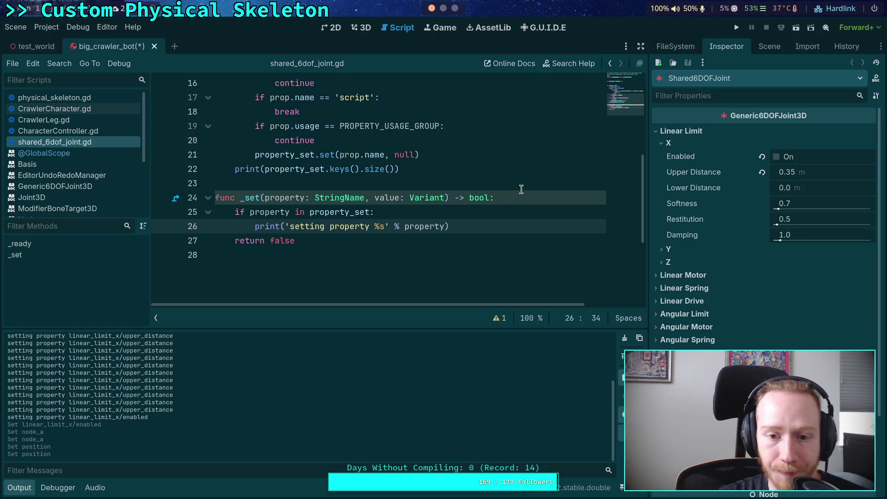
pyautogui.scroll(1, 521, 190)
pyautogui.click(21, 485)
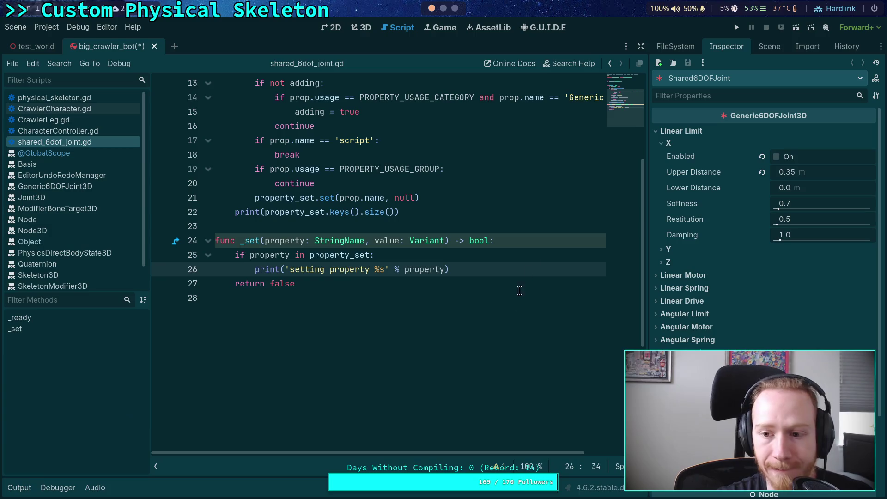
# - Widen the script editor, delete the debug print line from _ready, and save
pyautogui.moveTo(648, 227); pyautogui.dragTo(665, 223)
pyautogui.scroll(2, 395, 303)
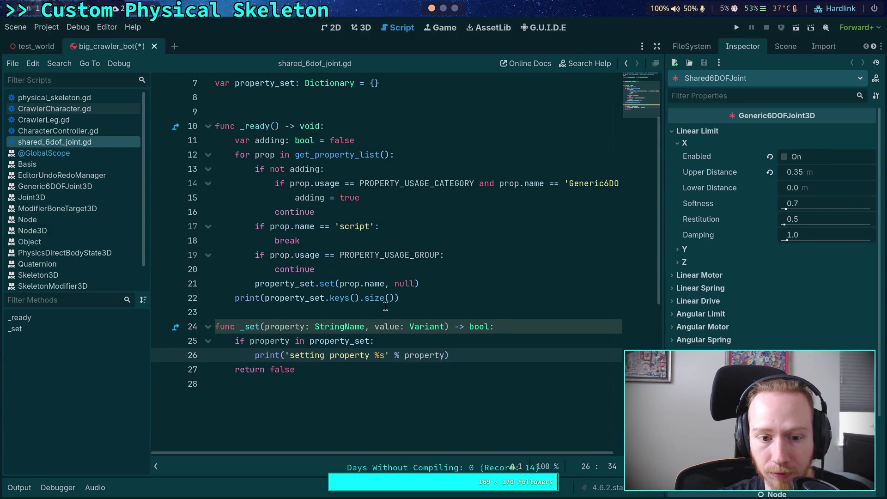
pyautogui.moveTo(456, 294); pyautogui.dragTo(464, 284)
pyautogui.press('BackSpace')
pyautogui.hotkey('ctrl', 's')
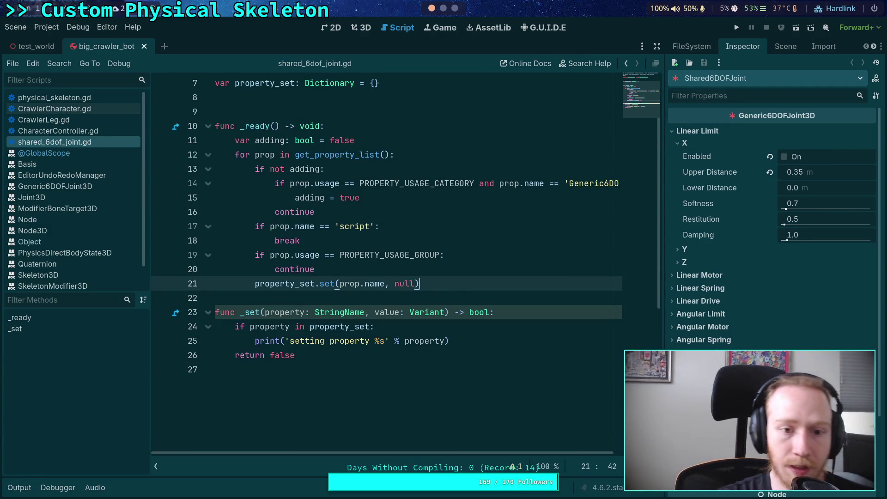
# - Add an 'if Engine.is_editor_hint(): return' guard at the top of _ready
pyautogui.scroll(2, 325, 185)
pyautogui.click(325, 185)
pyautogui.click(379, 211)
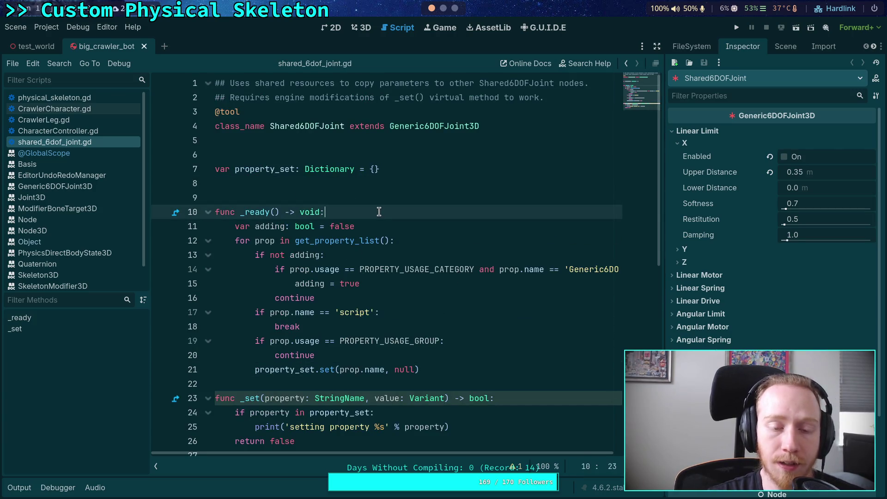
pyautogui.press('Return')
pyautogui.write('if ')
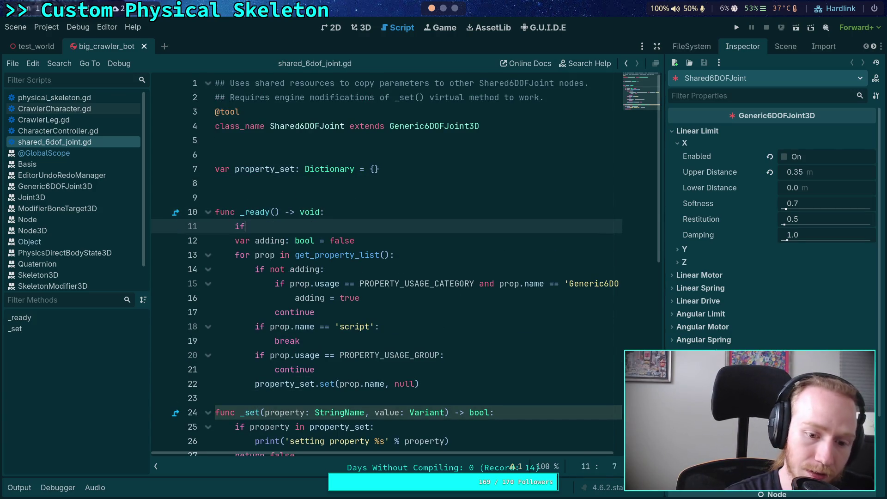
pyautogui.write('Eng')
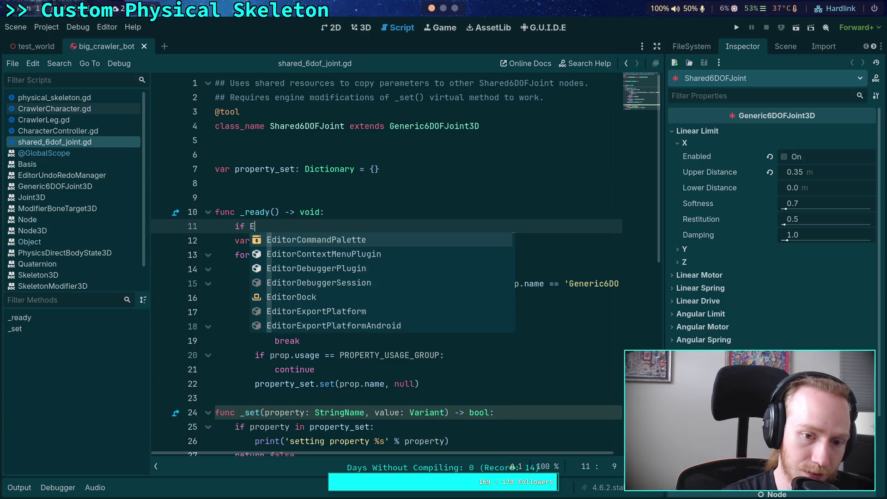
pyautogui.press('Return')
pyautogui.write('.is')
pyautogui.press('Return')
pyautogui.write(':')
pyautogui.press('Return')
pyautogui.write('return')
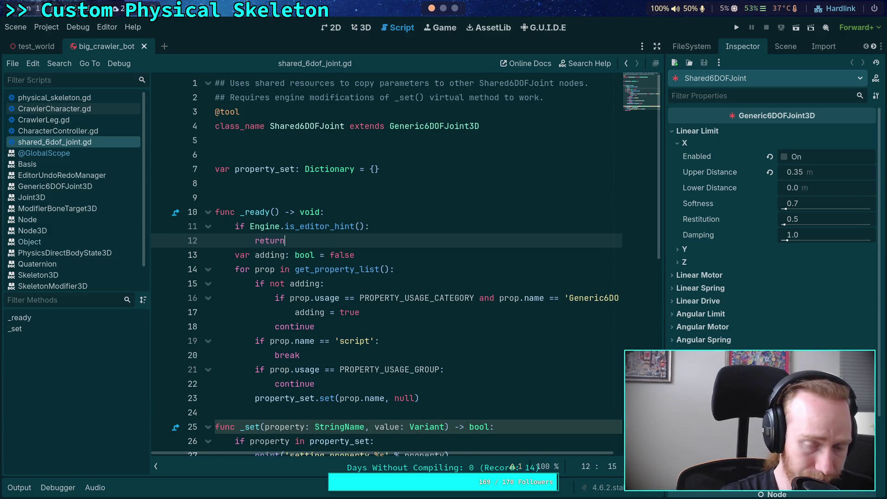
# - Negate the guard to 'if not Engine.is_editor_hint()' and move to the _set declaration
pyautogui.click(250, 226)
pyautogui.write('not')
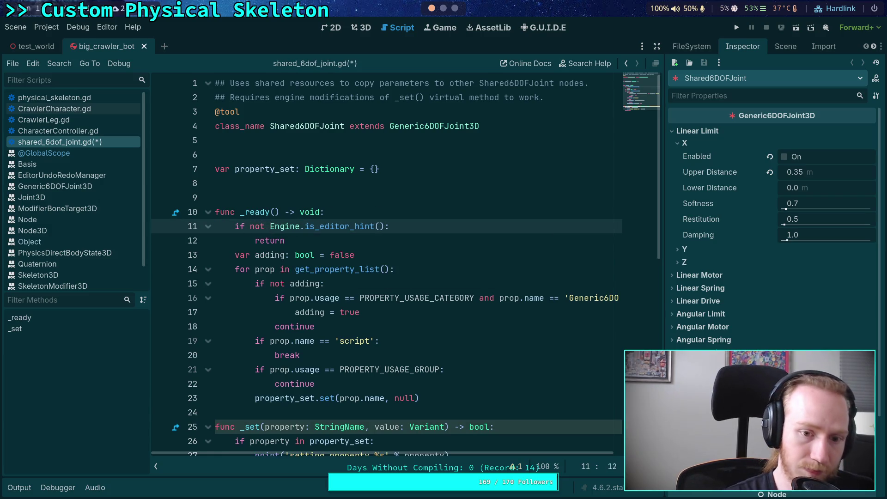
pyautogui.scroll(-2, 522, 347)
pyautogui.click(522, 347)
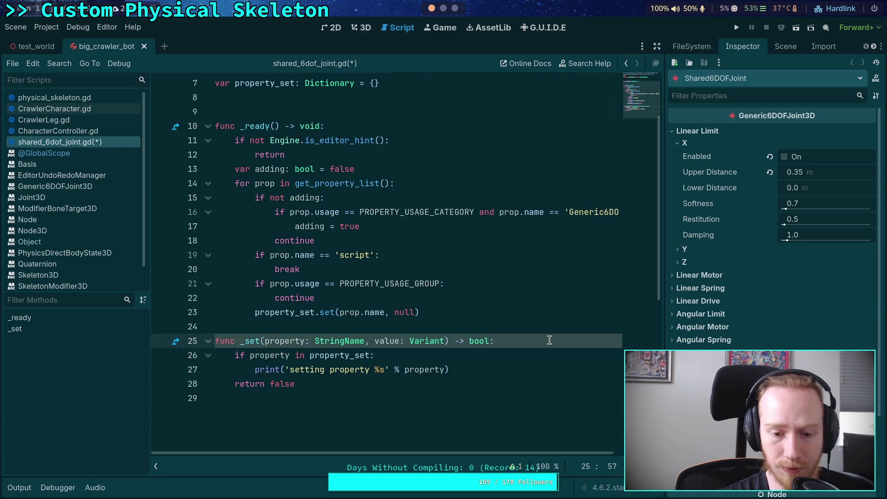
# - Add 'if not Engine.is_editor_hint(): return false' at the top of _set and save
pyautogui.press('Return')
pyautogui.write('not ')
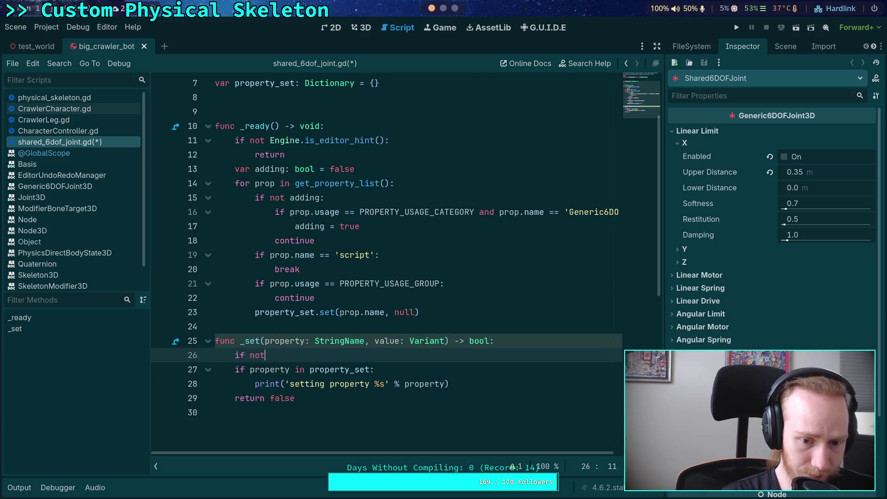
pyautogui.write('En')
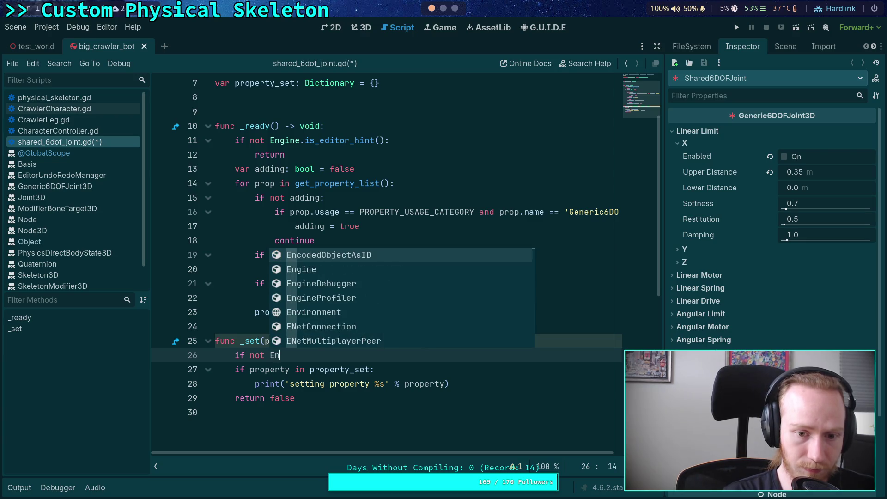
pyautogui.write('gine.is')
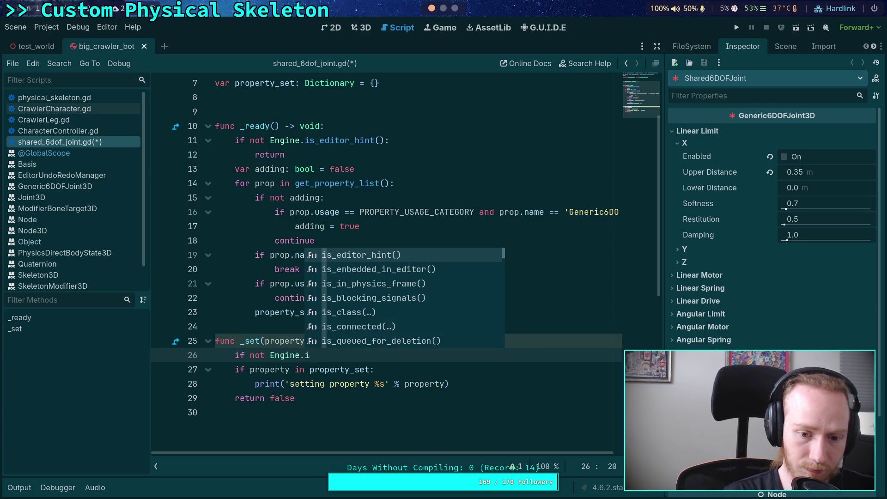
pyautogui.press('Return')
pyautogui.write(':')
pyautogui.press('Return')
pyautogui.write('return ')
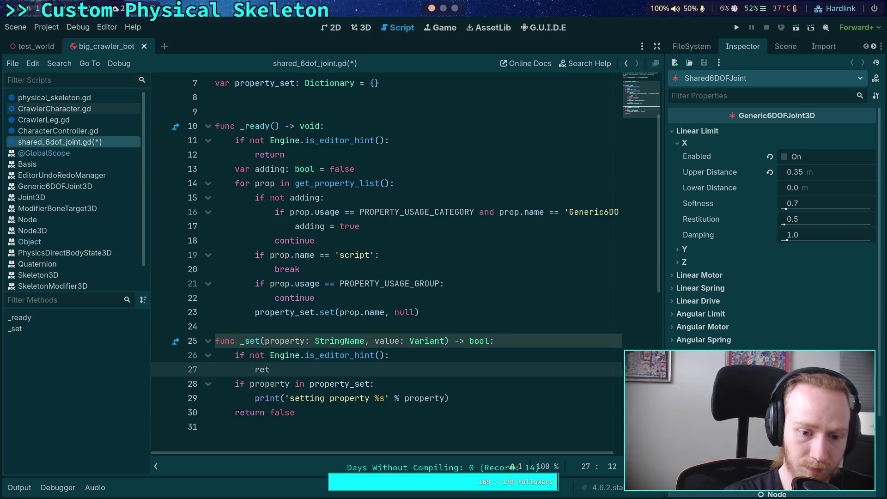
pyautogui.write('false')
pyautogui.hotkey('ctrl', 's')
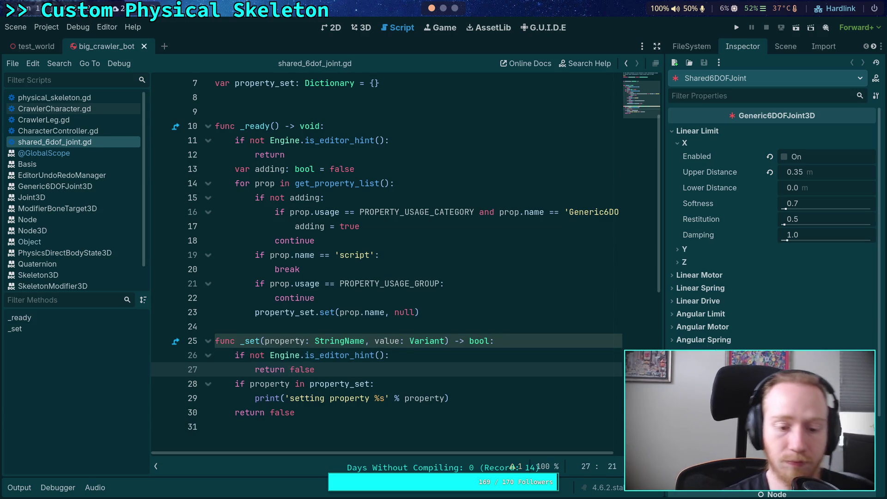
# - Remove 'not' and the 'return false' line, and indent the property check under the editor check
pyautogui.scroll(-2, 545, 342)
pyautogui.click(474, 341)
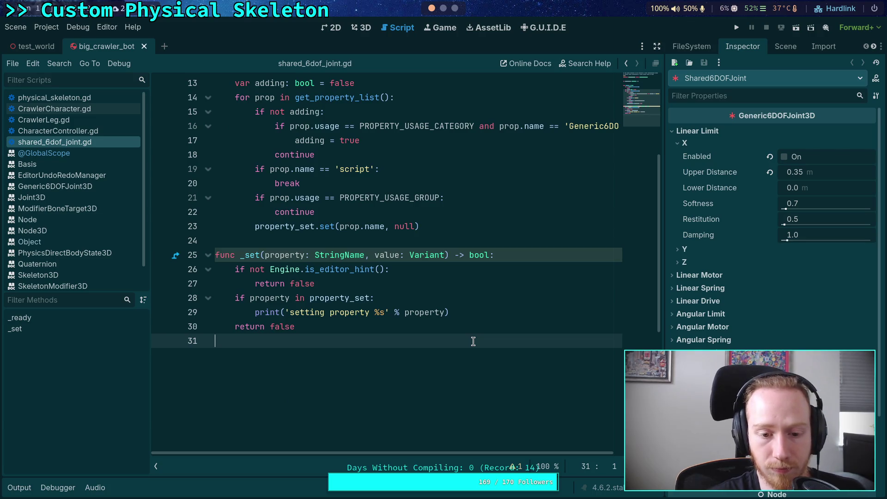
pyautogui.moveTo(270, 269); pyautogui.dragTo(250, 269)
pyautogui.press('Delete')
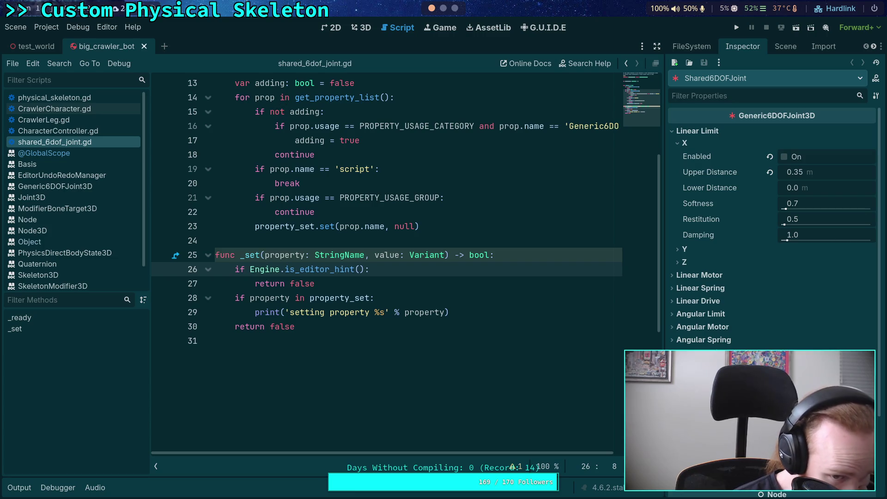
pyautogui.moveTo(390, 283); pyautogui.dragTo(423, 271)
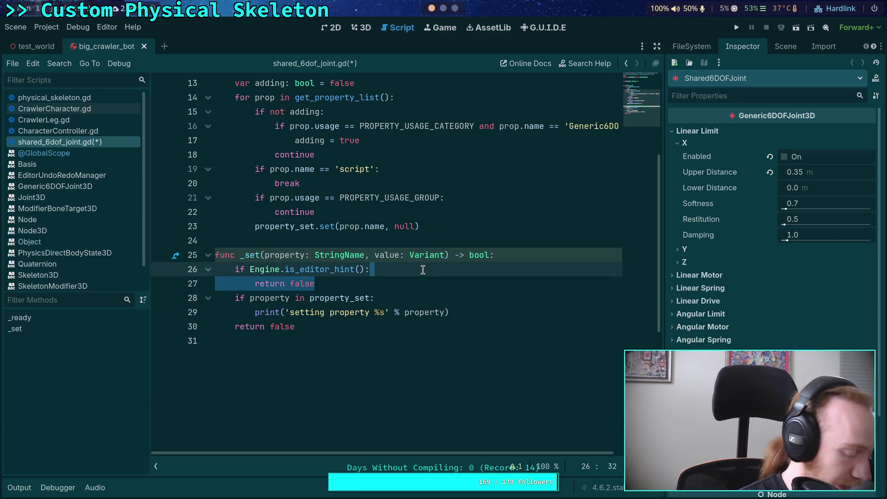
pyautogui.press('BackSpace')
pyautogui.moveTo(319, 298); pyautogui.dragTo(309, 284)
pyautogui.press('Tab')
# - Merge the two checks into 'if Engine.is_editor_hint() and (property in property_set):'
pyautogui.click(453, 299)
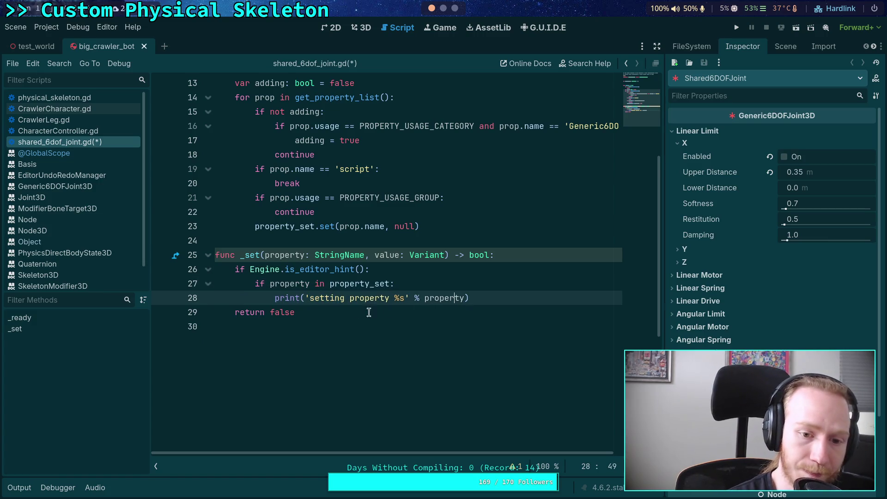
pyautogui.moveTo(255, 284); pyautogui.dragTo(315, 269)
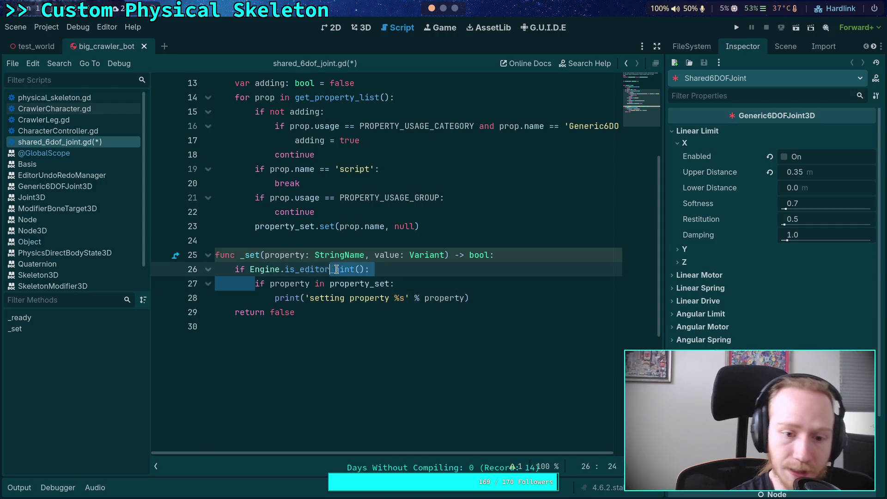
pyautogui.click(280, 284)
pyautogui.moveTo(263, 283); pyautogui.dragTo(363, 265)
pyautogui.write('and property in property_set')
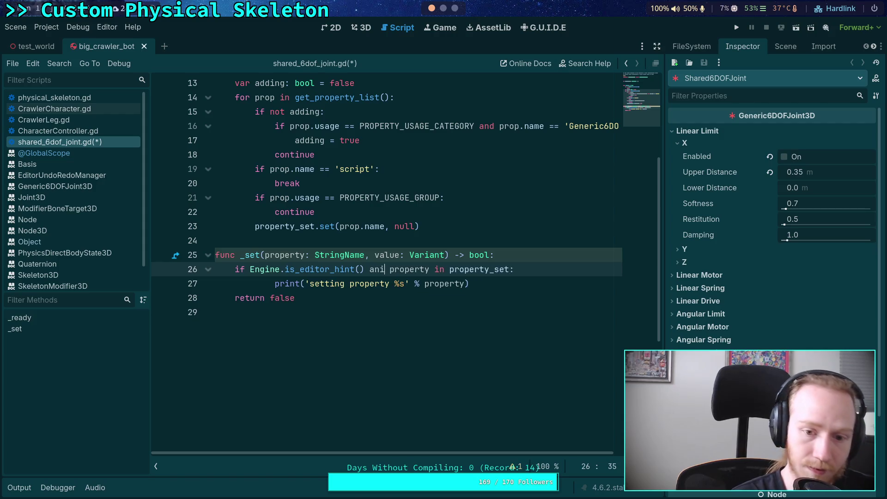
pyautogui.click(392, 269)
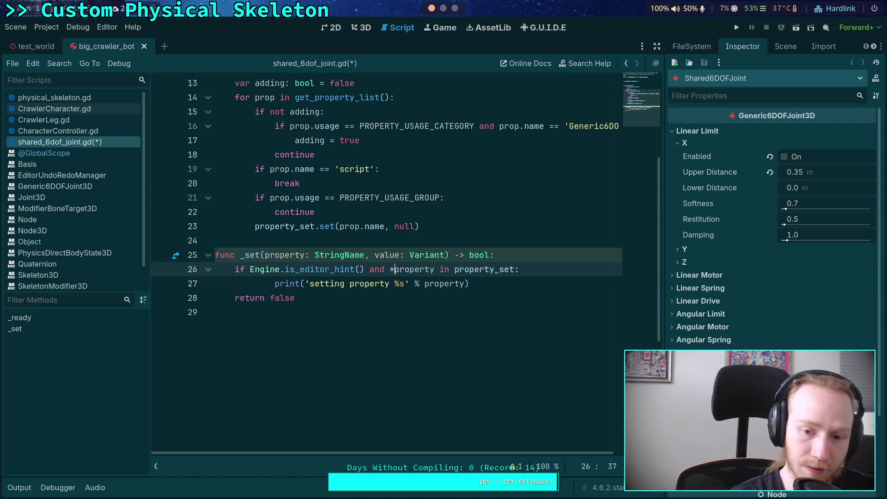
pyautogui.write('(')
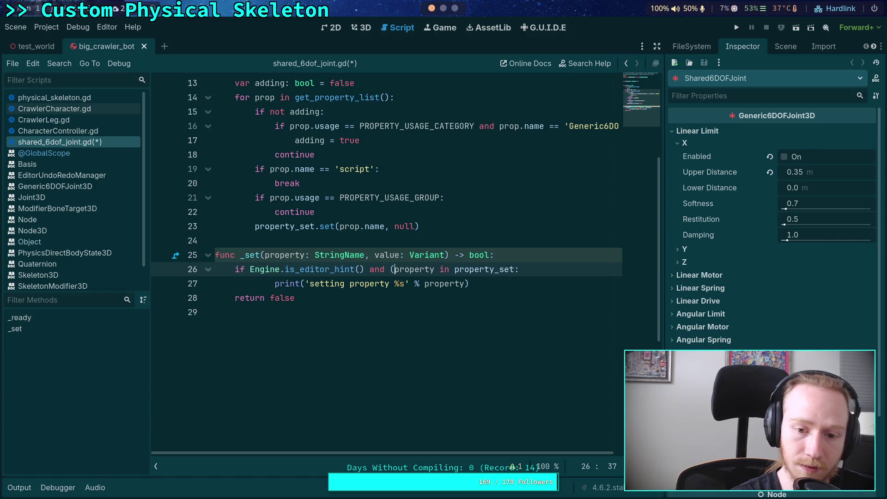
pyautogui.press('End')
pyautogui.press('Left')
pyautogui.write(')')
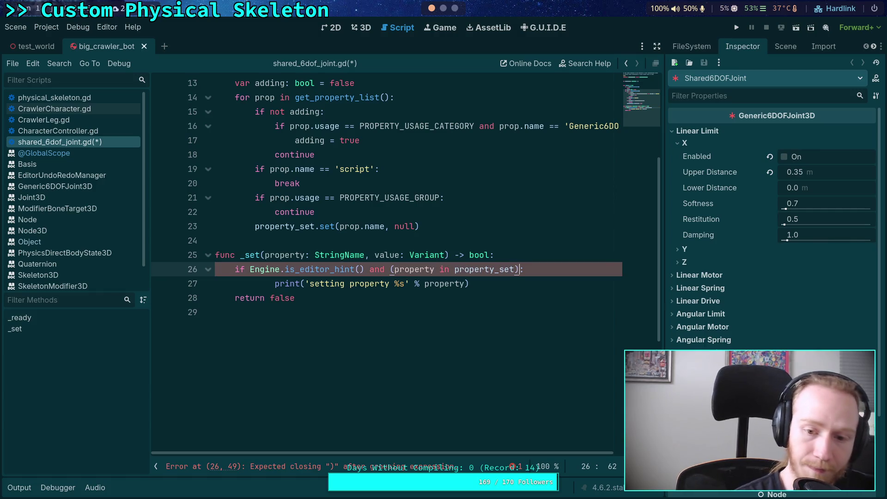
# - Dedent the print line one level under the combined condition
pyautogui.click(394, 280)
pyautogui.hotkey('shift', 'Tab')
pyautogui.click(402, 312)
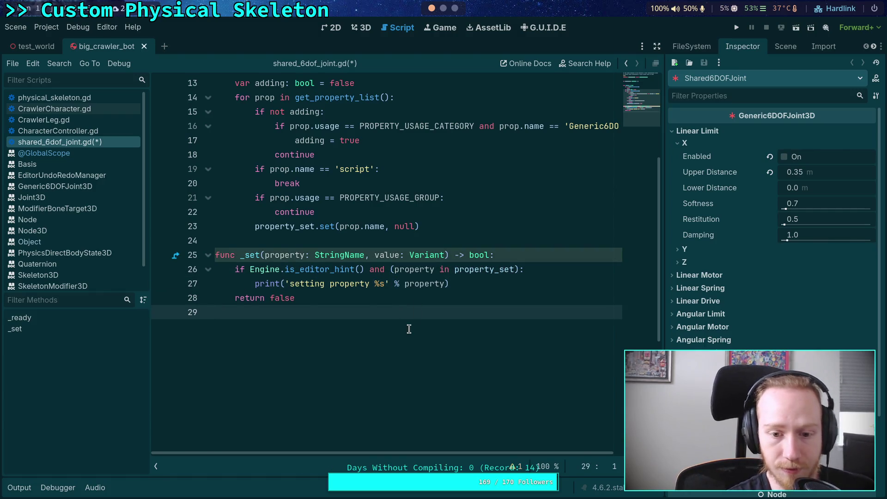
pyautogui.scroll(1, 406, 327)
# - Insert a blank line after 'return' in _ready, save, view the Dictionary docs, and reopen Output
pyautogui.scroll(3, 490, 330)
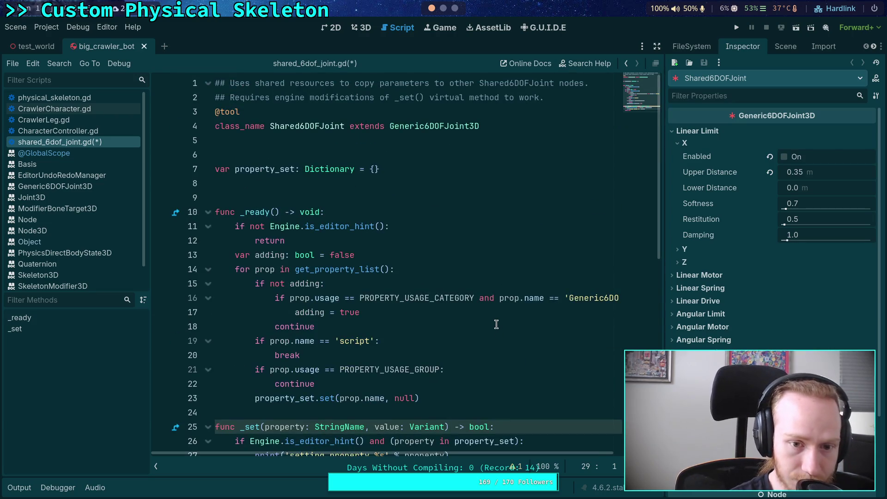
pyautogui.click(324, 236)
pyautogui.press('Return')
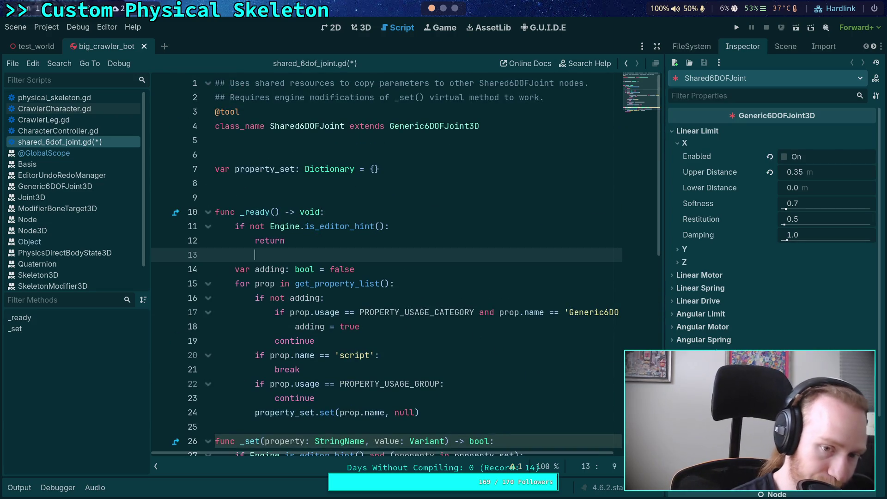
pyautogui.hotkey('ctrl', 's')
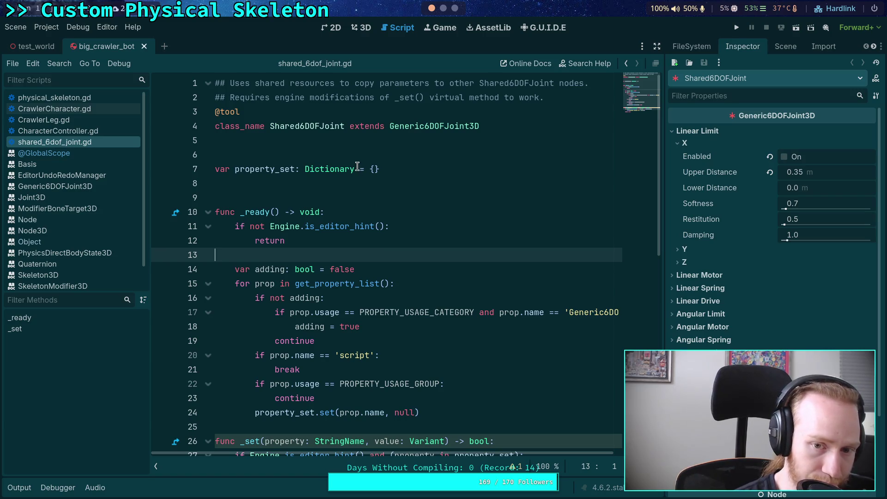
pyautogui.moveTo(337, 168)
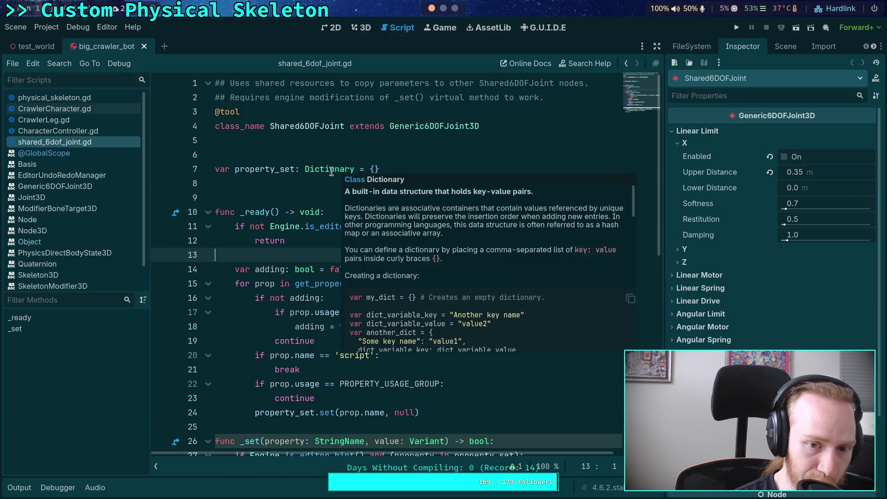
pyautogui.click(277, 196)
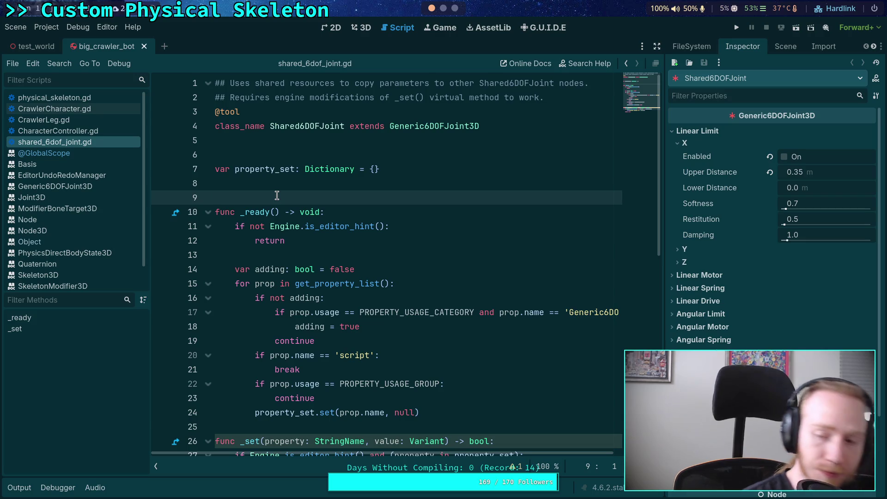
pyautogui.click(13, 486)
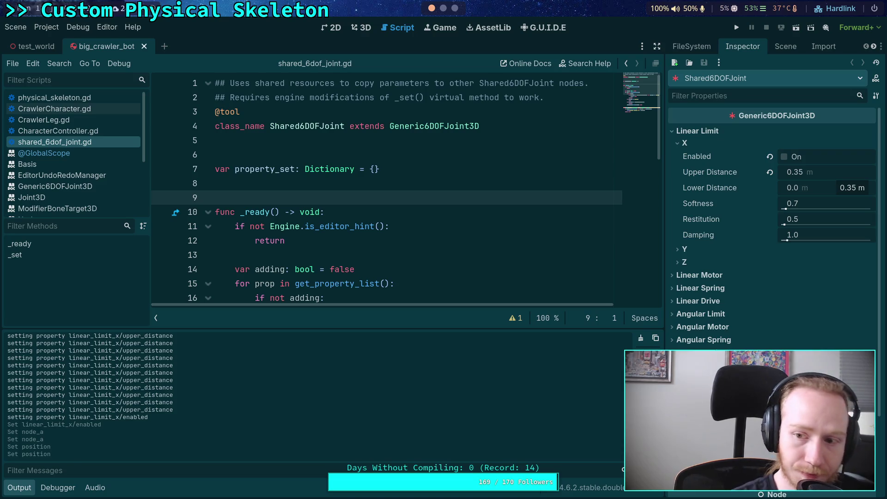
# - Undo the last two scene edits and revert Linear Limit X Upper Distance to 0.0
pyautogui.hotkey('ctrl', 'z')
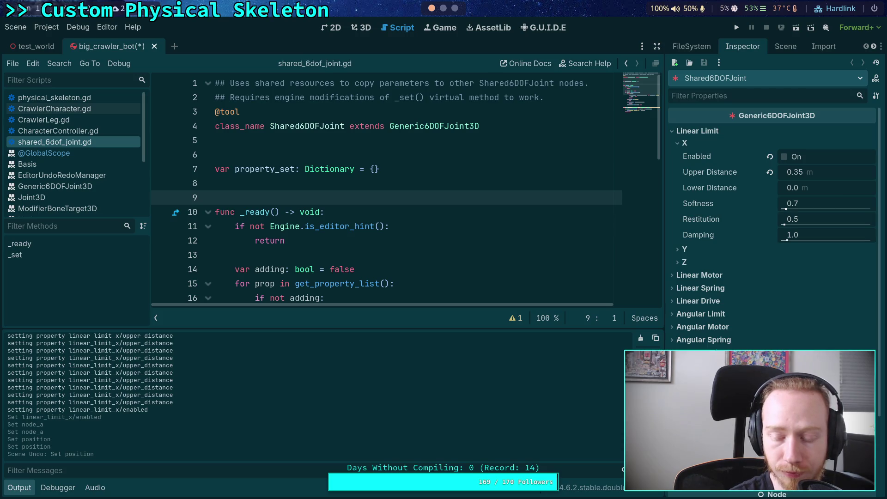
pyautogui.hotkey('ctrl', 'z')
pyautogui.hotkey('ctrl', 'z')
pyautogui.hotkey('ctrl', 'z')
pyautogui.hotkey('ctrl', 'z')
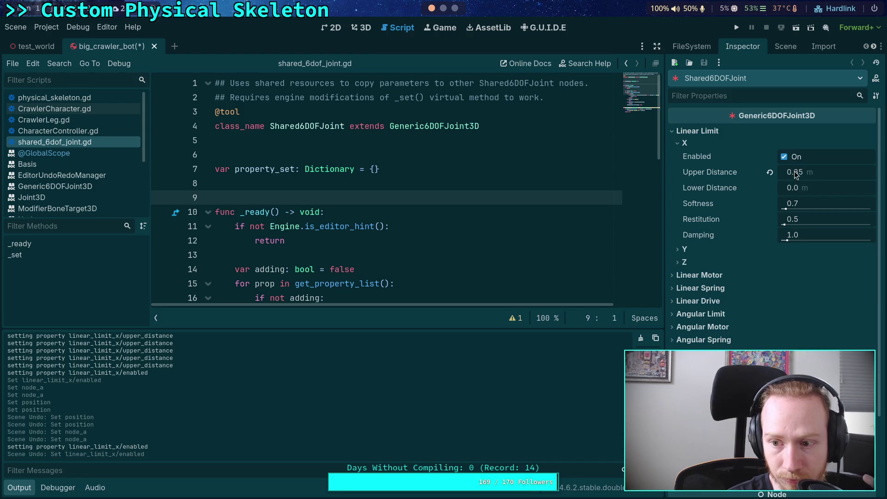
pyautogui.click(770, 172)
pyautogui.click(467, 226)
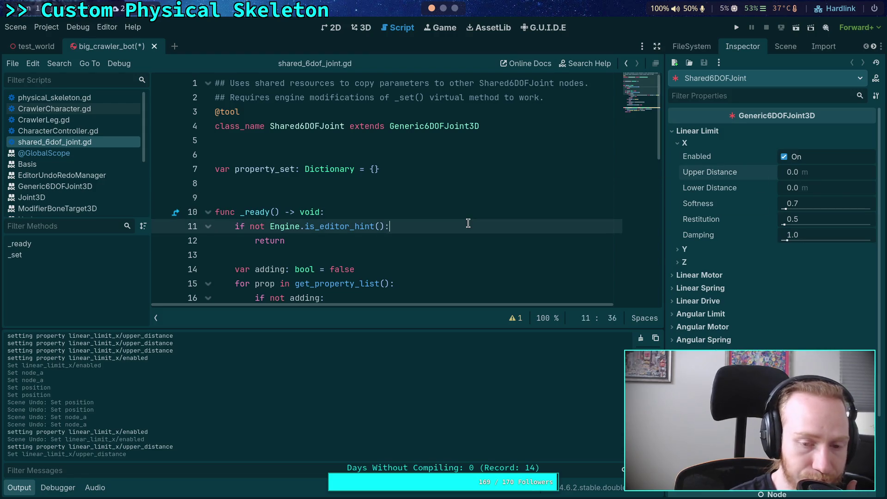
# - Hide the Output log and insert empty lines below line 6 of the joint script
pyautogui.scroll(-2, 434, 259)
pyautogui.hotkey('ctrl', 'j')
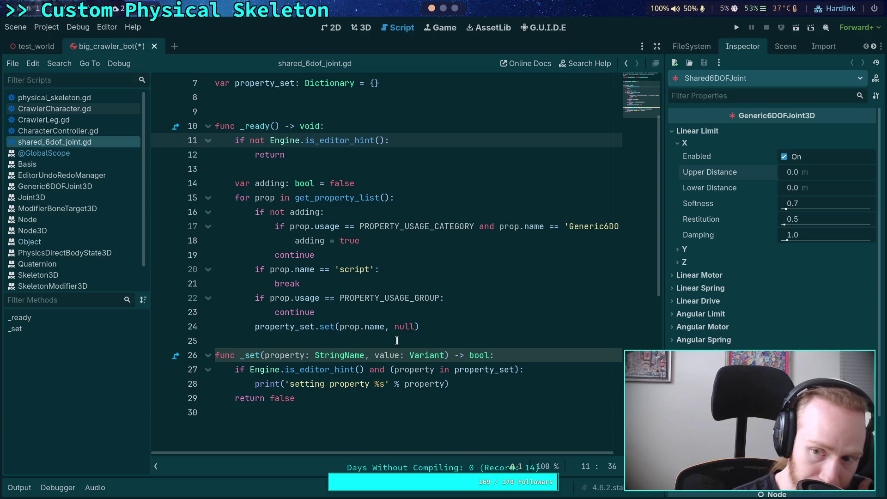
pyautogui.scroll(-2, 675, 349)
pyautogui.scroll(2, 675, 349)
pyautogui.scroll(2, 439, 231)
pyautogui.click(431, 151)
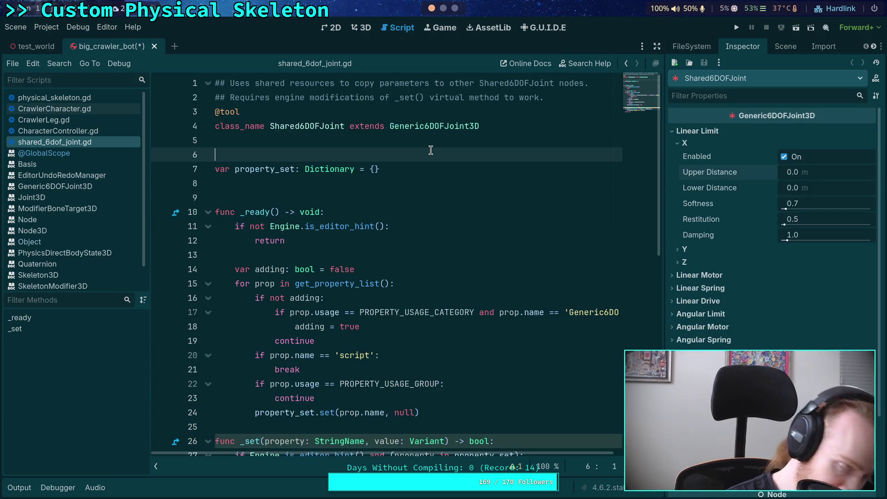
pyautogui.press('Return')
pyautogui.press('Return')
pyautogui.press('Return')
pyautogui.press('Up')
pyautogui.press('Up')
pyautogui.press('Up')
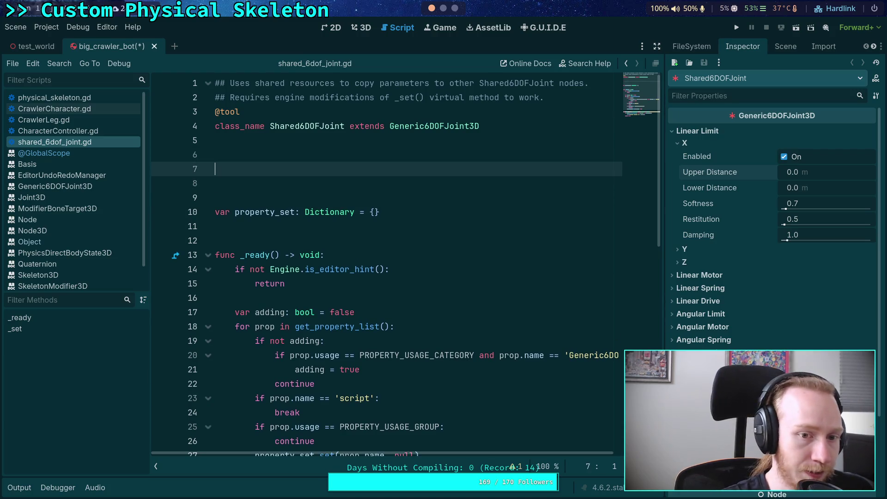
pyautogui.press('Down')
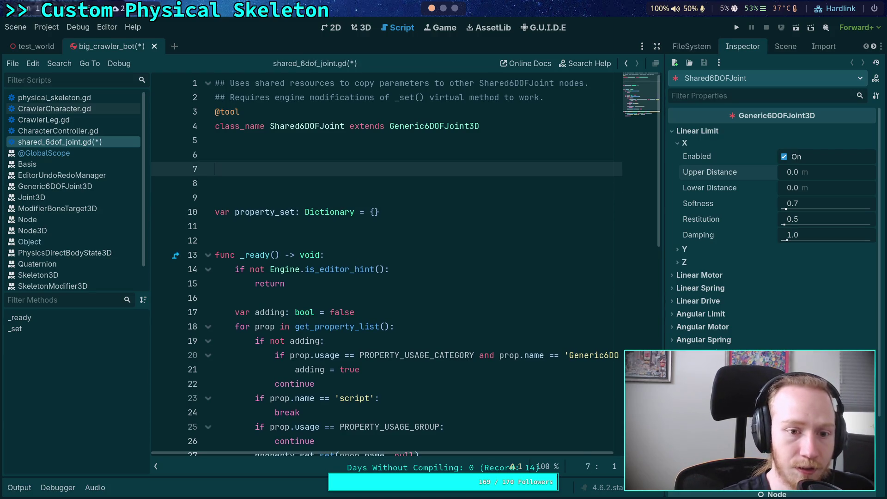
pyautogui.write('@export')
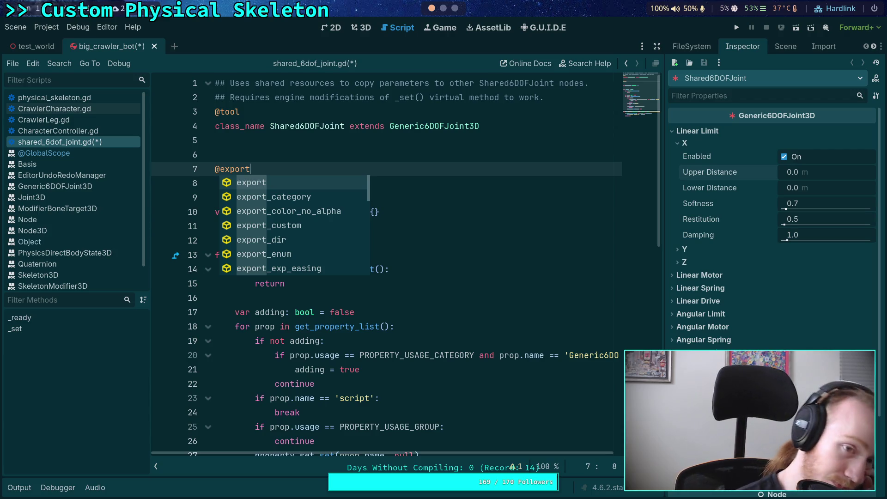
pyautogui.press('Escape')
pyautogui.press('Up')
pyautogui.press('Up')
pyautogui.click(794, 47)
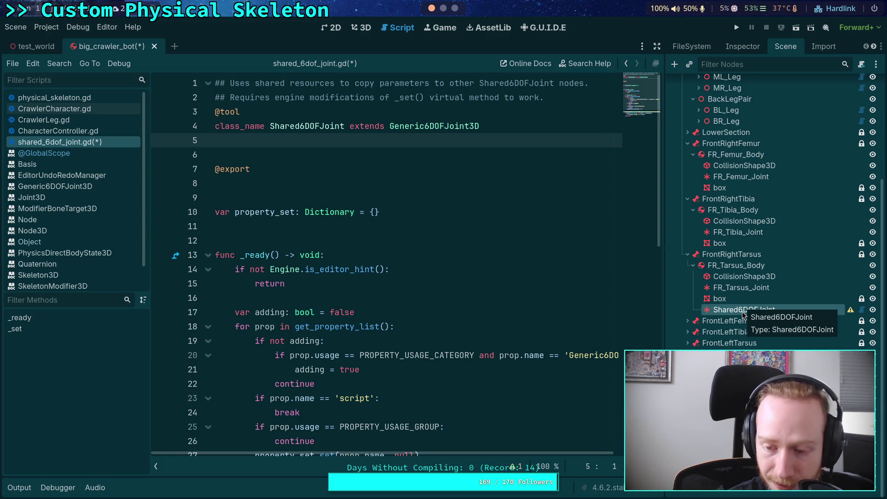
# - In the FileSystem dock, start creating a new resource in shared_6dof_joint, then cancel
pyautogui.click(692, 46)
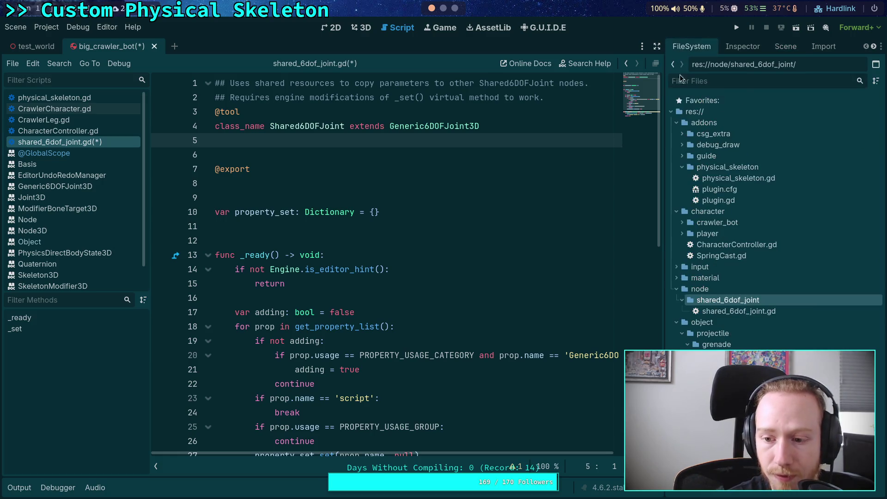
pyautogui.rightClick(732, 307)
pyautogui.moveTo(740, 314)
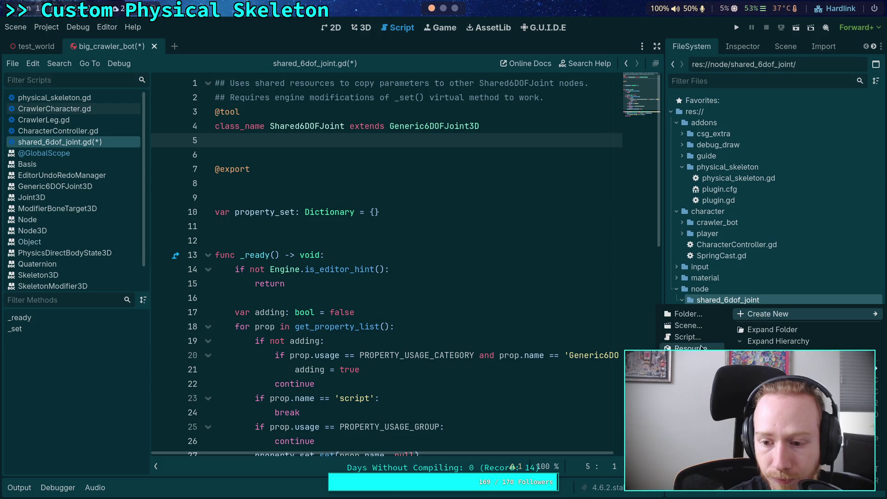
pyautogui.click(674, 344)
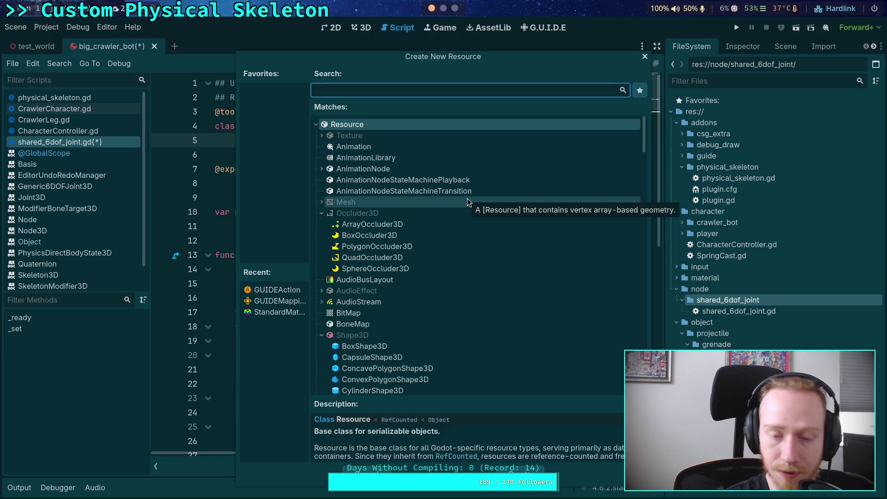
pyautogui.press('Escape')
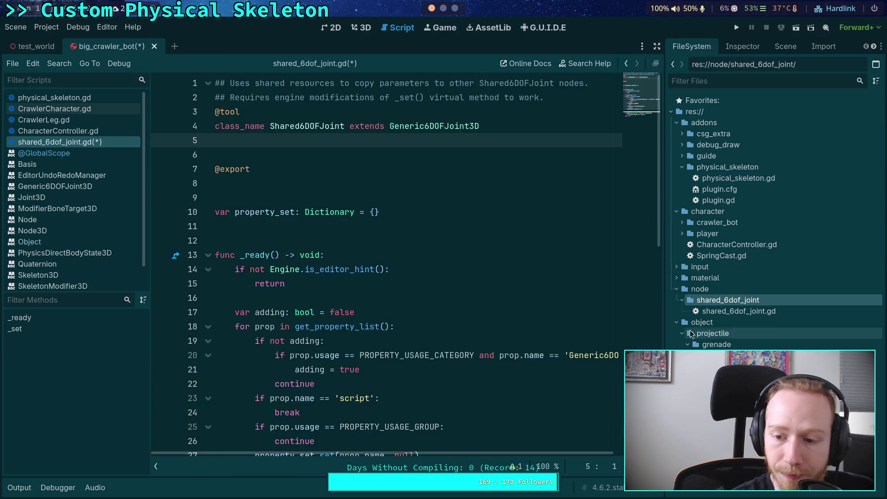
# - Create shared_6dof_resource.gd inheriting Resource in shared_6dof_joint and begin its class_name line
pyautogui.rightClick(717, 301)
pyautogui.moveTo(771, 313)
pyautogui.click(661, 336)
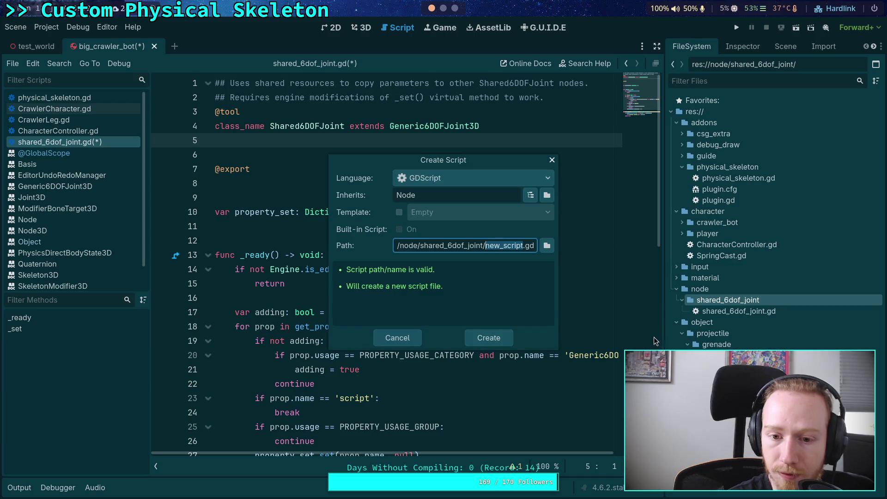
pyautogui.write('shared')
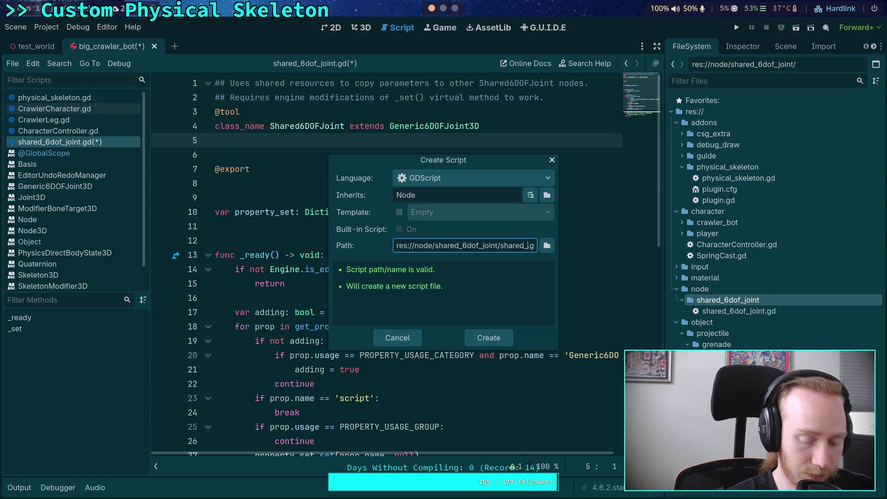
pyautogui.write('_6dof')
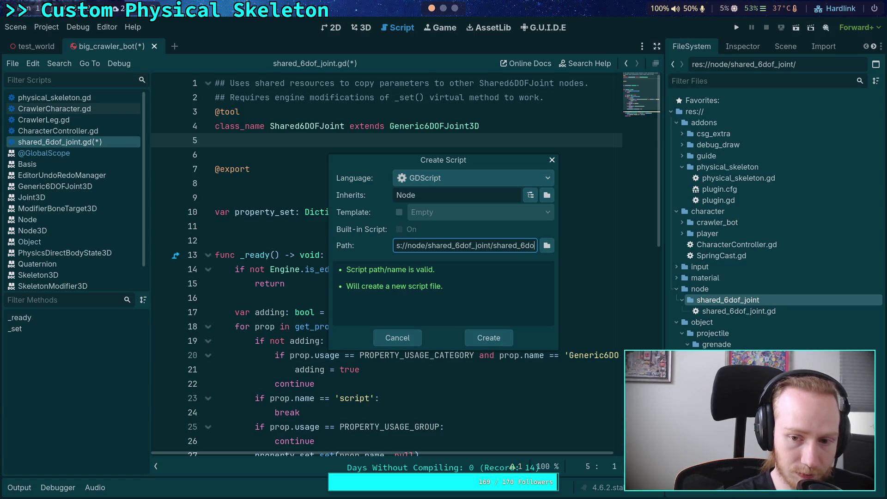
pyautogui.write('_resource')
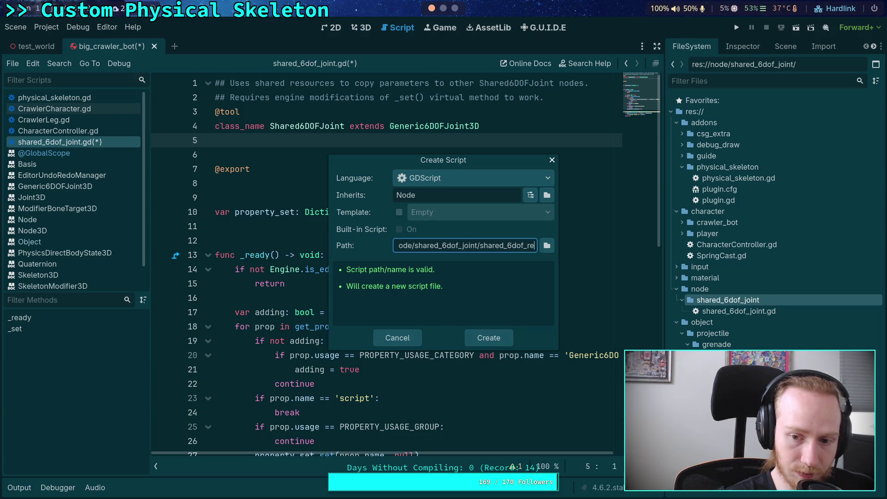
pyautogui.doubleClick(401, 194)
pyautogui.write('Resource')
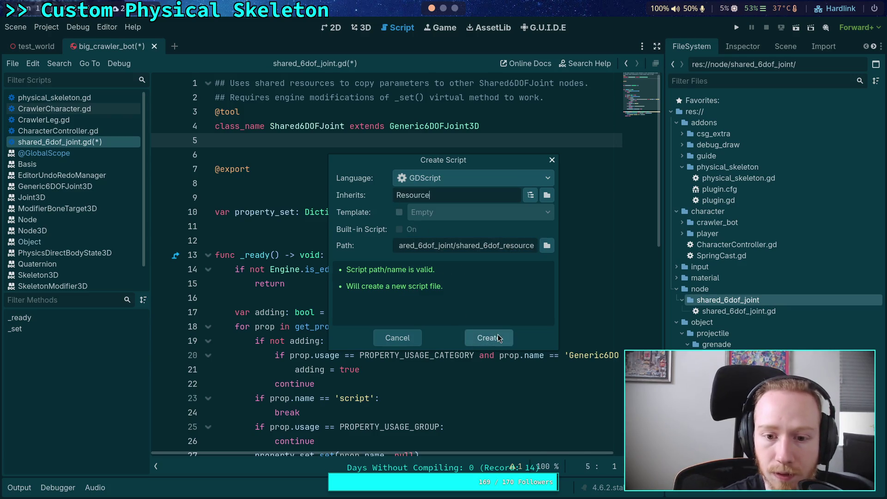
pyautogui.click(492, 344)
pyautogui.write('class_name')
pyautogui.write(' Shared7 extends Resource')
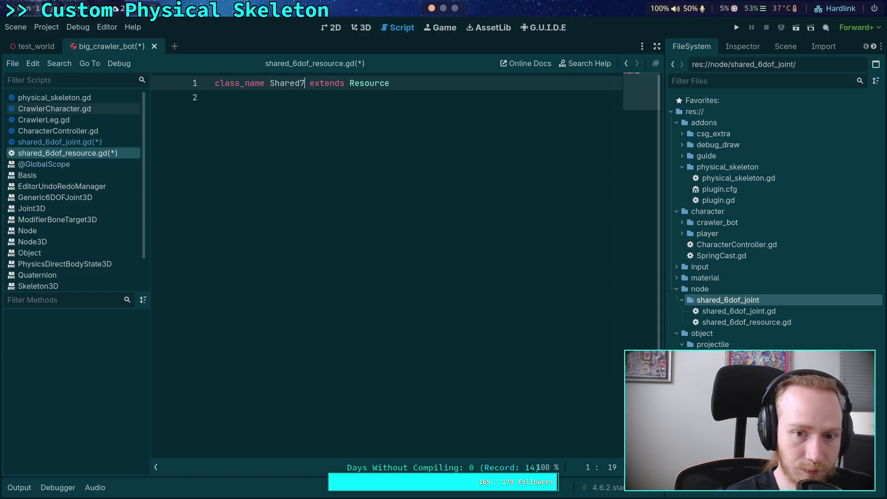
pyautogui.press('BackSpace')
pyautogui.write('6D')
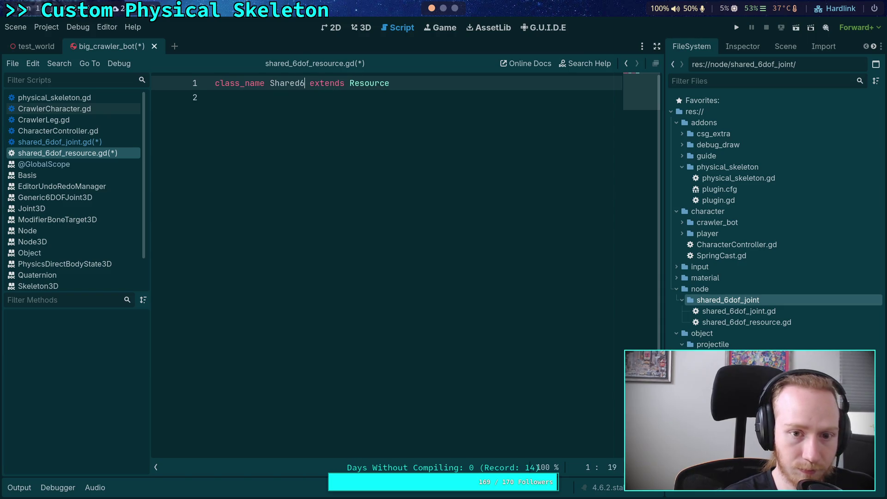
pyautogui.write('OFResource')
pyautogui.press('Down')
pyautogui.press('Return')
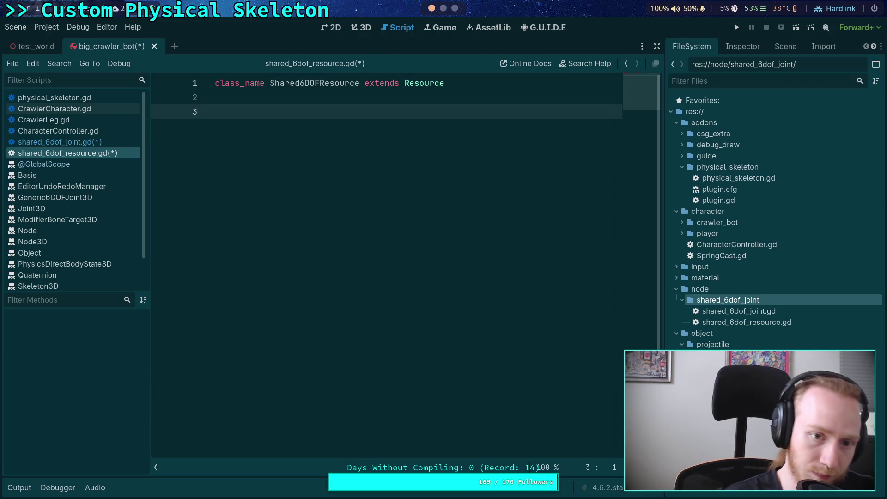
pyautogui.press('Up')
pyautogui.press('Up')
pyautogui.press('Return')
pyautogui.press('Up')
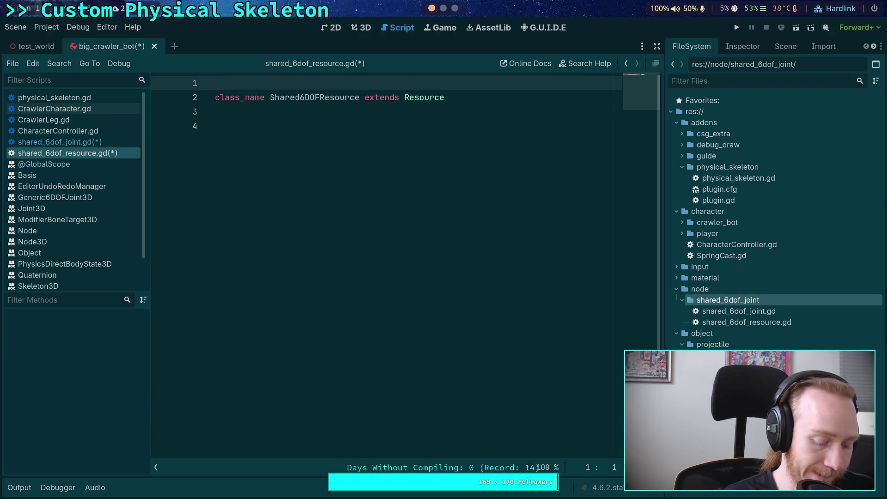
pyautogui.write('@tool')
pyautogui.press('Return')
pyautogui.press('Home')
pyautogui.press('Return')
pyautogui.press('Up')
# - Write a ## doc comment describing the resource that connects Shared6DOFJoint nodes
pyautogui.write('## The shared resourc')
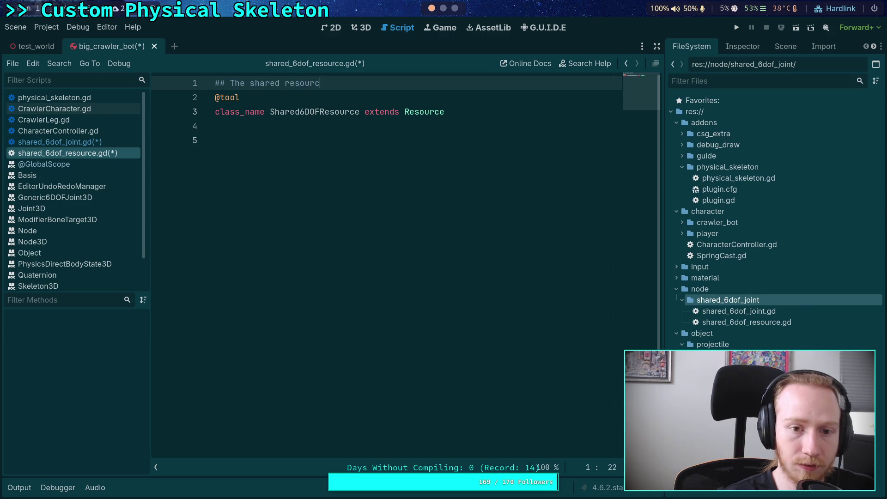
pyautogui.write('tha')
pyautogui.write('connects ')
pyautogui.write('physic')
pyautogui.press('BackSpace')
pyautogui.press('BackSpace')
pyautogui.press('BackSpace')
pyautogui.write('Shored7')
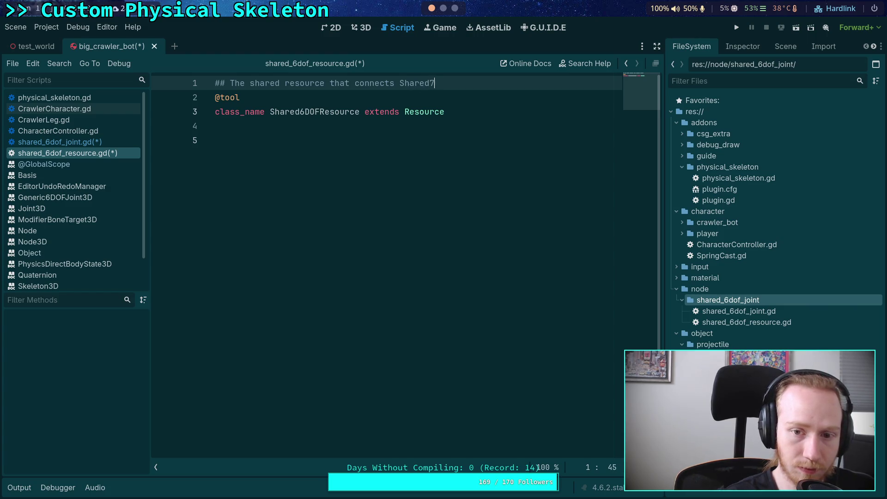
pyautogui.write('DOG')
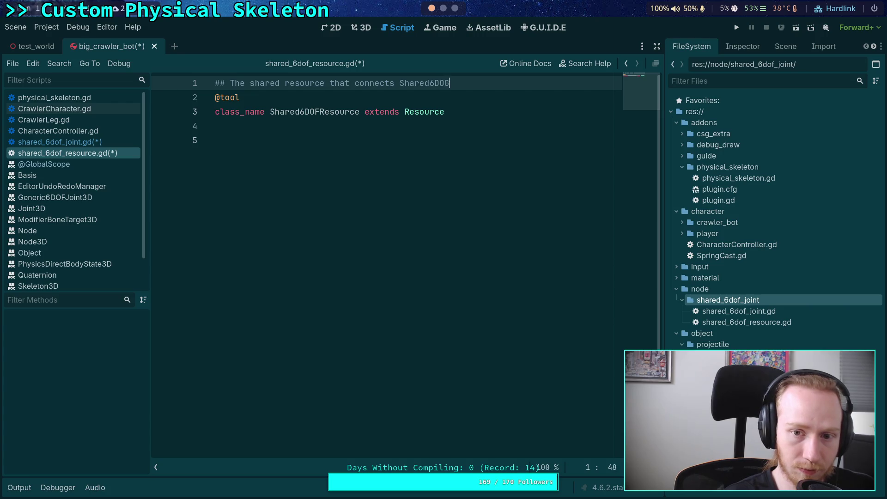
pyautogui.press('BackSpace')
pyautogui.write('FJoint')
pyautogui.write('nodes')
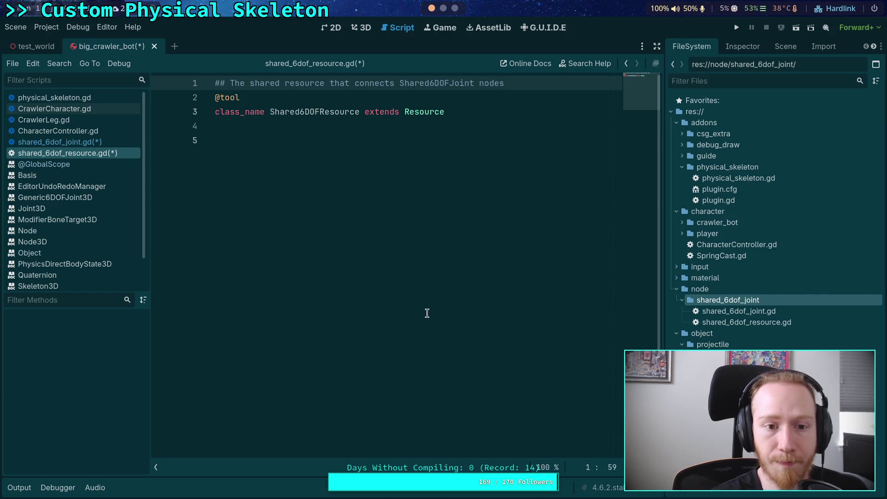
# - Declare 'var _current_signal_node: Shared6DOFJoint' below the class declaration
pyautogui.click(449, 269)
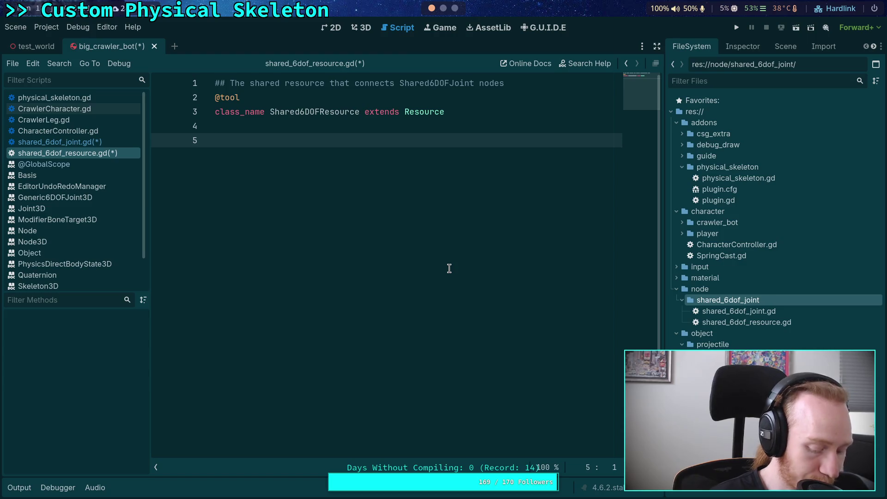
pyautogui.write('var ')
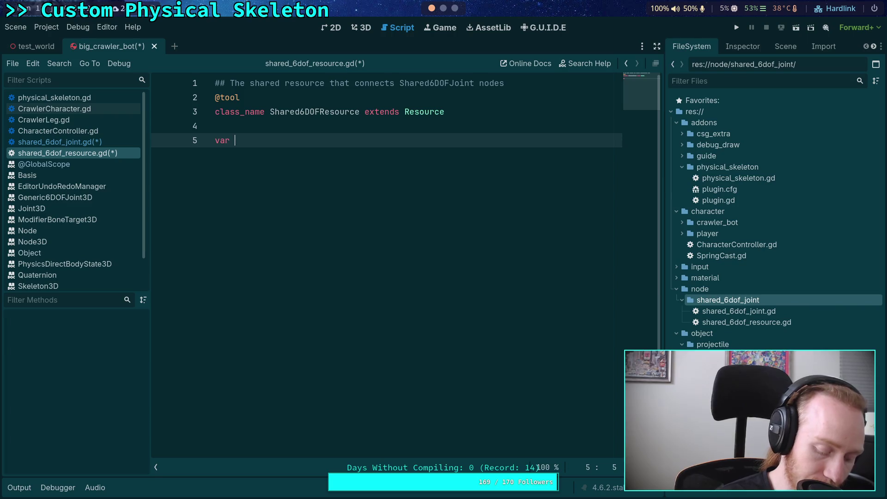
pyautogui.write('_')
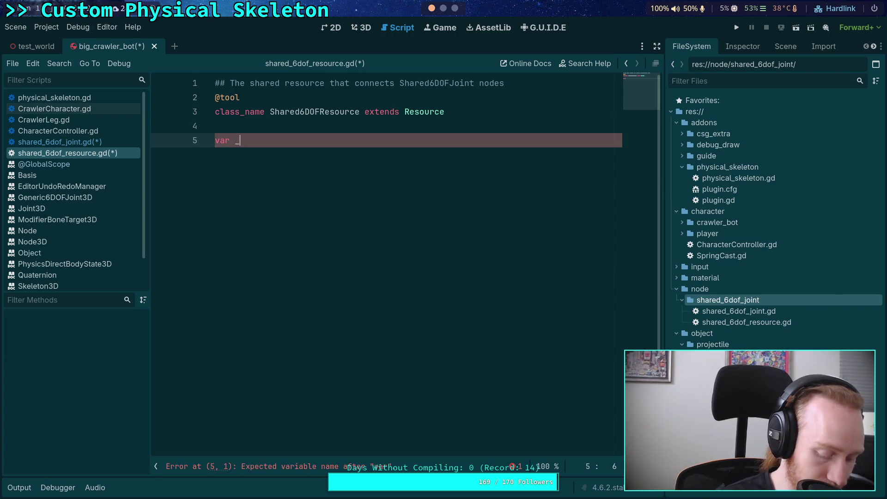
pyautogui.write('current')
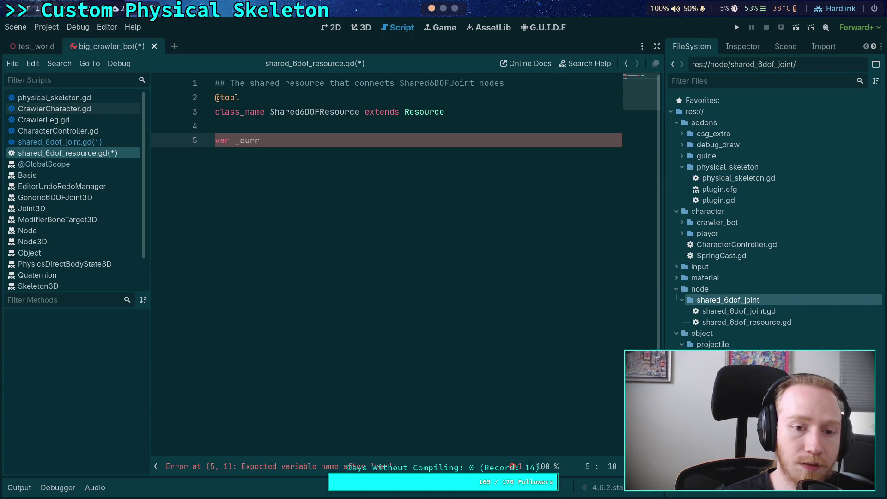
pyautogui.write('_')
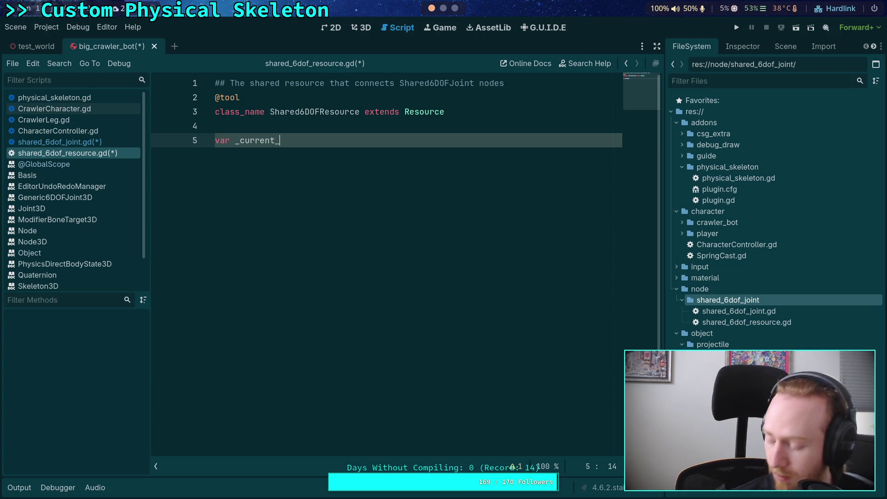
pyautogui.write('signal_node: ')
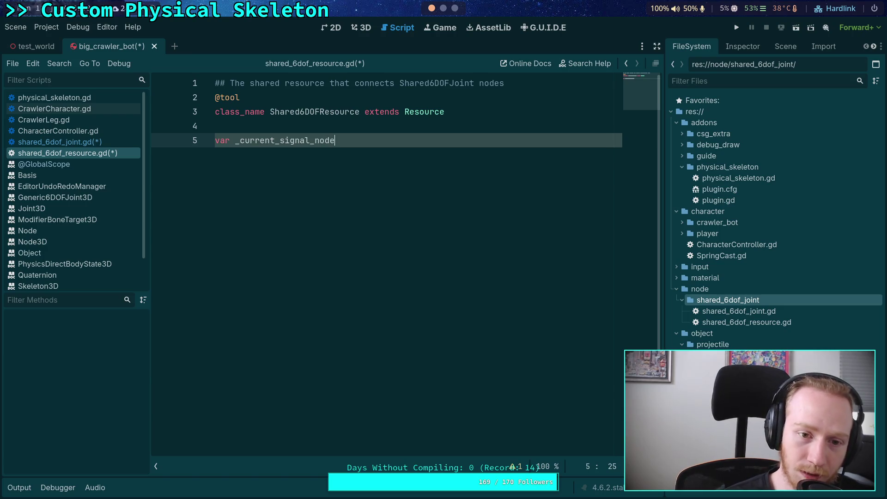
pyautogui.write('Shared')
pyautogui.press('Return')
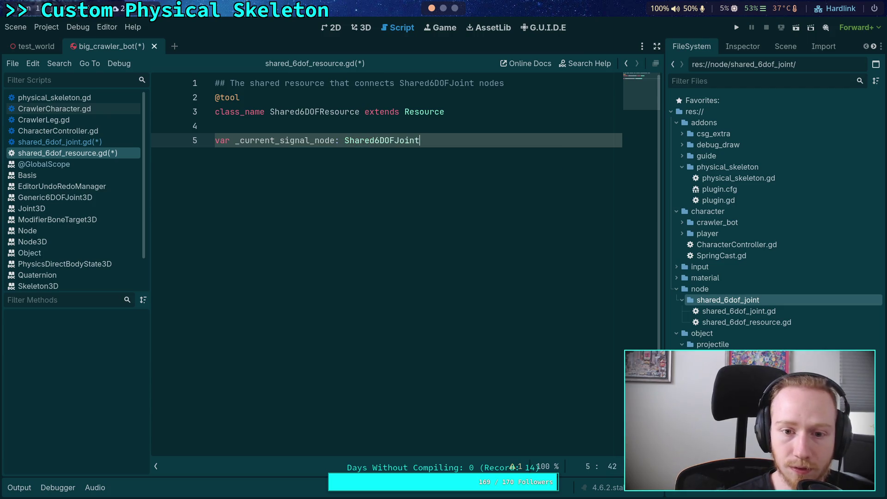
pyautogui.press('Return')
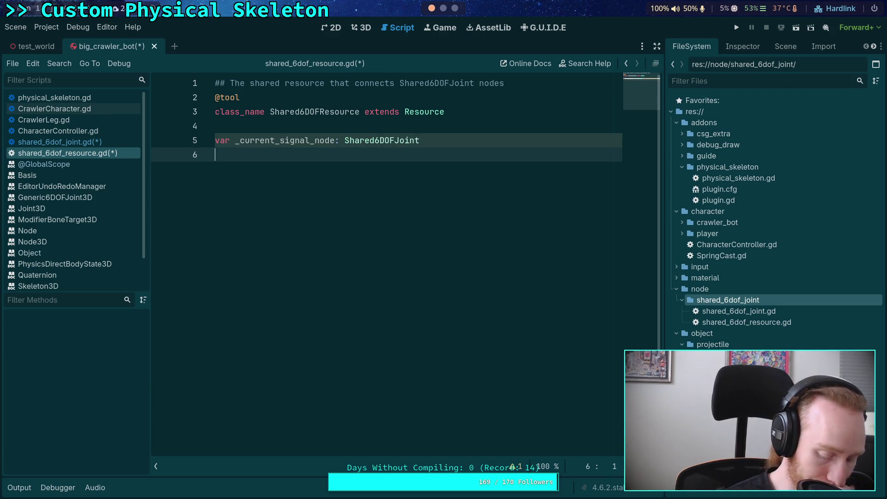
pyautogui.write('var _current')
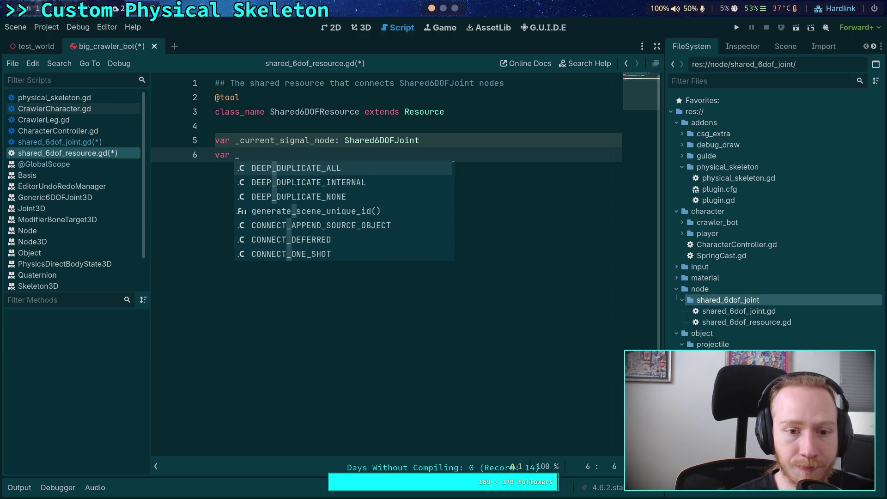
pyautogui.write('_signal_p')
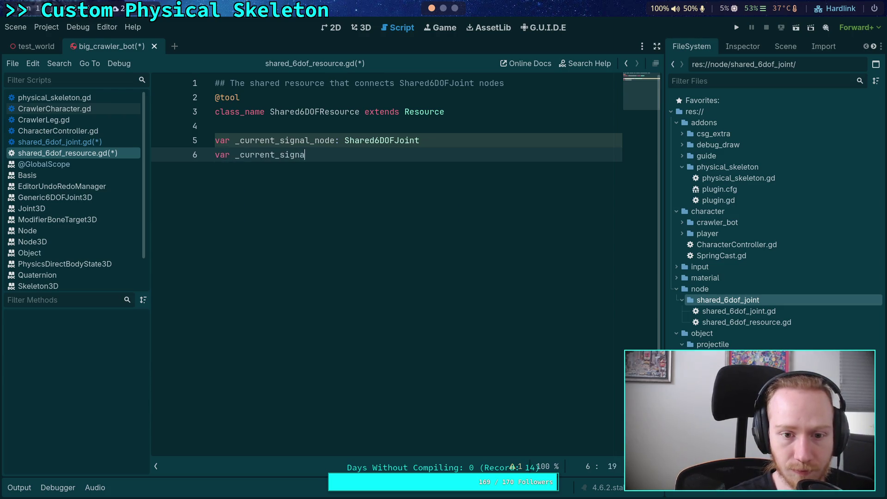
pyautogui.write('rop')
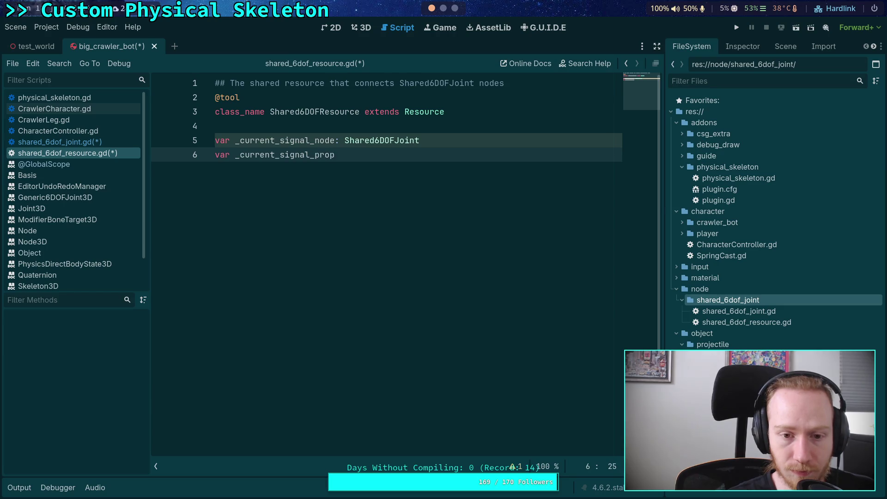
pyautogui.press('BackSpace')
pyautogui.press('BackSpace')
pyautogui.press('BackSpace')
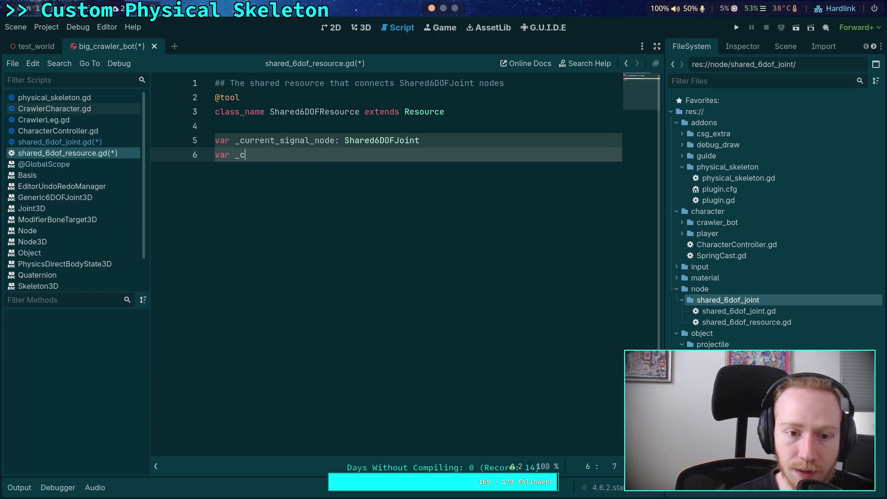
pyautogui.press('BackSpace')
pyautogui.press('BackSpace')
pyautogui.press('BackSpace')
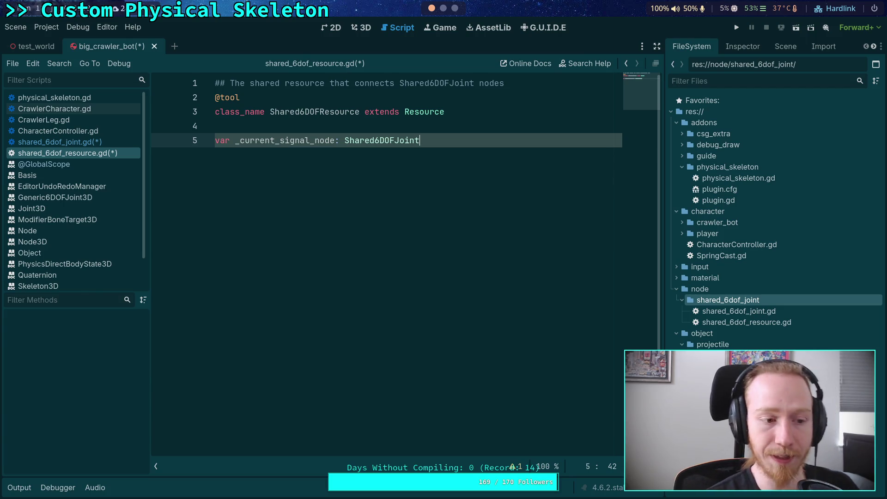
pyautogui.press('Return')
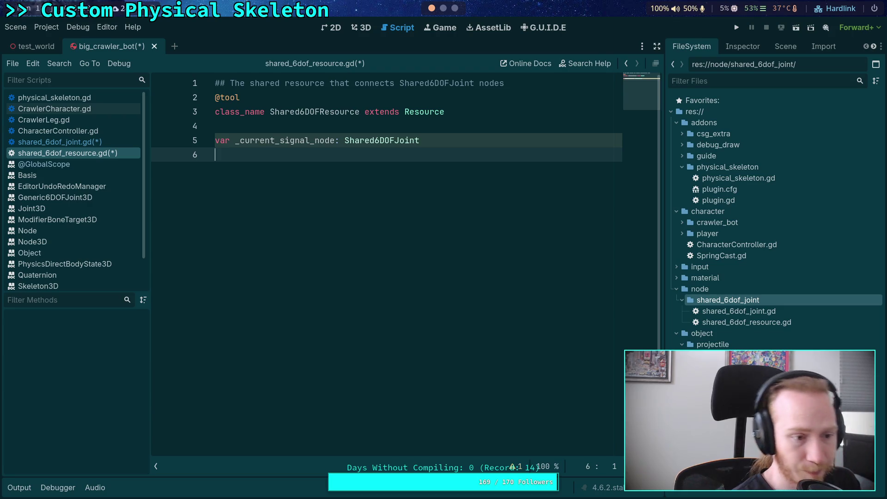
pyautogui.write('var _curren')
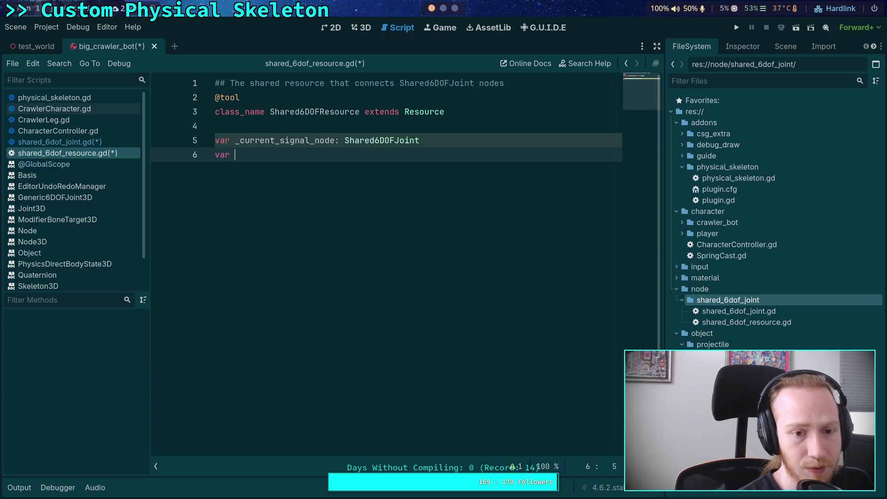
pyautogui.write('t_signal')
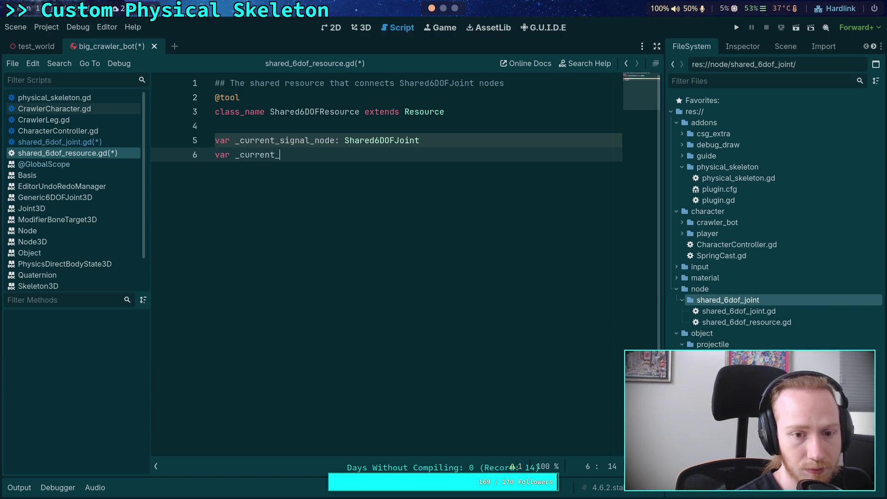
pyautogui.write('_')
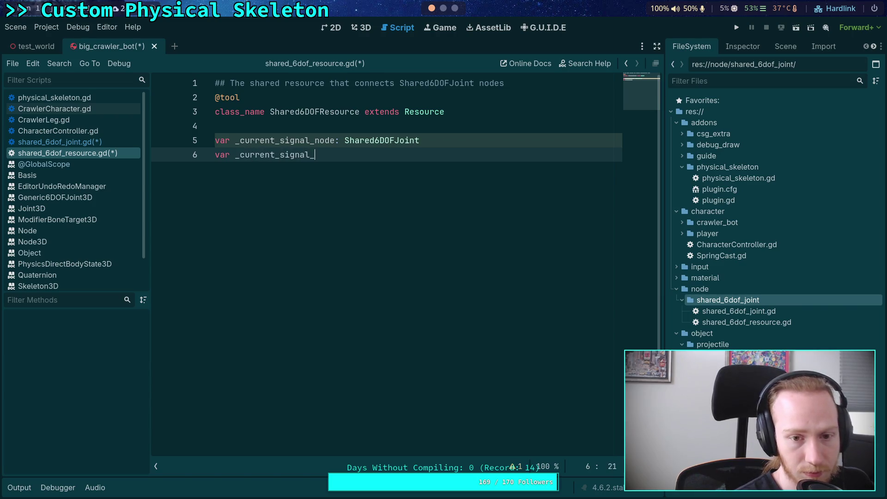
# - Remove the half-typed var line and declare signal shared_node_updated() above _current_signal_node
pyautogui.press('BackSpace')
pyautogui.press('BackSpace')
pyautogui.press('BackSpace')
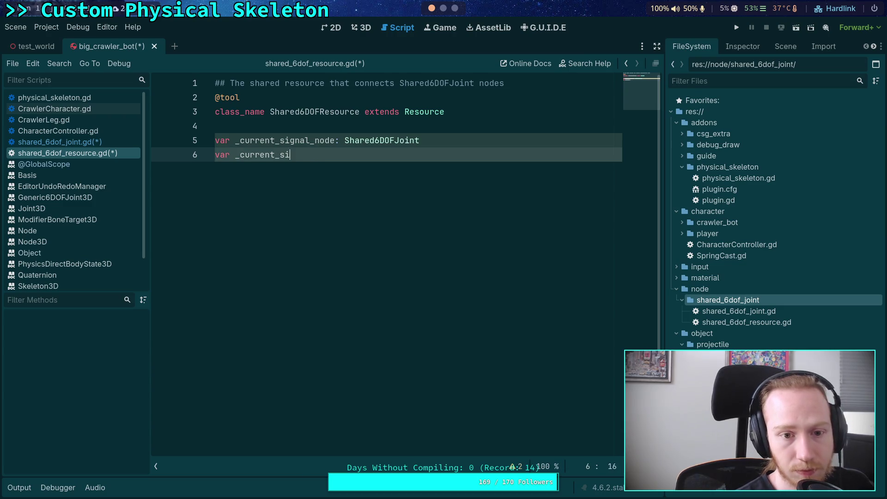
pyautogui.press('BackSpace')
pyautogui.press('Return')
pyautogui.press('Return')
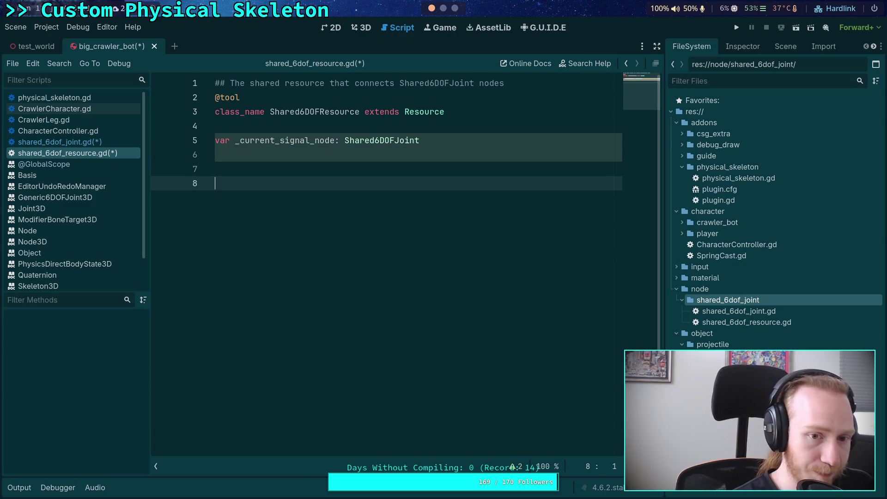
pyautogui.press('Up')
pyautogui.press('Up')
pyautogui.press('Up')
pyautogui.hotkey('ctrl', 'shift', 'Return')
pyautogui.hotkey('ctrl', 'shift', 'Return')
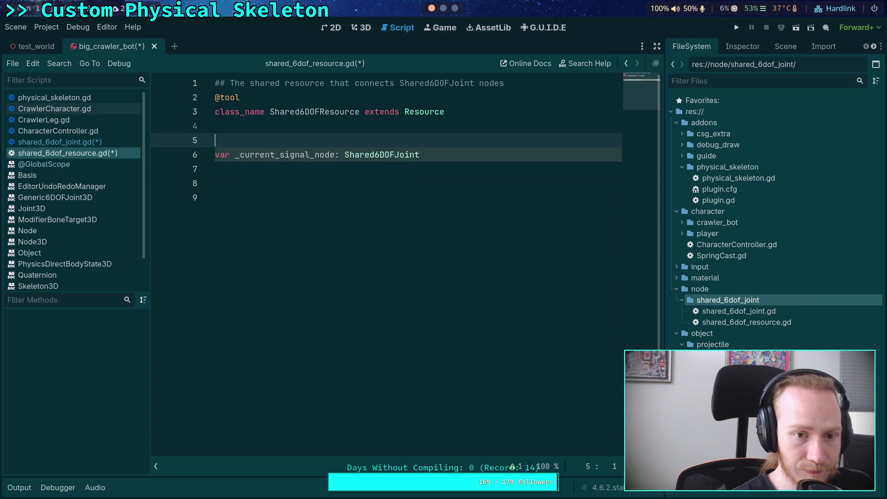
pyautogui.press('Return')
pyautogui.press('Return')
pyautogui.press('Up')
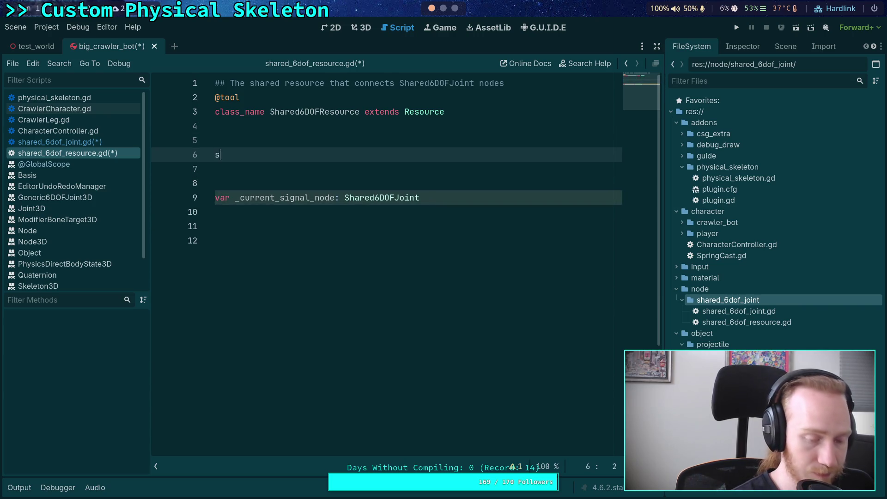
pyautogui.write('signal ')
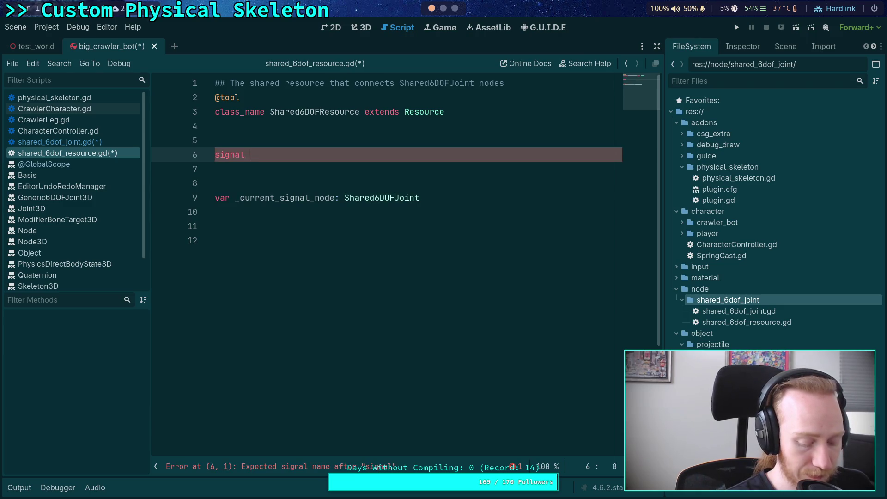
pyautogui.write('shared_node_updated(')
pyautogui.press('BackSpace')
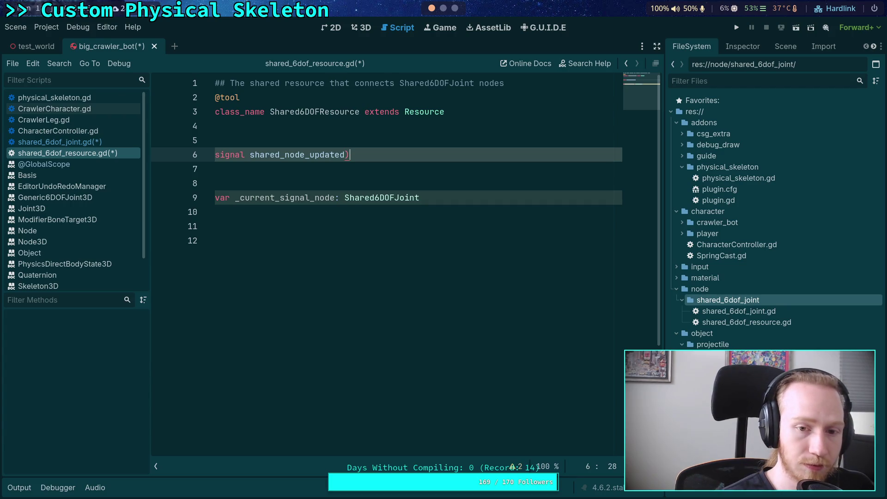
pyautogui.write('()')
# - Begin a ## doc comment above the signal saying shared nodes connect and call "recieve_update"
pyautogui.press('Up')
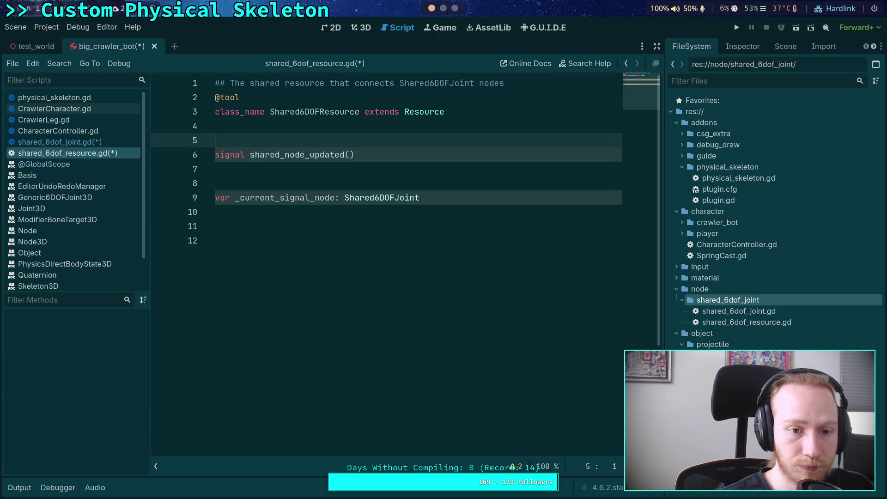
pyautogui.press('Return')
pyautogui.write('## Shared nodes connect t')
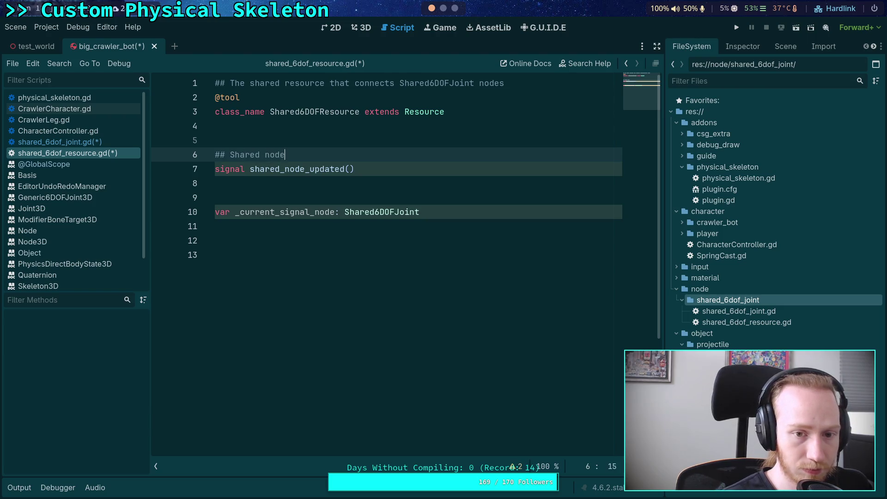
pyautogui.write('o this s')
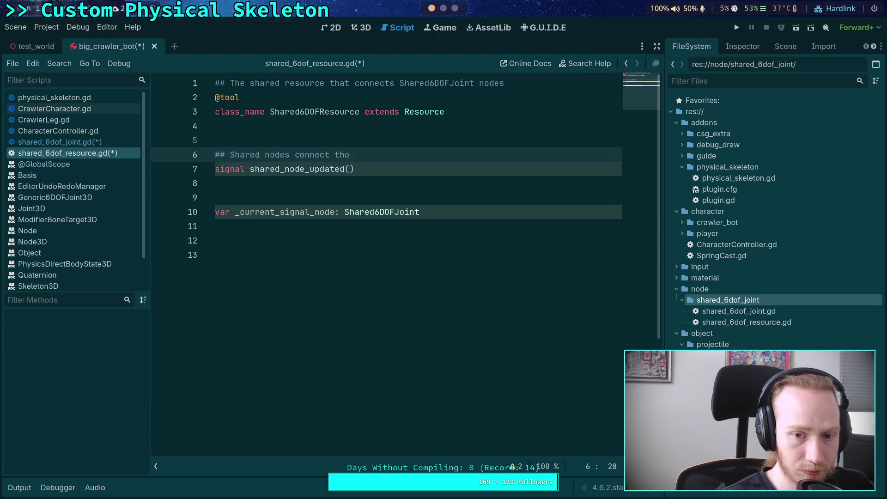
pyautogui.write('ignal and simp')
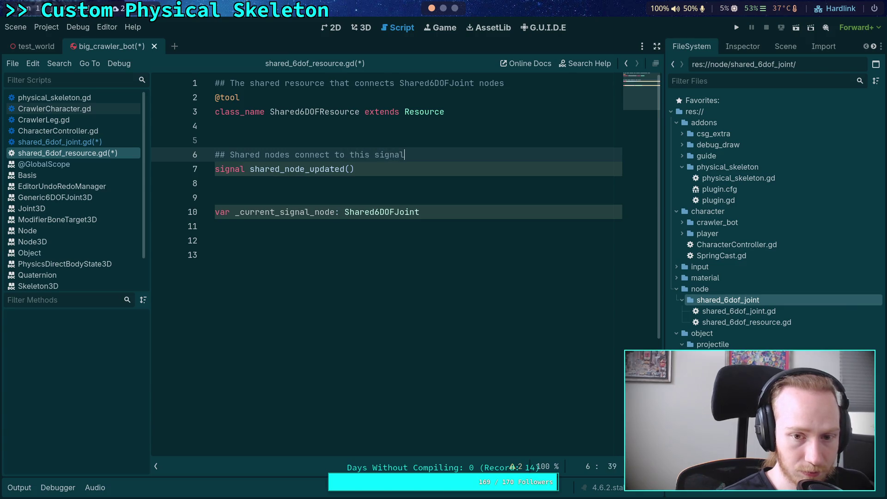
pyautogui.write('ly call ')
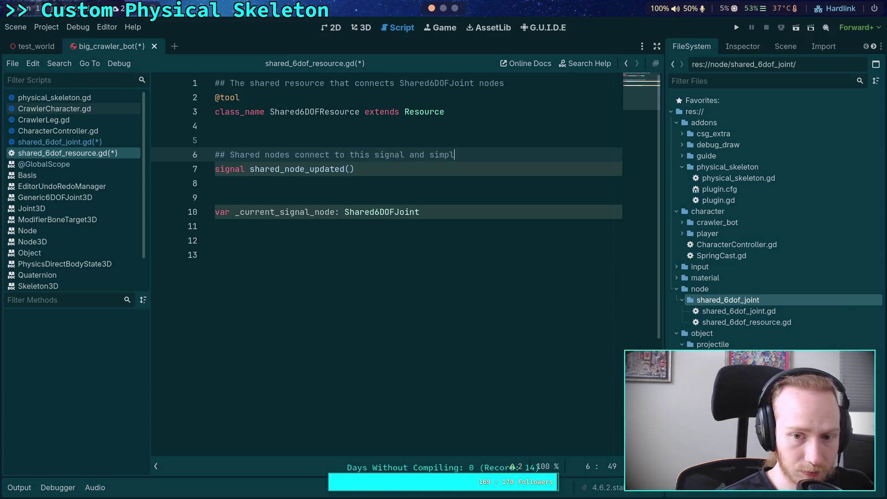
pyautogui.write('"recieve')
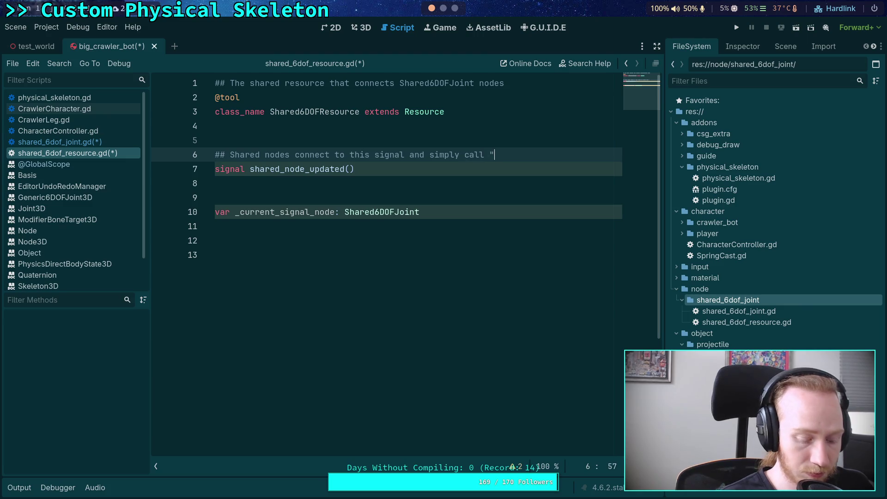
pyautogui.write('_update"')
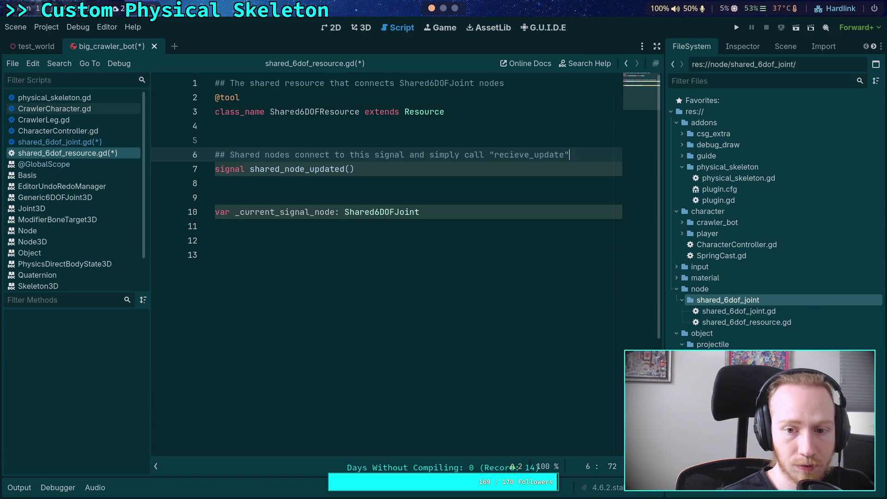
pyautogui.write(' the')
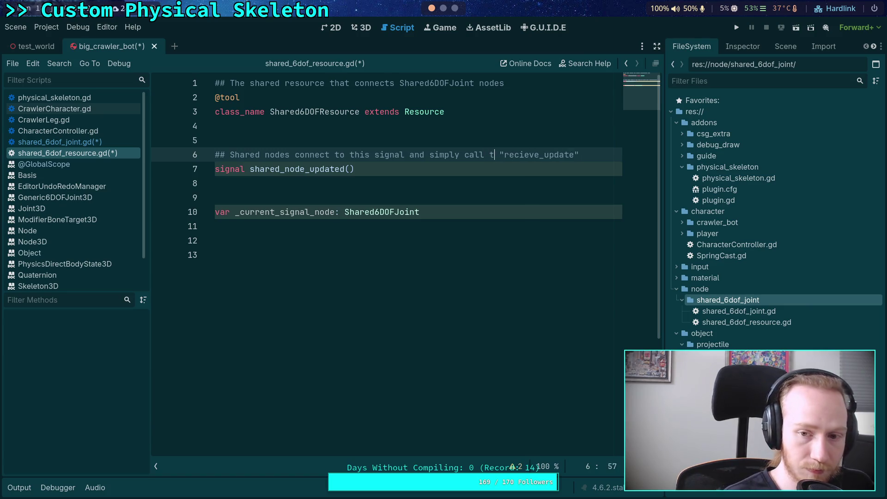
# - End the signal's doc comment with the word 'method' and open a new line below the variable
pyautogui.press('End')
pyautogui.write('method')
pyautogui.press('Down')
pyautogui.press('Down')
pyautogui.press('Down')
pyautogui.press('Down')
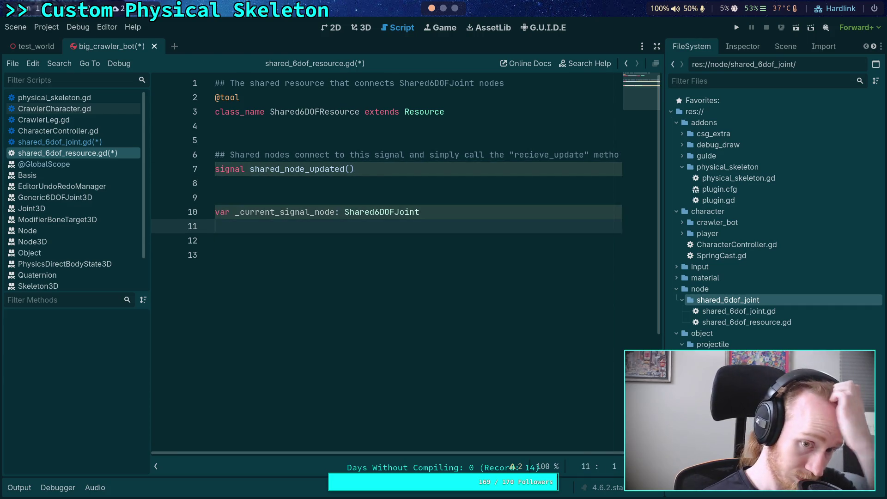
pyautogui.press('Return')
# - Write the header func send_update(caller_node: Shared6DOFJoint, property: String)
pyautogui.write('func ')
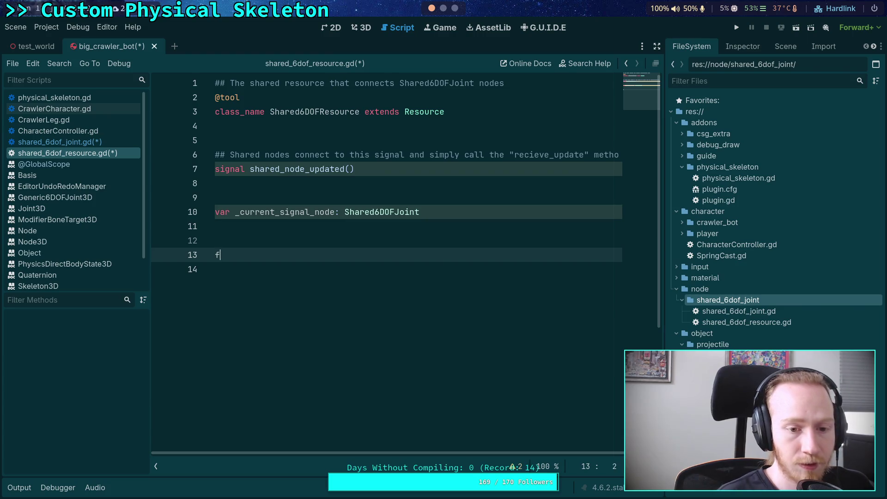
pyautogui.write('send_upda')
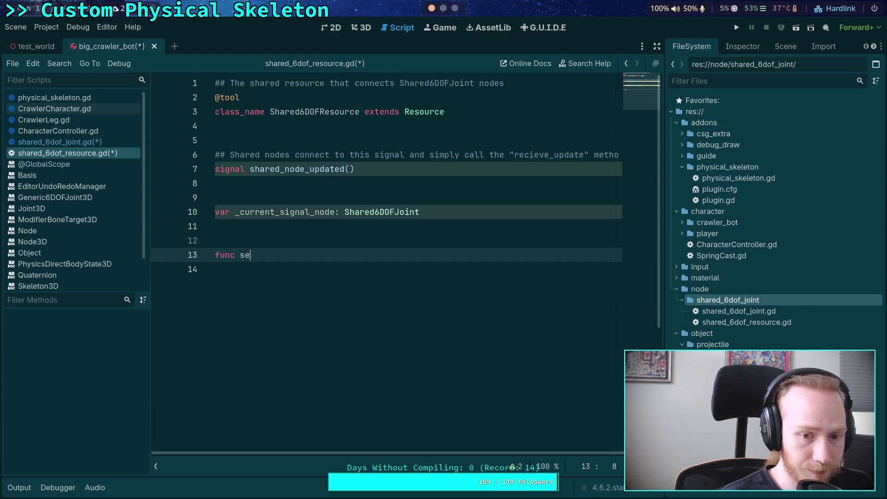
pyautogui.write('te(')
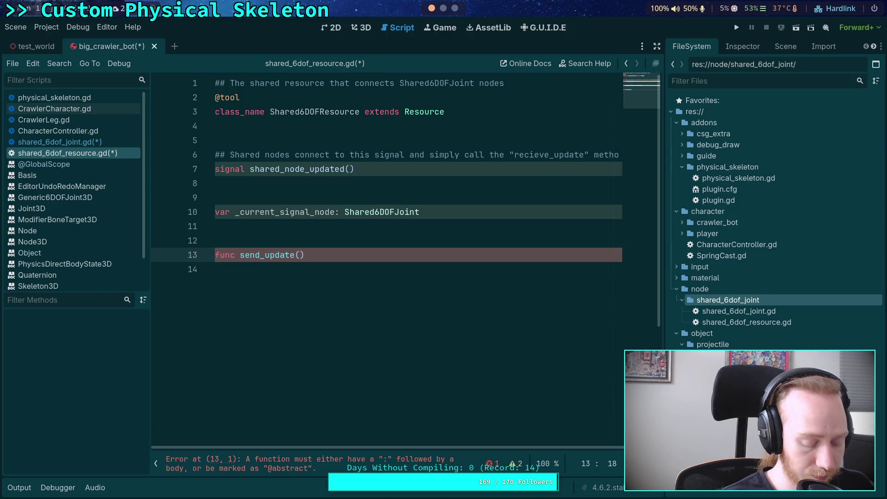
pyautogui.write('caller_nome')
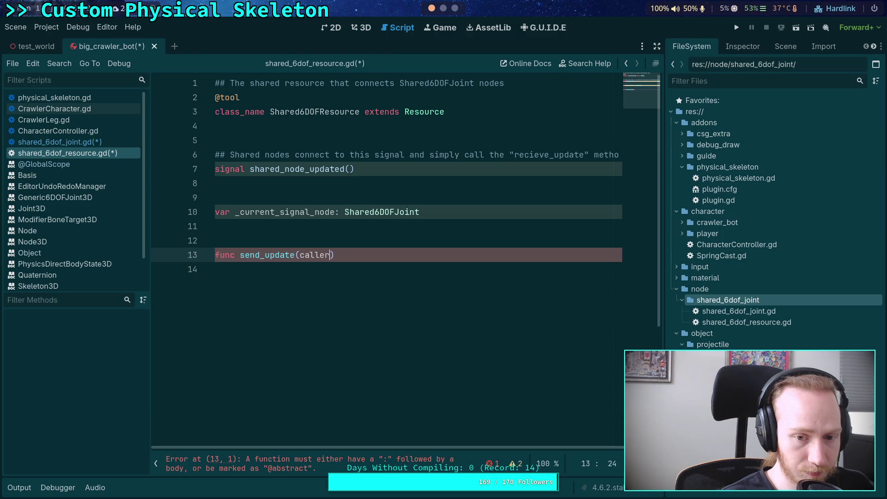
pyautogui.press('BackSpace')
pyautogui.press('BackSpace')
pyautogui.press('BackSpace')
pyautogui.write('ode: Shar')
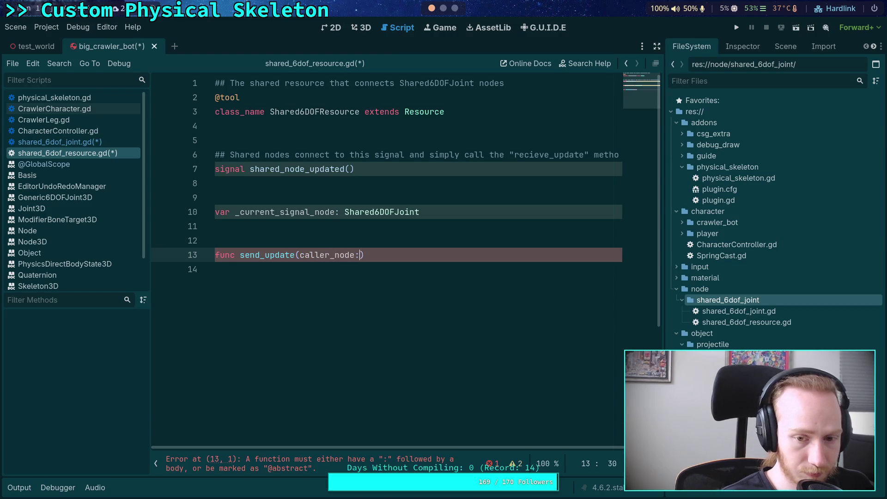
pyautogui.write('ed')
pyautogui.press('Return')
pyautogui.write(', ')
pyautogui.write('pr')
pyautogui.write('opert')
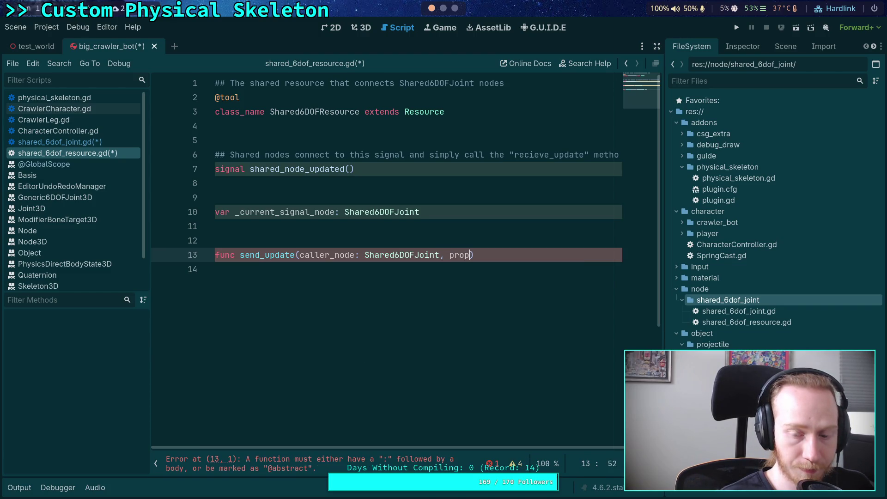
pyautogui.write('y: String')
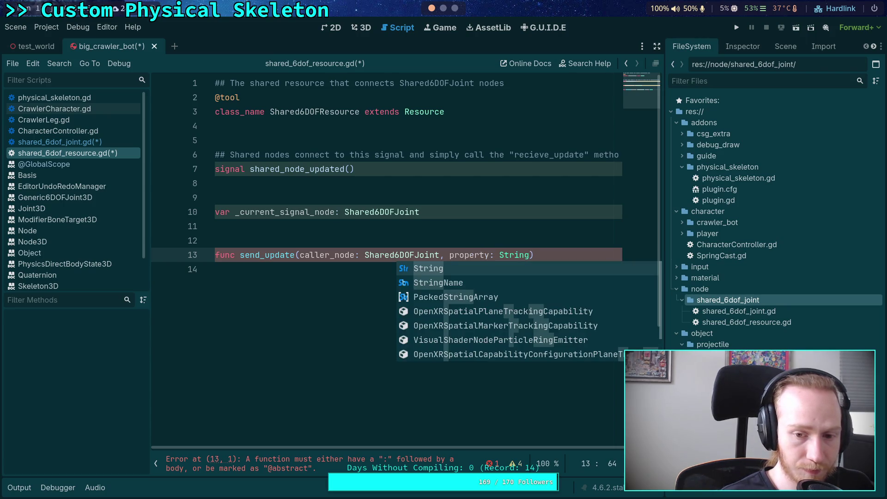
# - In shared_6dof_joint.gd, insert a trial _set() call in _ready, then delete it
pyautogui.click(96, 141)
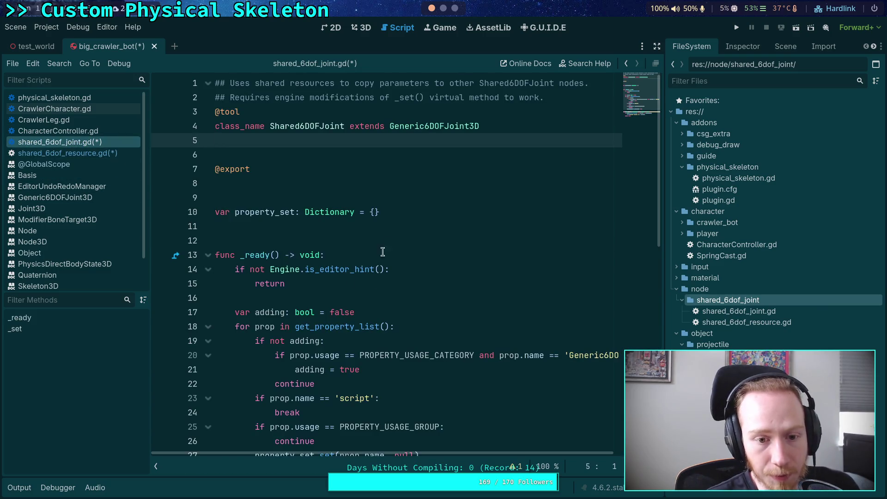
pyautogui.click(439, 257)
pyautogui.press('Return')
pyautogui.write('_se')
pyautogui.press('Return')
pyautogui.moveTo(354, 266); pyautogui.dragTo(365, 255)
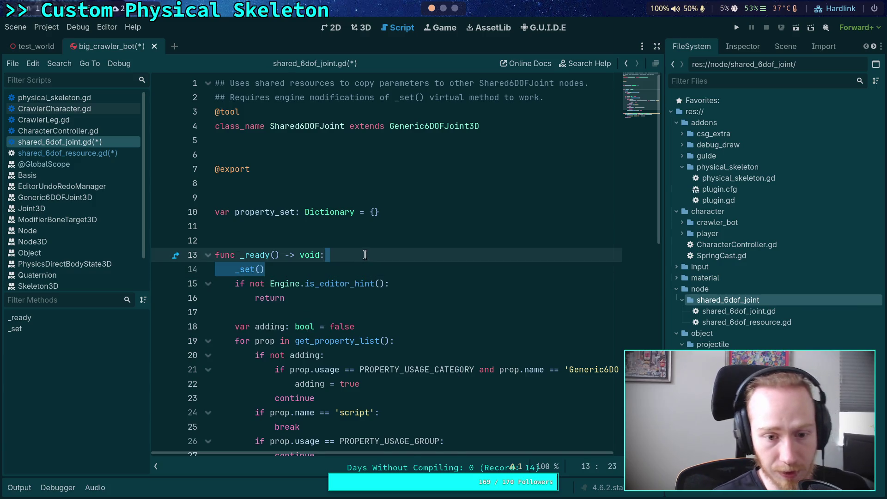
pyautogui.press('BackSpace')
# - Try a set() call in _ready, remove it, and return to shared_6dof_resource.gd
pyautogui.press('Return')
pyautogui.write('set')
pyautogui.press('Return')
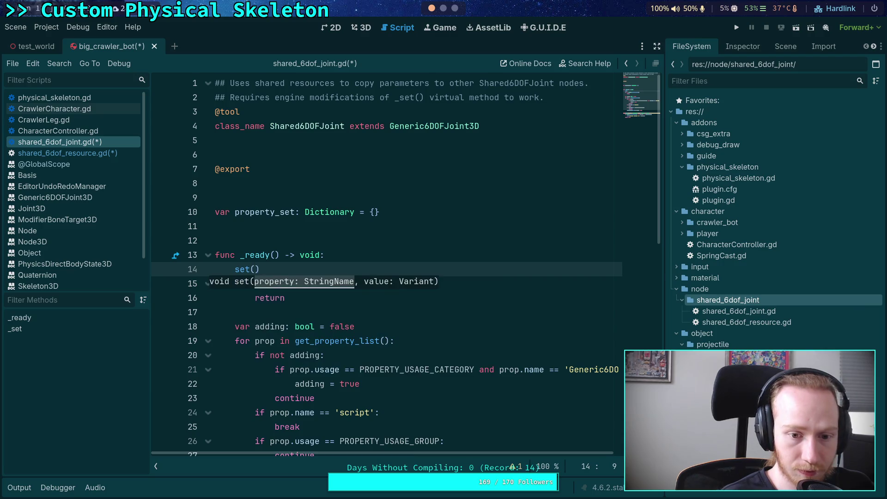
pyautogui.moveTo(402, 269); pyautogui.dragTo(402, 252)
pyautogui.press('BackSpace')
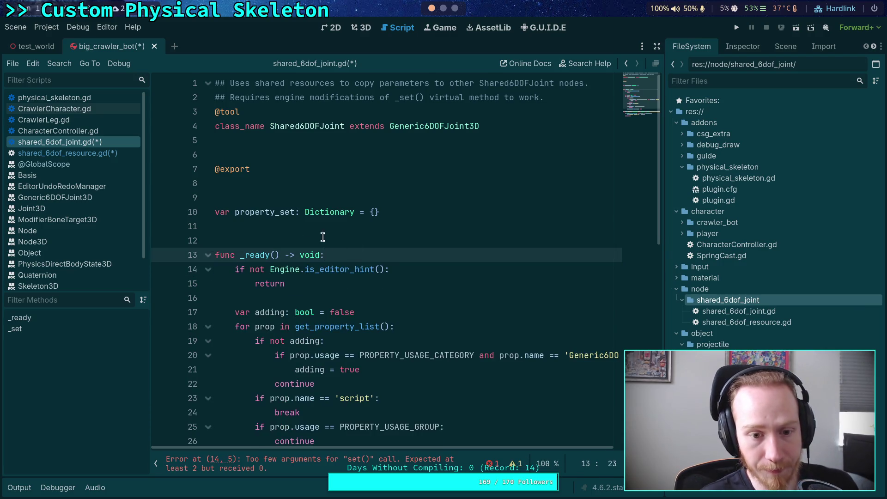
pyautogui.click(95, 153)
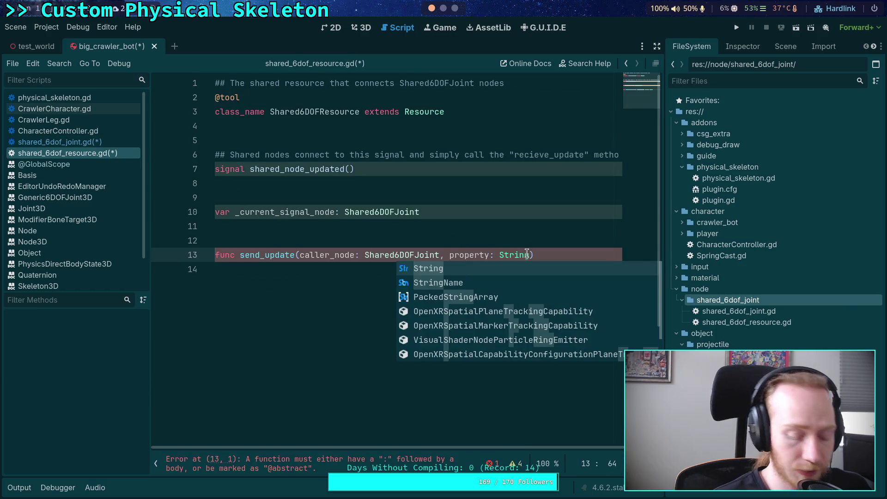
# - Make the property parameter a StringName and end the send_update header with -> void:
pyautogui.write('Na')
pyautogui.press('Return')
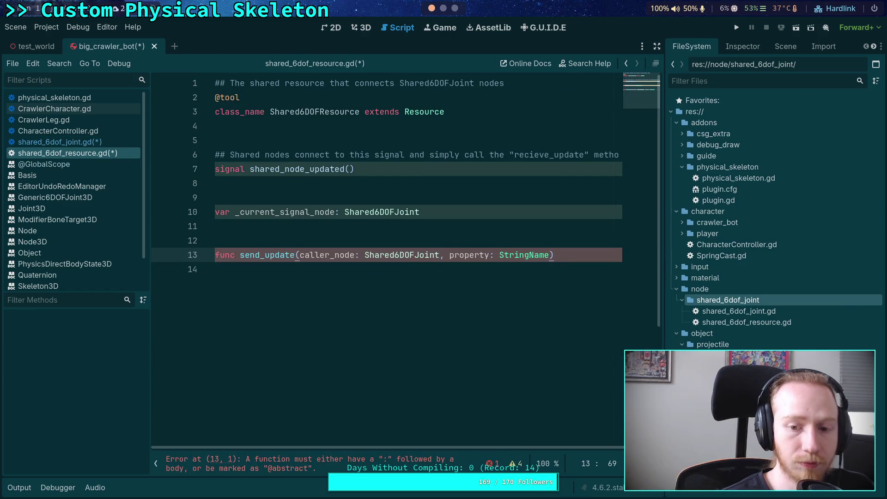
pyautogui.write('-> void:')
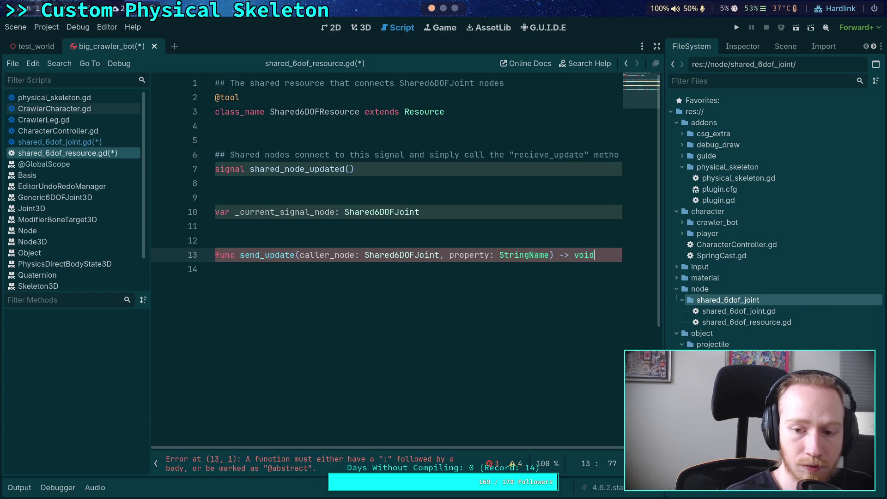
pyautogui.press('Return')
pyautogui.write('if')
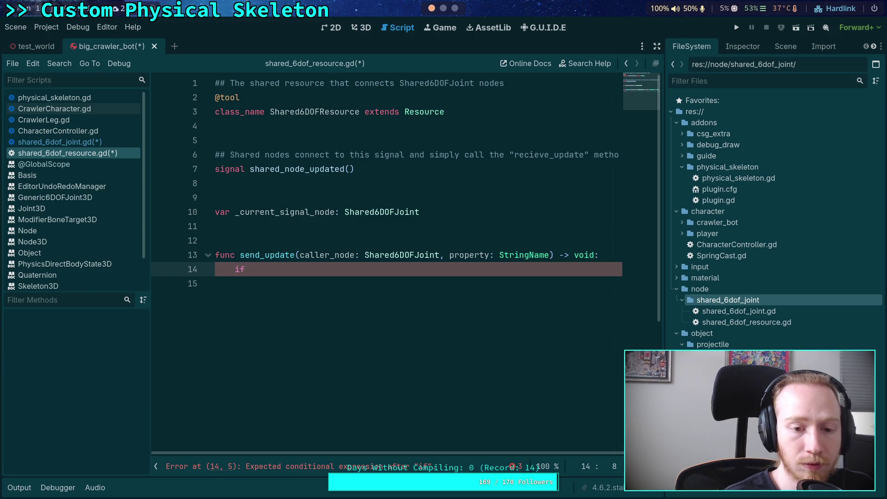
# - Declare var _updating: bool = false below _current_signal_node
pyautogui.click(433, 218)
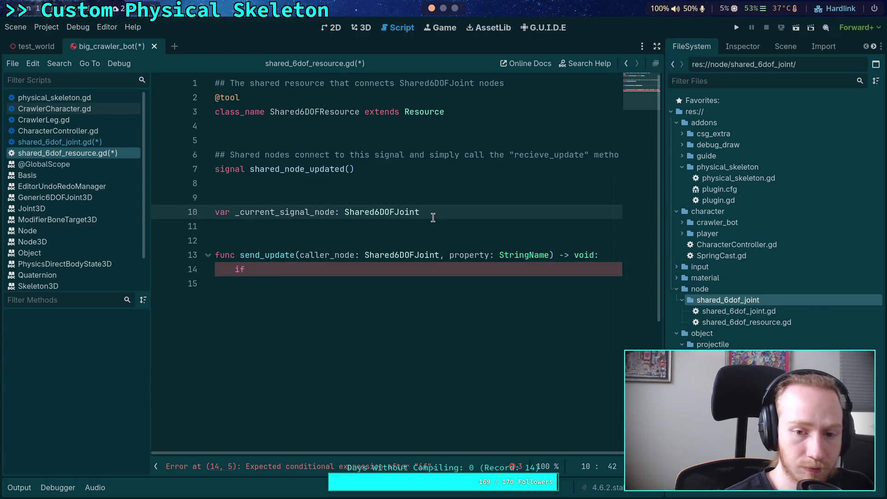
pyautogui.press('Return')
pyautogui.write('var')
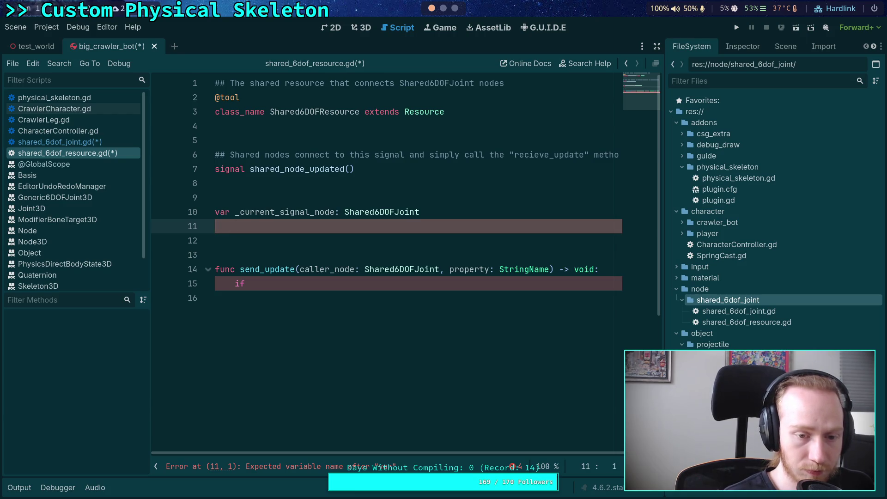
pyautogui.write('updating: bool =')
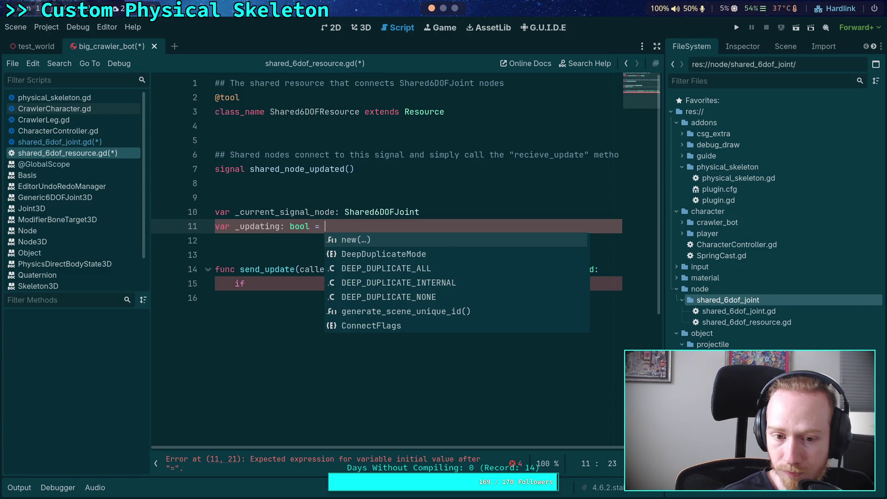
pyautogui.write('false')
# - Start send_update with an if _updating: return guard
pyautogui.click(309, 284)
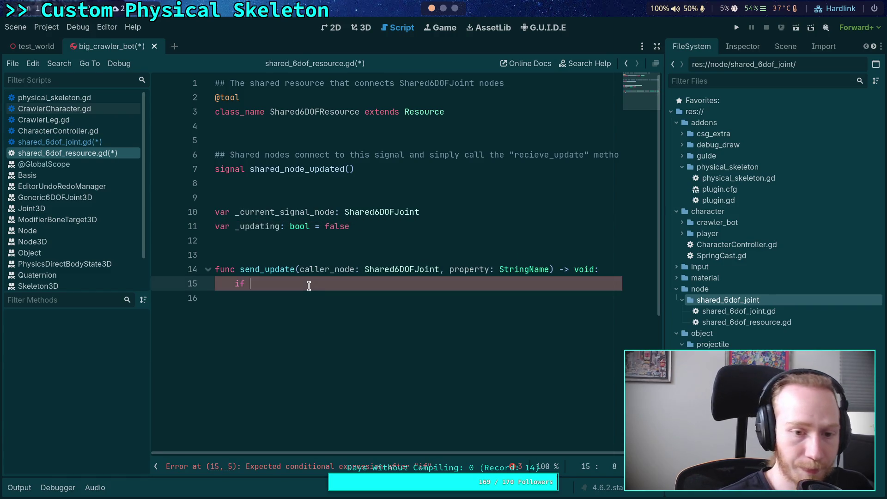
pyautogui.write('_up')
pyautogui.press('Return')
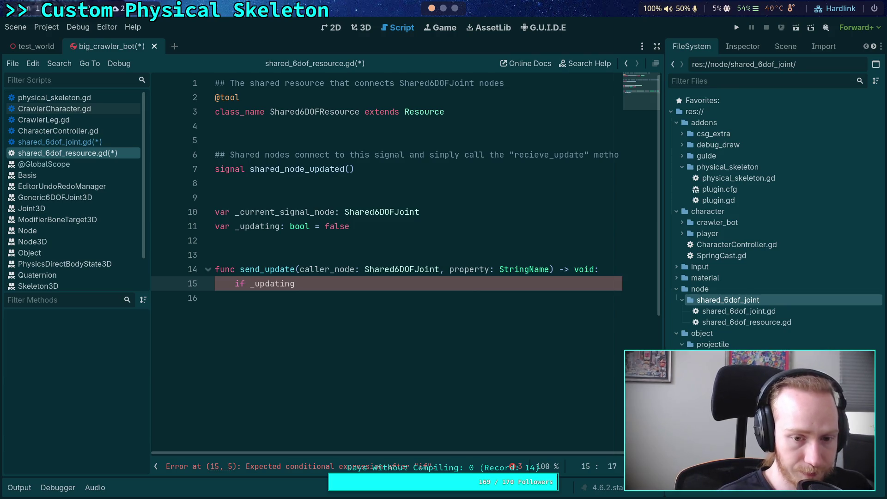
pyautogui.write(':')
pyautogui.press('Return')
pyautogui.write('return')
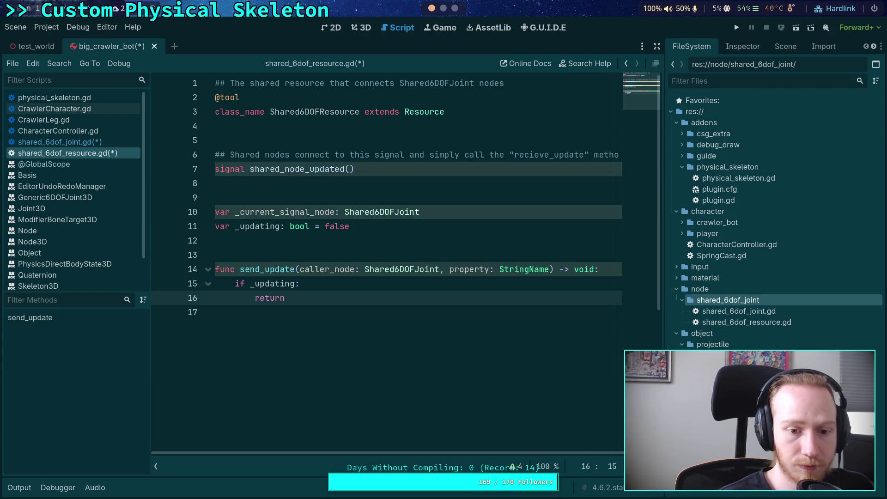
pyautogui.press('Return')
# - Add _updating = true and _current_signal_node = caller_node to send_update
pyautogui.write('up')
pyautogui.press('Down')
pyautogui.press('Down')
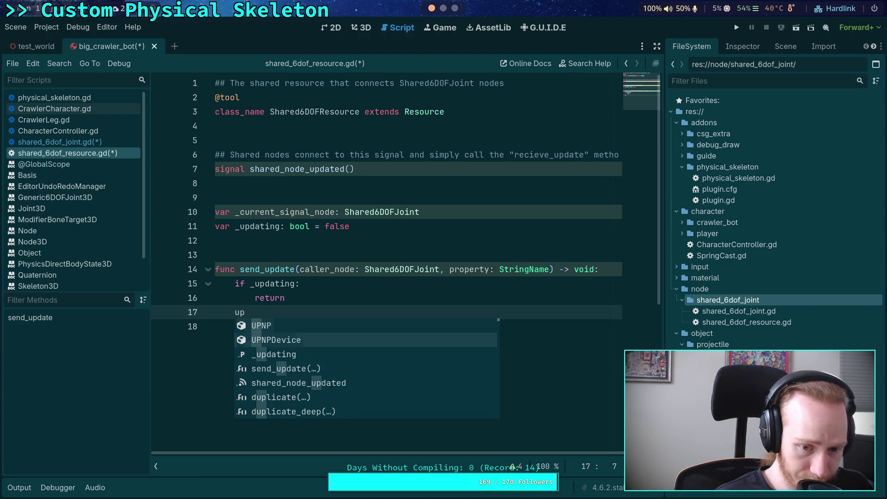
pyautogui.press('Return')
pyautogui.write('true')
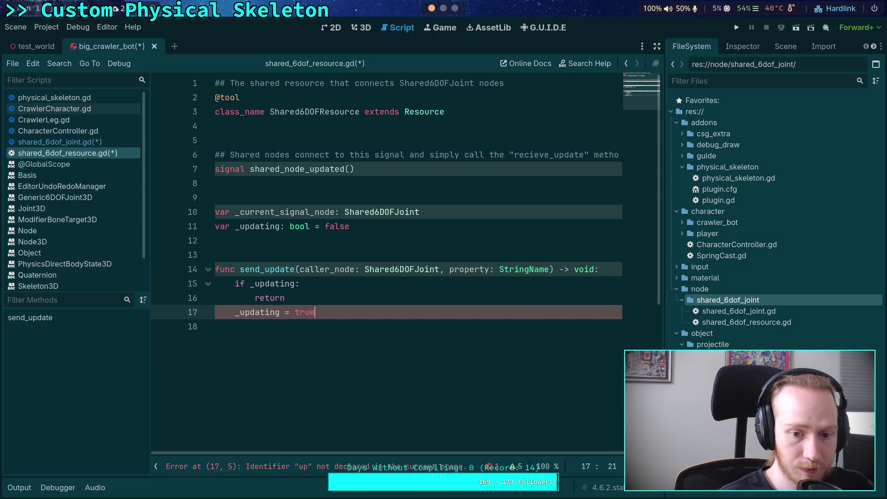
pyautogui.press('Return')
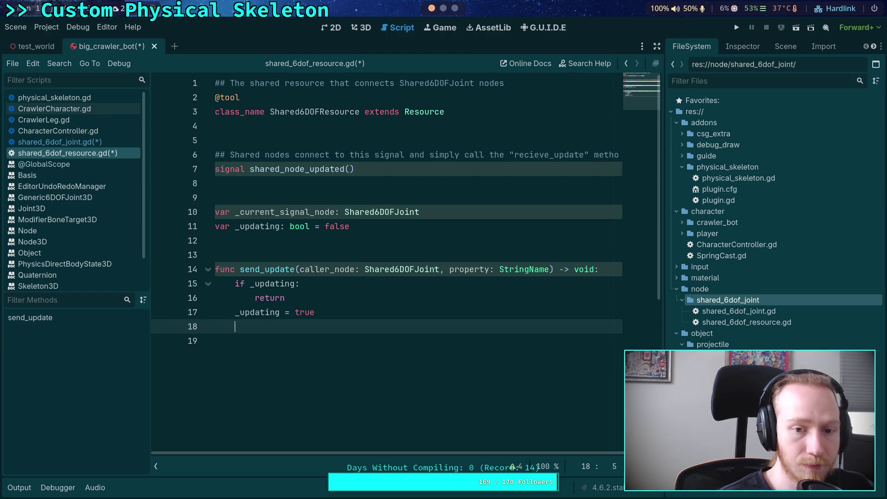
pyautogui.write('_cur')
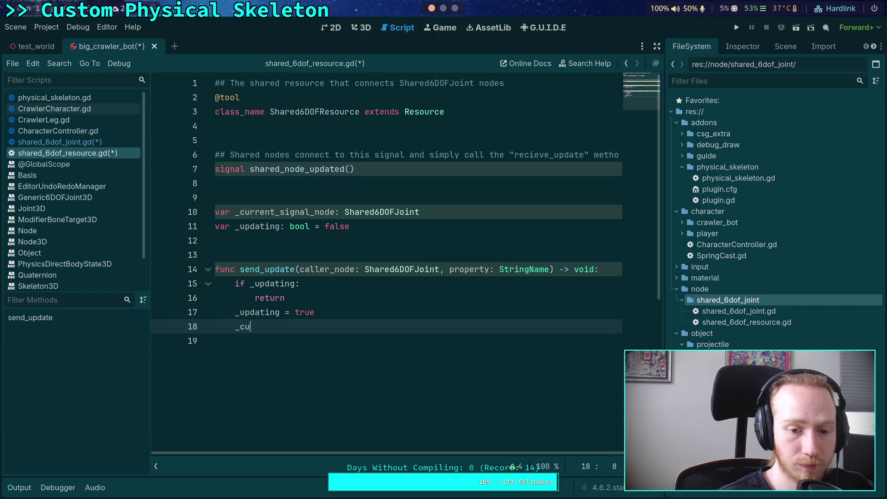
pyautogui.press('Return')
pyautogui.write('ca')
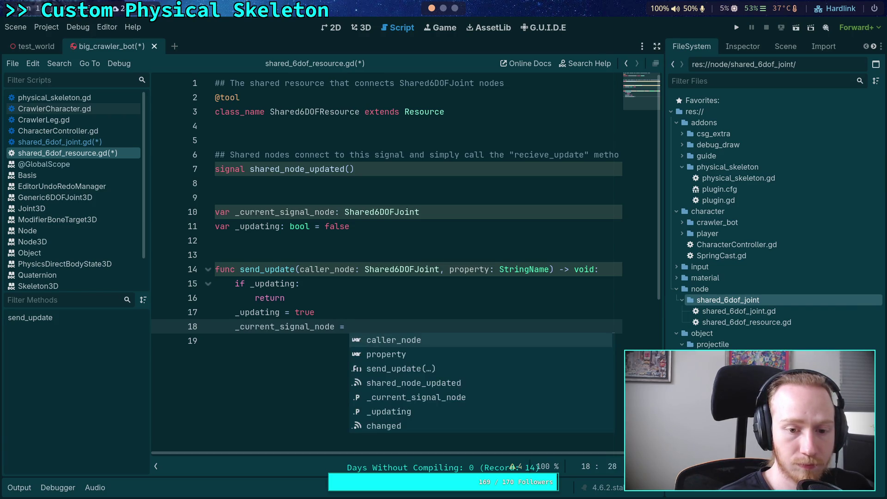
pyautogui.press('Return')
pyautogui.press('Return')
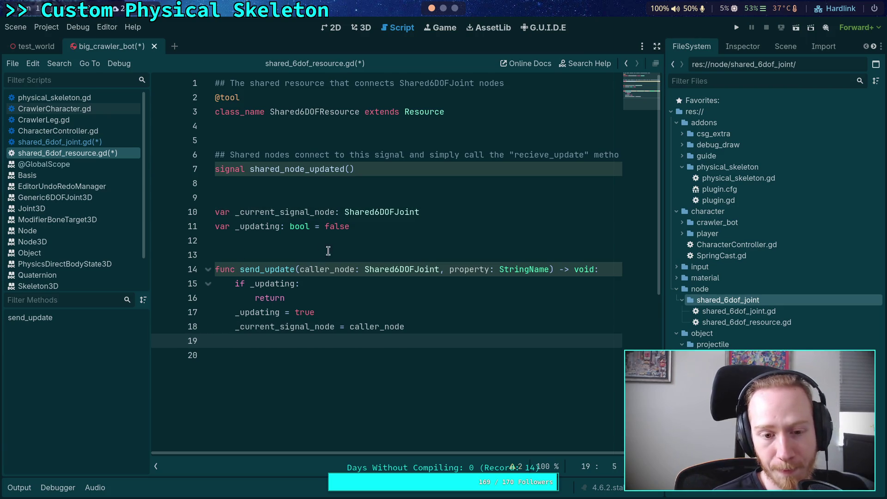
pyautogui.click(480, 218)
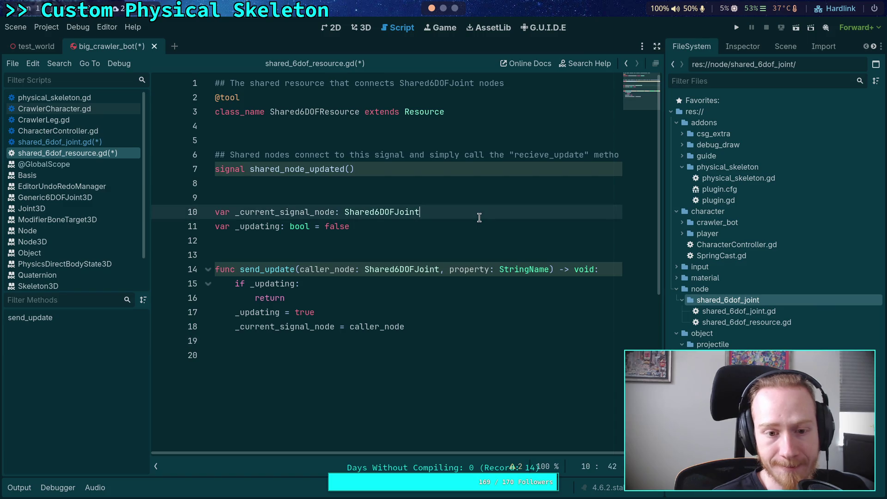
# - Declare var _current_property: StringName and var _current_value: Variant
pyautogui.press('Return')
pyautogui.write('var ')
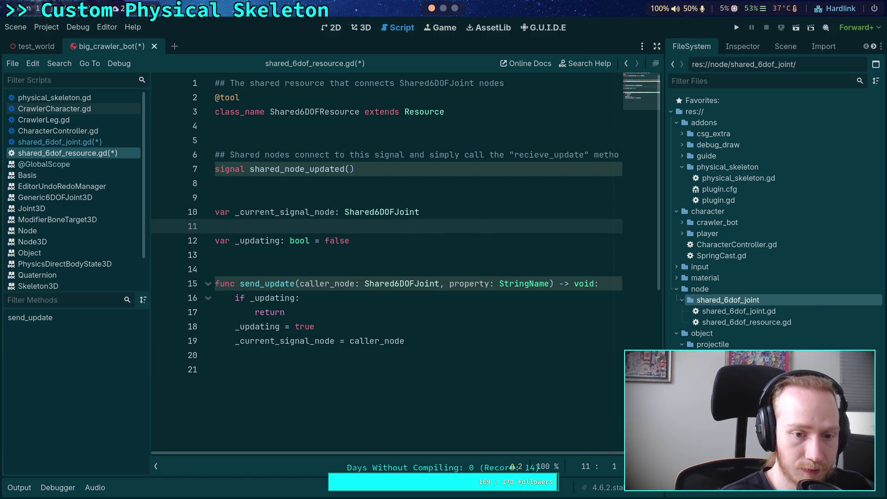
pyautogui.write('_current_')
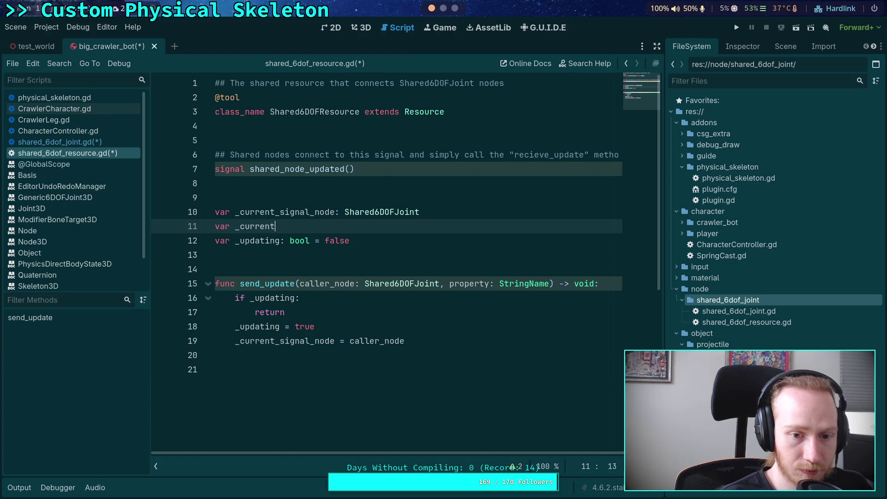
pyautogui.write('property')
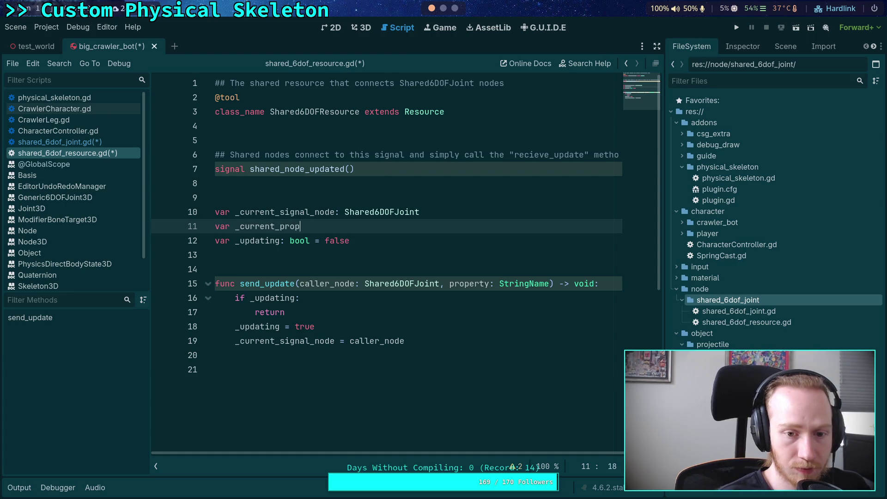
pyautogui.write(': StringNam')
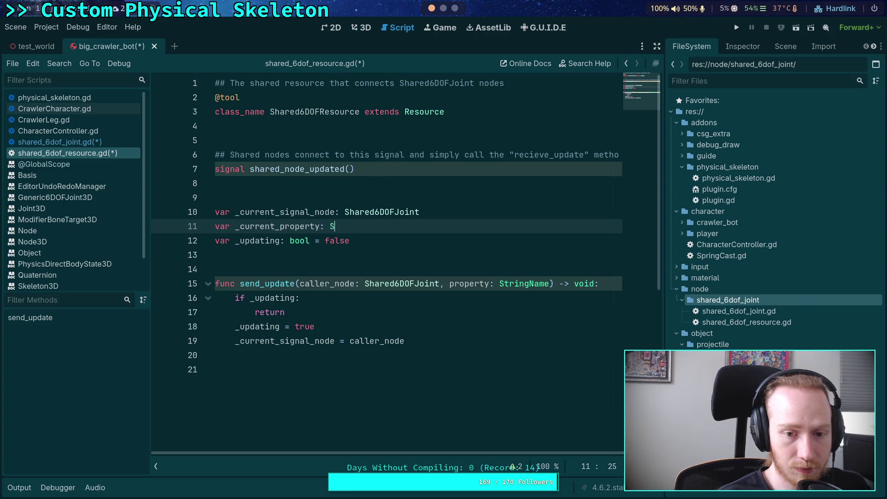
pyautogui.write('e')
pyautogui.press('Return')
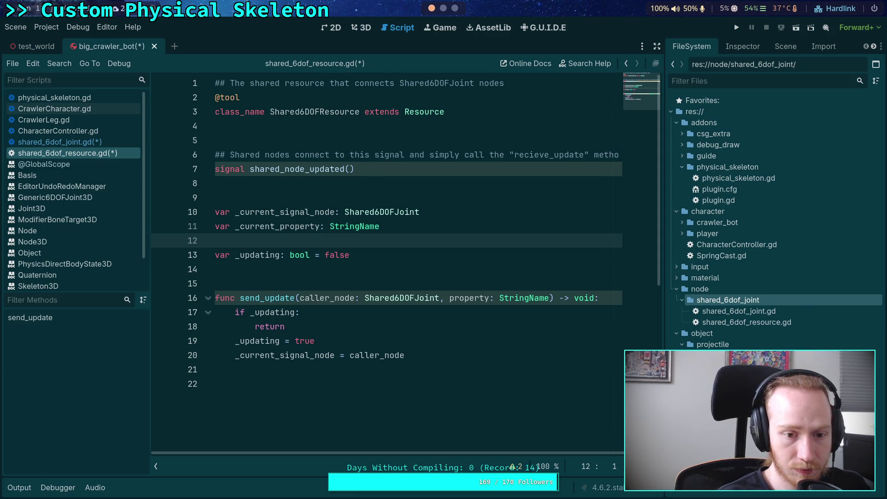
pyautogui.write('var _current_')
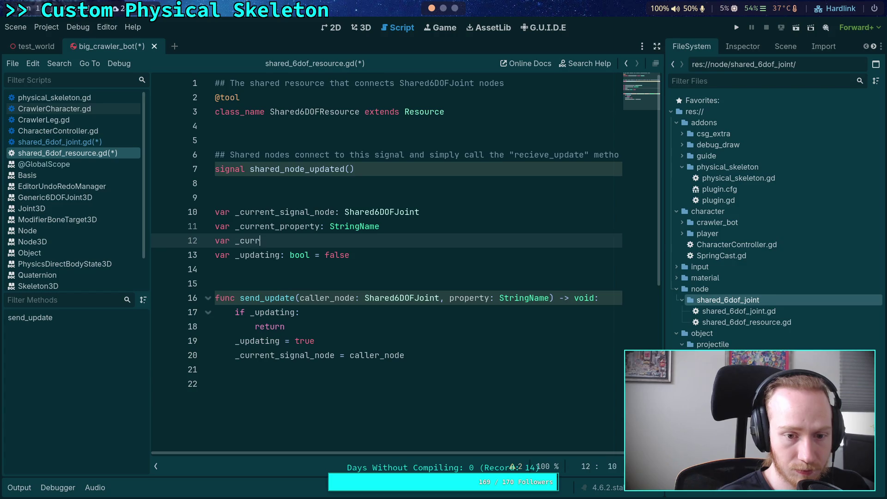
pyautogui.write('value: V')
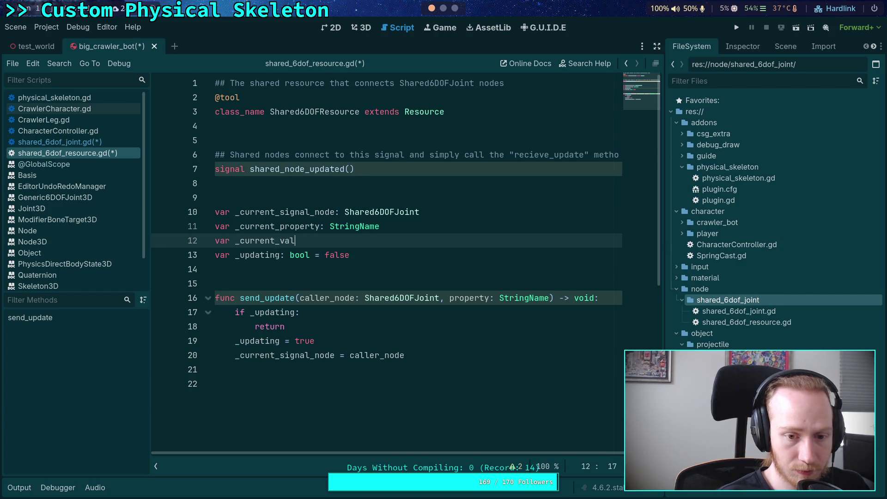
pyautogui.write('ariant')
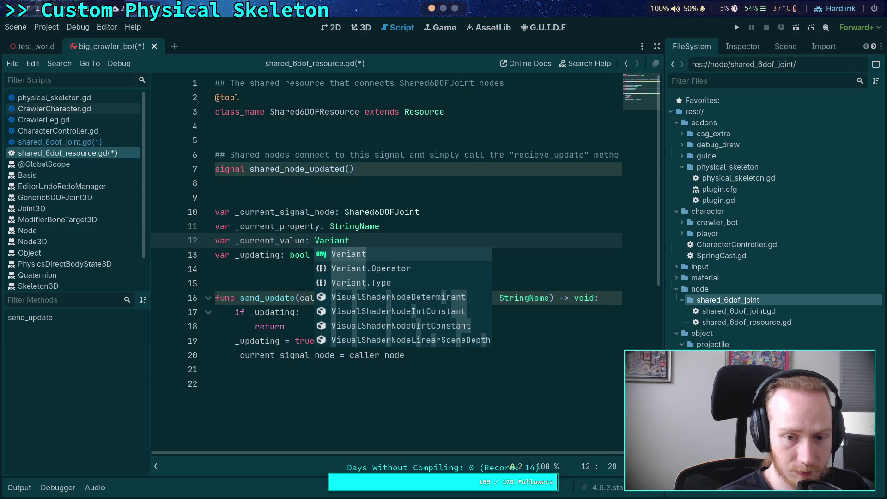
pyautogui.click(550, 312)
# - In send_update, store property in _current_property and _current_signal_node.get(_current_property) in _current_value
pyautogui.click(504, 365)
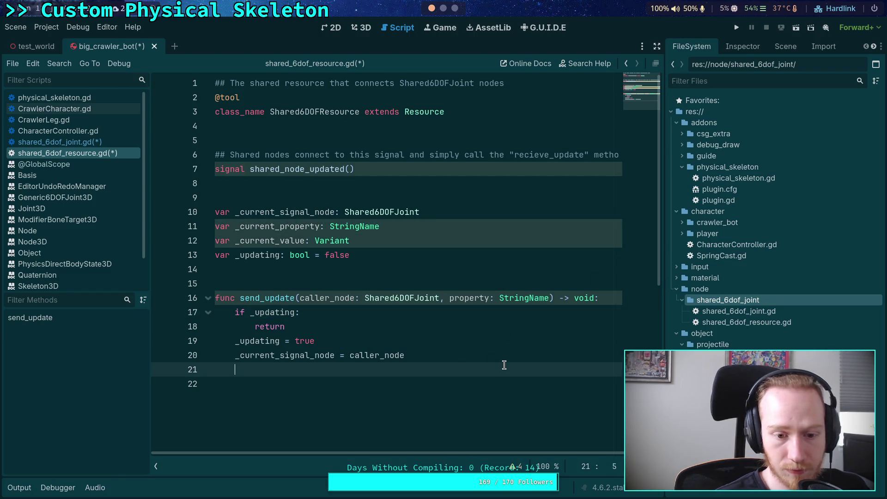
pyautogui.write('_current_property ')
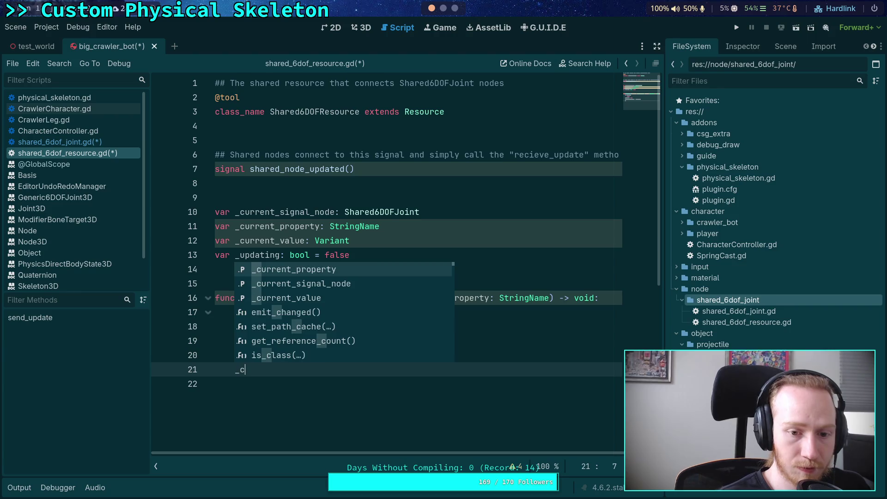
pyautogui.write('= pr')
pyautogui.press('Return')
pyautogui.press('Return')
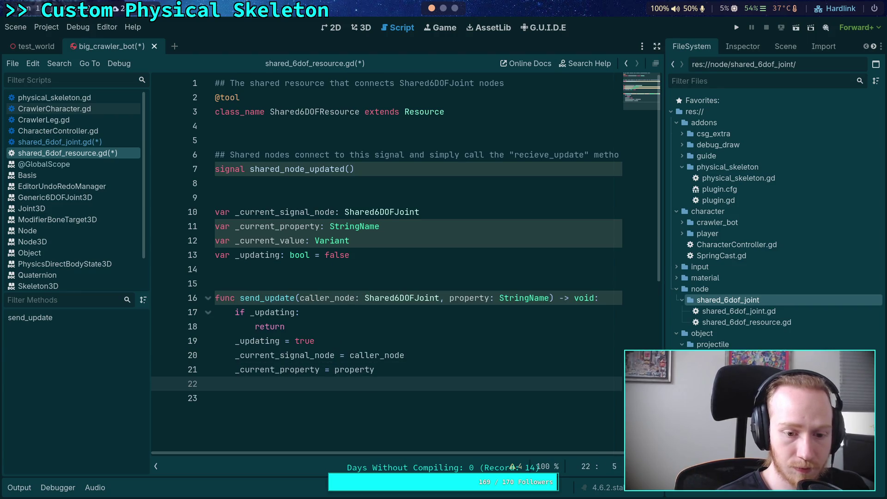
pyautogui.write('c')
pyautogui.press('Down')
pyautogui.press('Down')
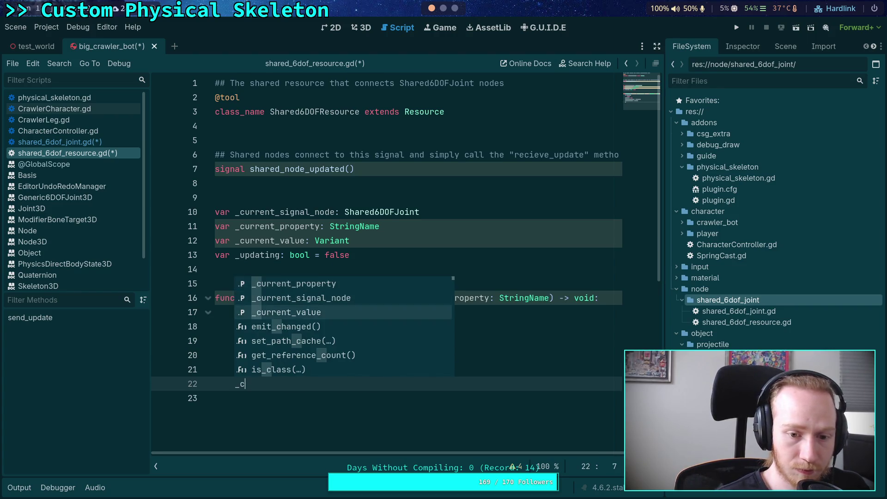
pyautogui.press('Return')
pyautogui.write('_value = cal')
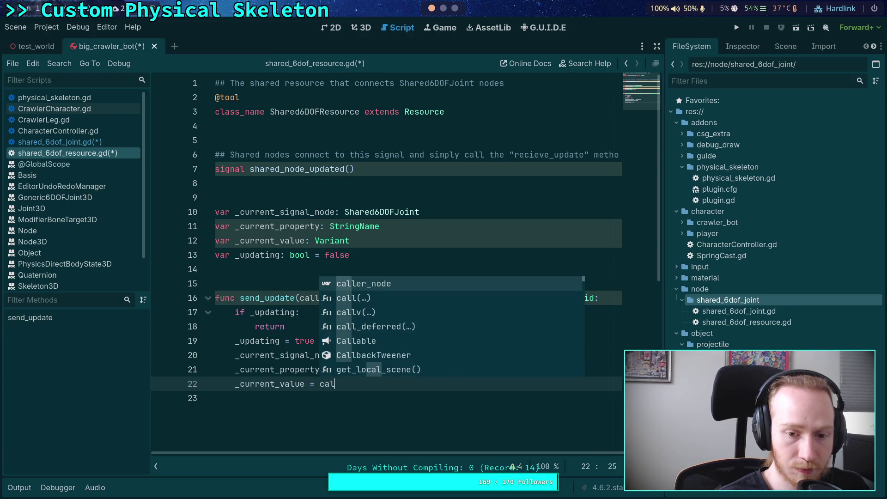
pyautogui.write('c')
pyautogui.press('Down')
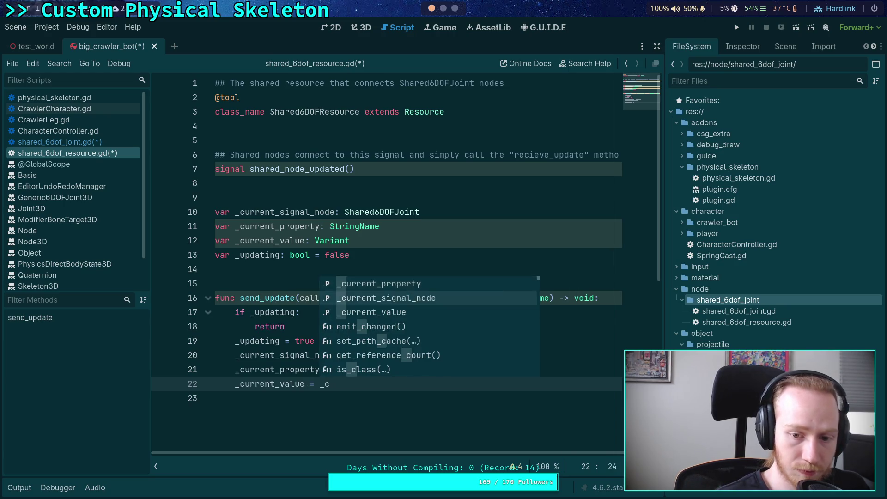
pyautogui.press('Return')
pyautogui.write('.get(')
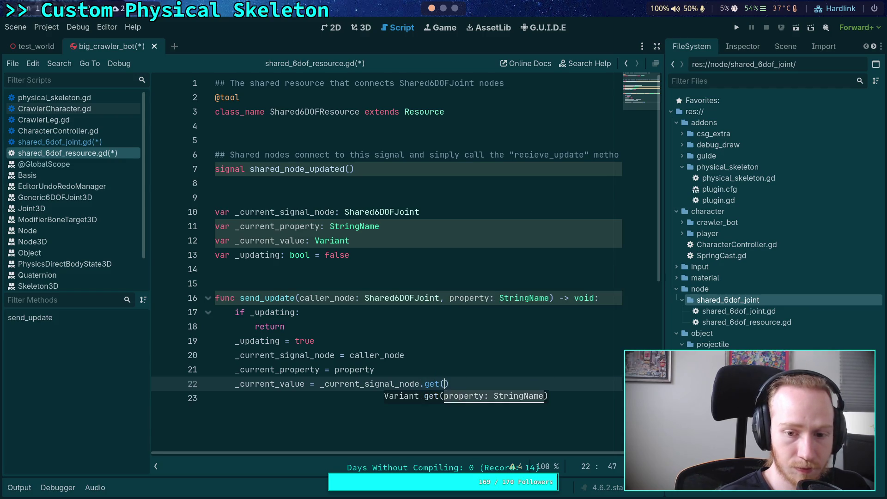
pyautogui.write('_c')
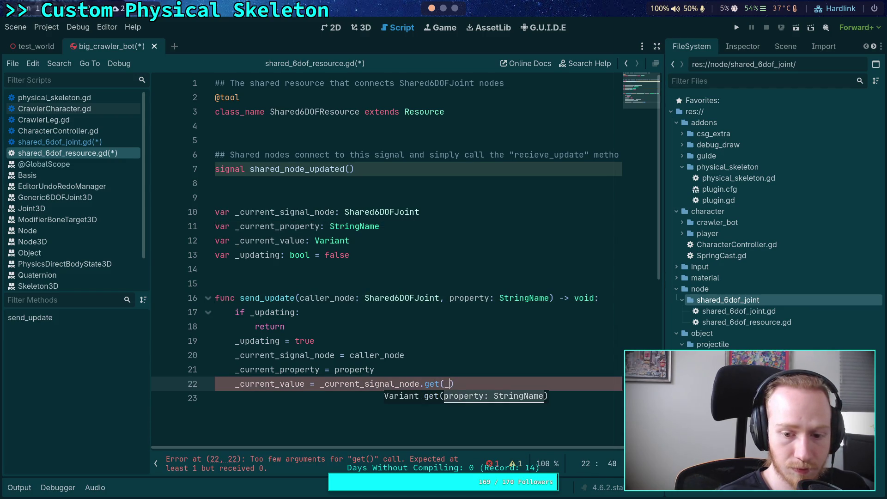
pyautogui.press('Return')
pyautogui.press('End')
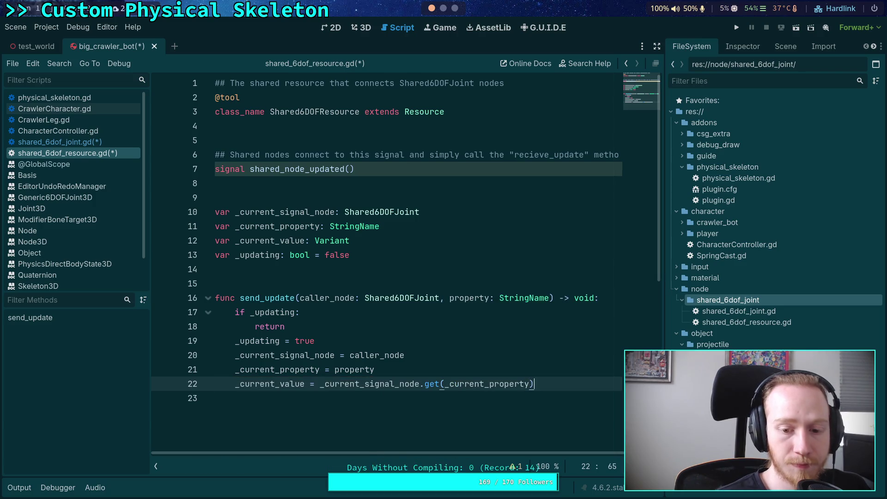
# - Call shared_node_updated.emit(), then reset _updating = false
pyautogui.press('Return')
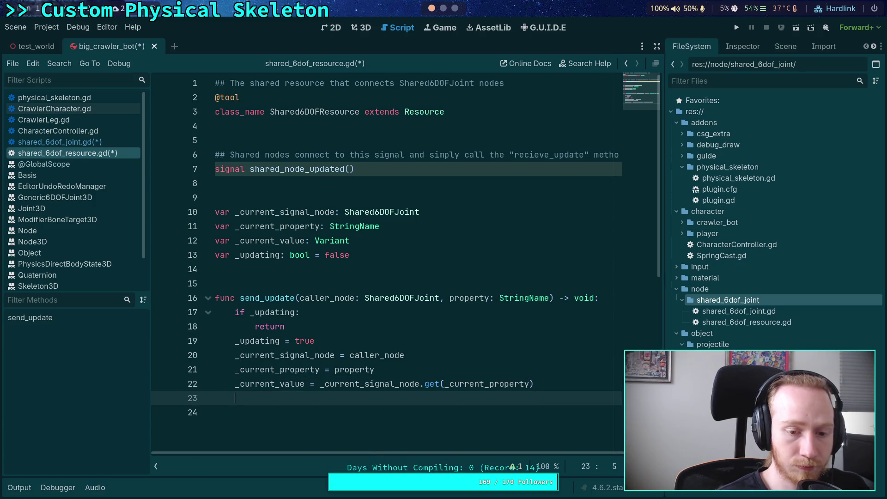
pyautogui.write('sha')
pyautogui.press('Return')
pyautogui.write('.')
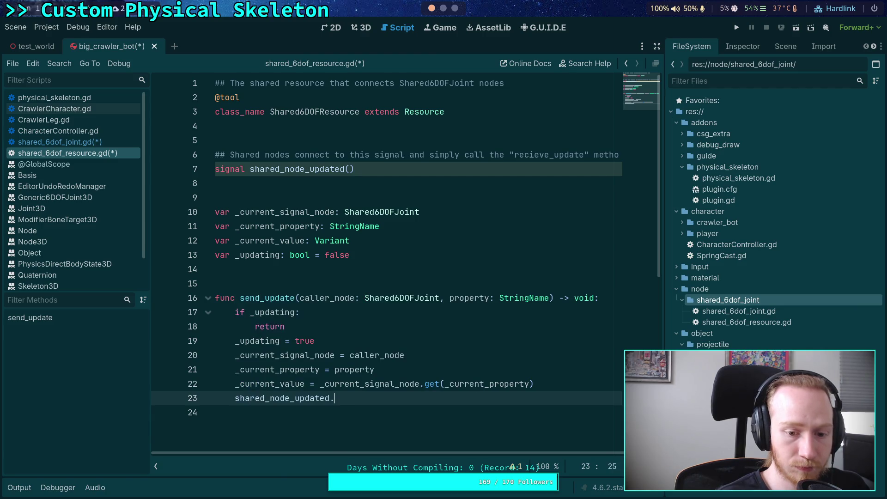
pyautogui.write('e')
pyautogui.press('Return')
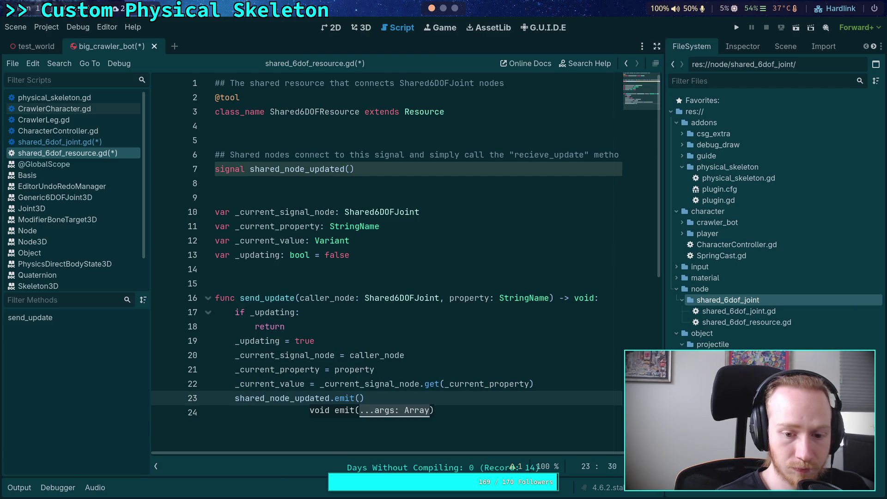
pyautogui.press('End')
pyautogui.press('Return')
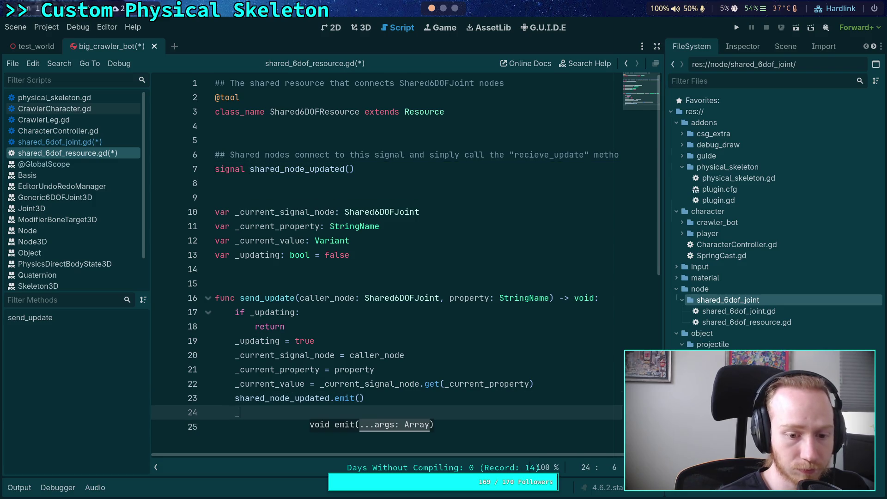
pyautogui.write('up')
pyautogui.press('Return')
pyautogui.write('= false')
pyautogui.scroll(-2, 503, 363)
# - Move _updating = true to just before the emit call and leave an empty line at the end
pyautogui.press('Return')
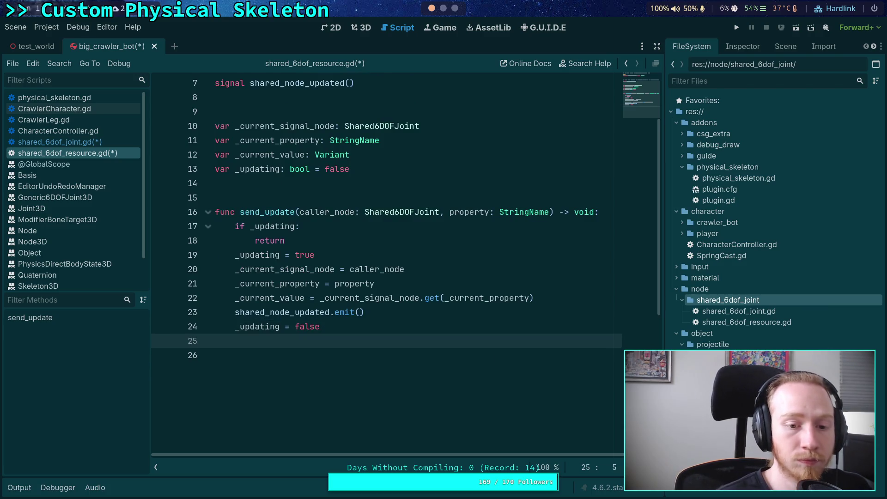
pyautogui.press('Up')
pyautogui.press('Up')
pyautogui.press('Up')
pyautogui.press('Return')
pyautogui.press('Down')
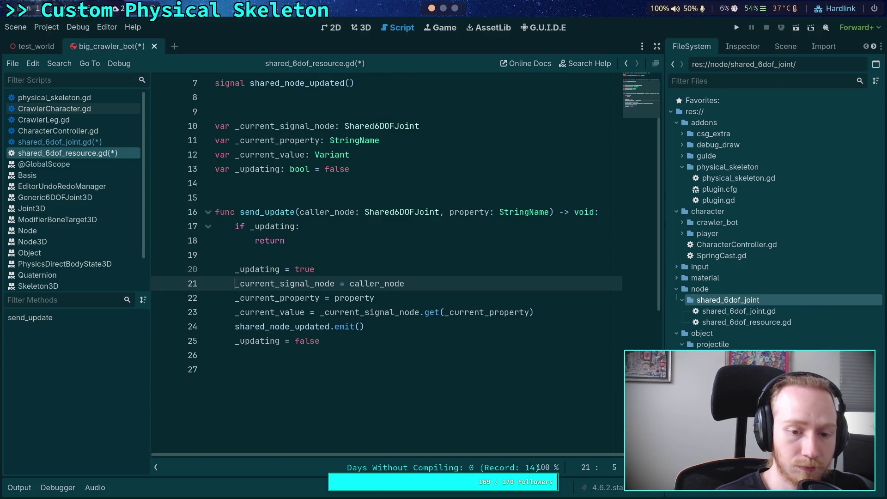
pyautogui.press('Down')
pyautogui.press('Down')
pyautogui.press('Down')
pyautogui.press('Up')
pyautogui.press('Up')
pyautogui.press('Up')
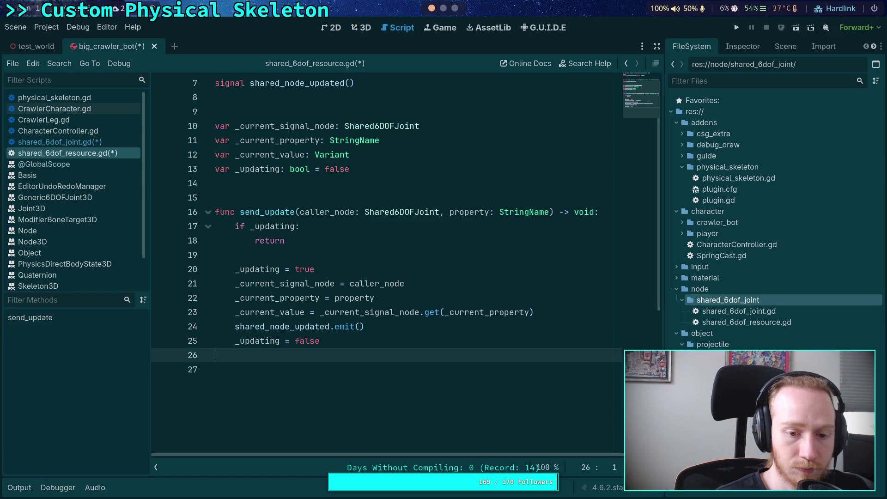
pyautogui.hotkey('alt', 'Down')
pyautogui.hotkey('alt', 'Down')
pyautogui.hotkey('alt', 'Down')
pyautogui.press('Up')
pyautogui.press('End')
pyautogui.press('Return')
pyautogui.press('Down')
pyautogui.press('Down')
pyautogui.press('Down')
pyautogui.press('Down')
pyautogui.press('Down')
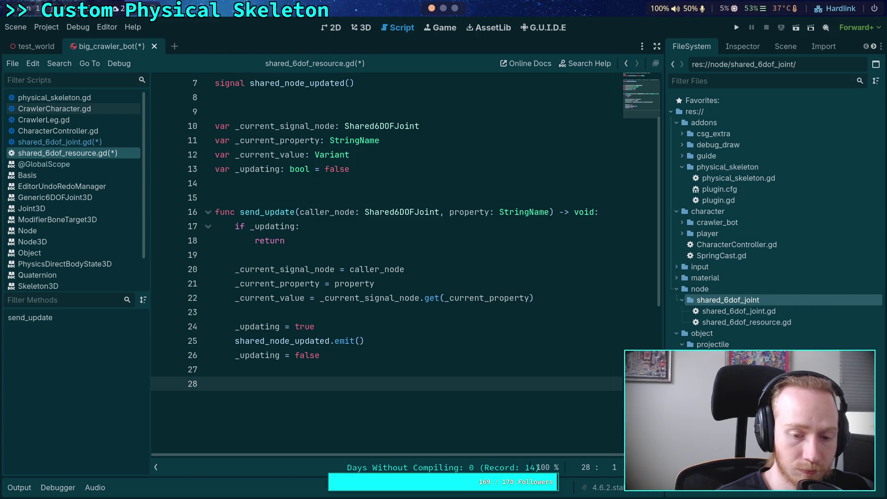
# - Write the header func recieve_update(node: Shared6DOFJoint) -> void:
pyautogui.write('fuc')
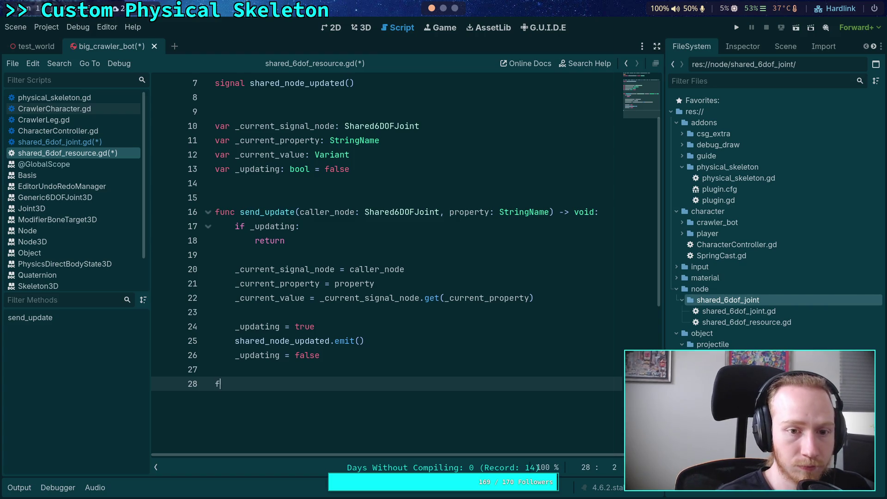
pyautogui.write('nc r')
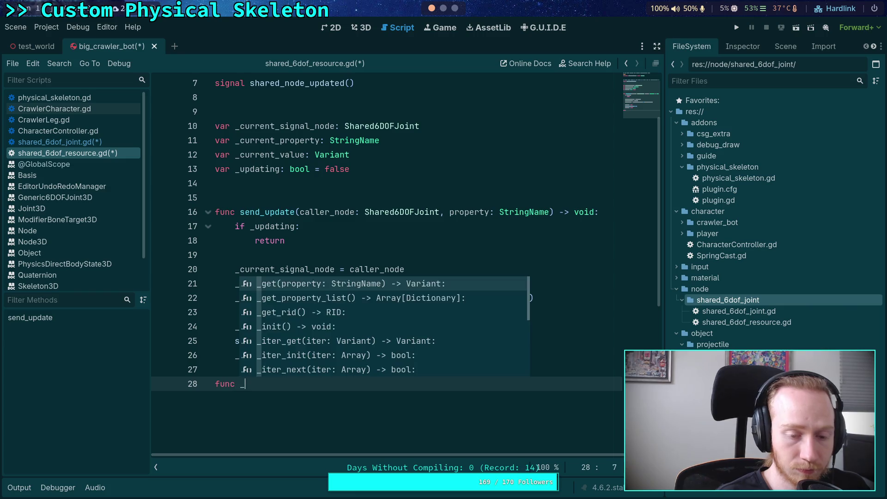
pyautogui.write('ecieve_up')
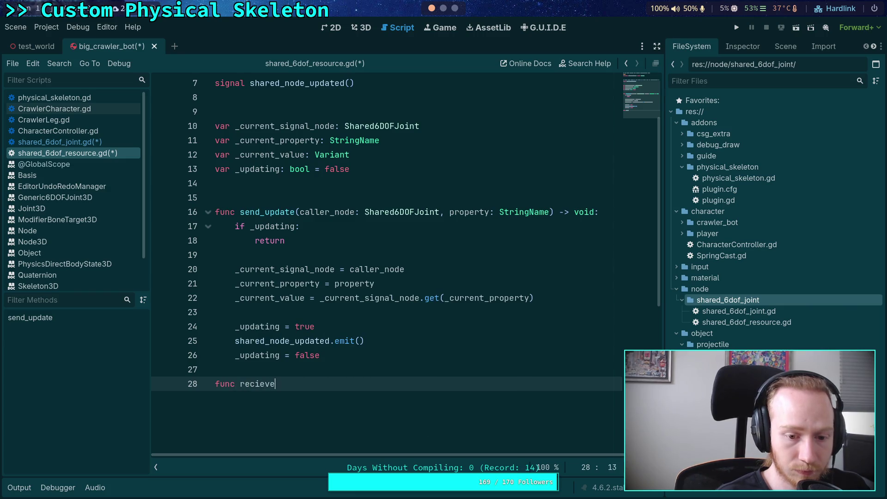
pyautogui.write('date(')
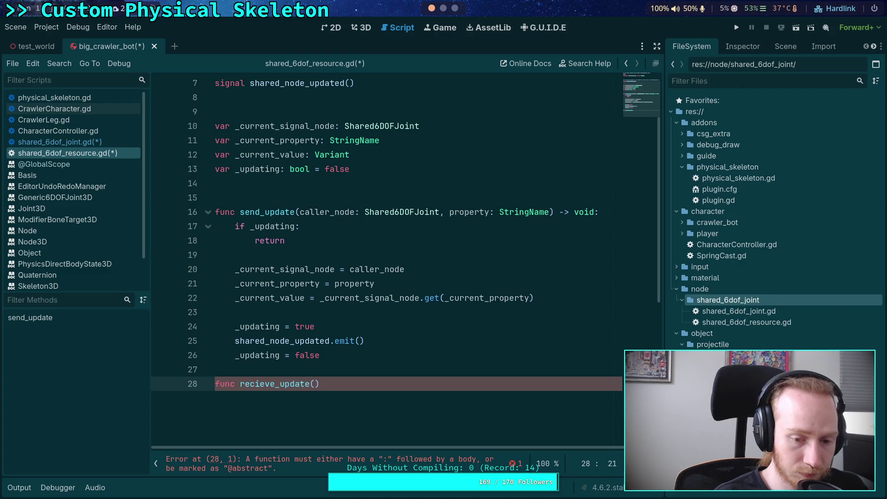
pyautogui.write('node: Sh')
pyautogui.write('ared')
pyautogui.press('Return')
pyautogui.press('End')
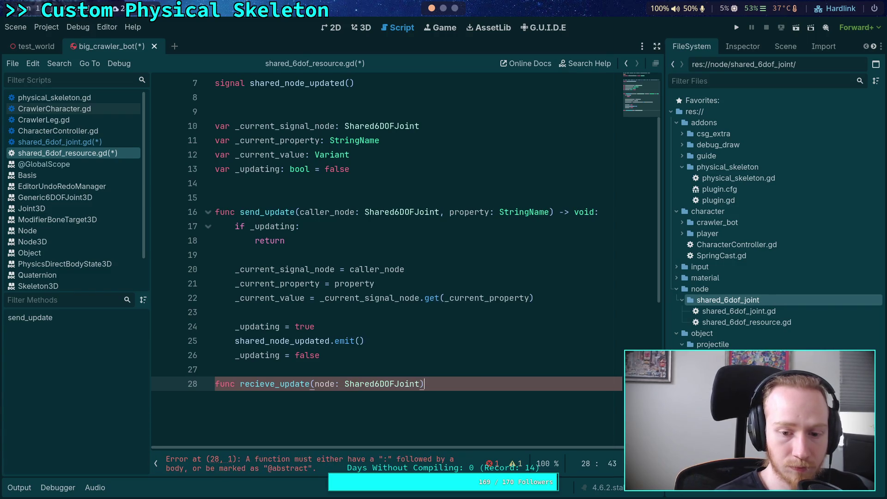
pyautogui.write('-> void:')
pyautogui.press('Return')
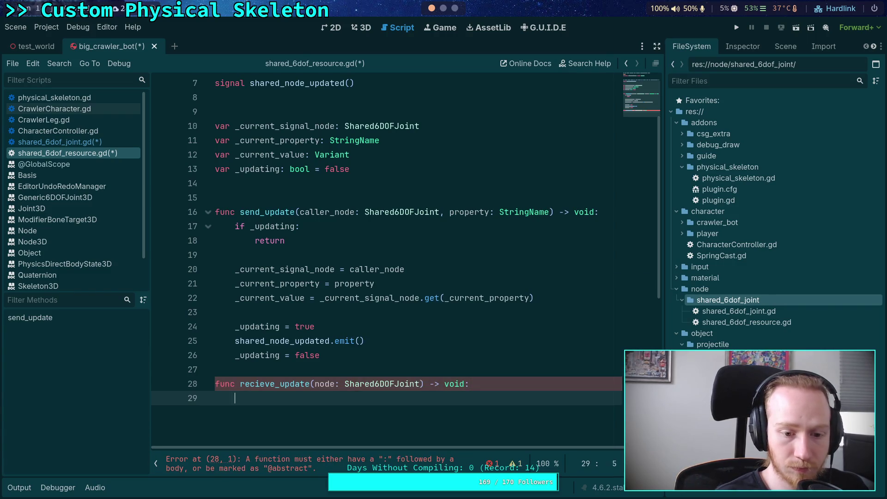
# - Add an if not _updating: guard calling push_error('Must not call ...')
pyautogui.write('if not up')
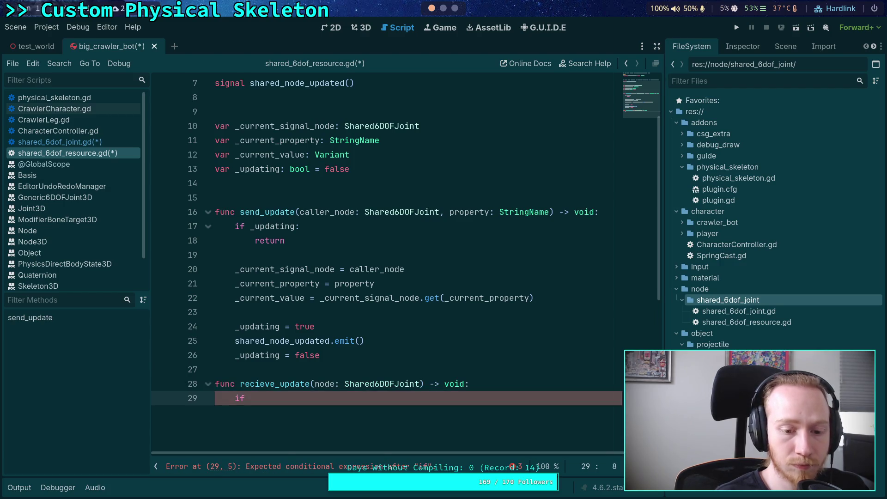
pyautogui.press('Down')
pyautogui.press('Down')
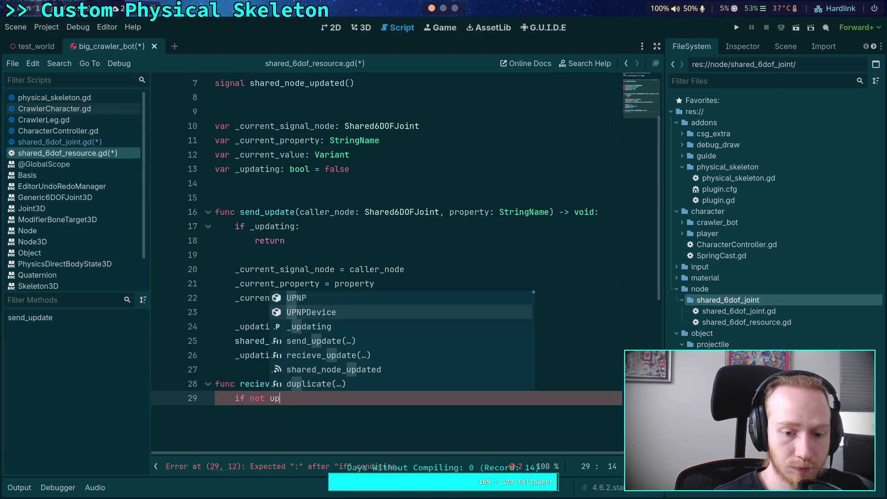
pyautogui.press('Return')
pyautogui.write(':')
pyautogui.press('Return')
pyautogui.write("push_error('")
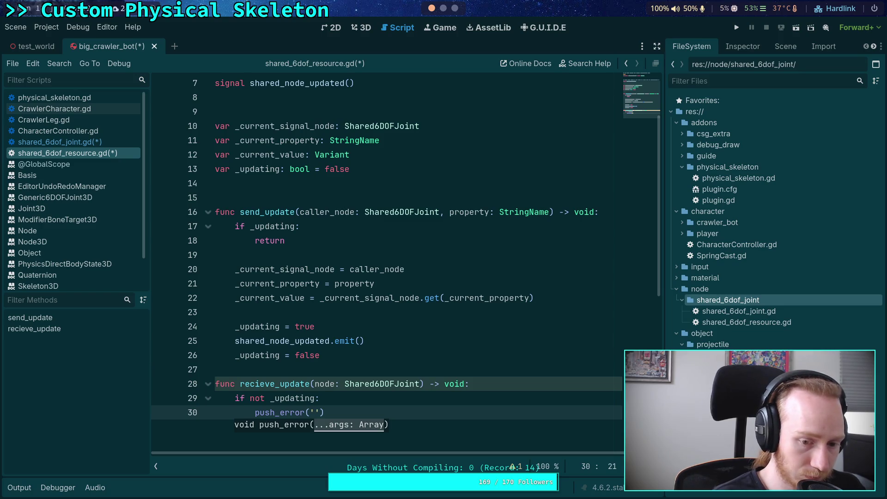
pyautogui.write('Must not cal')
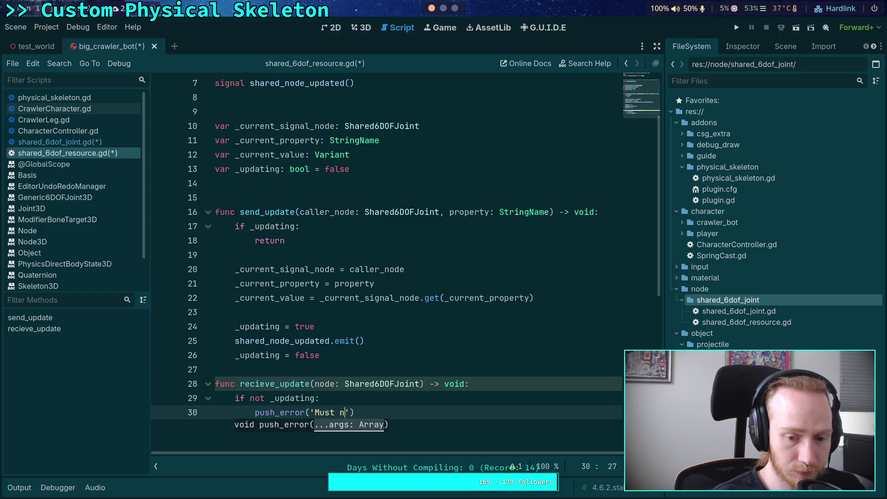
pyautogui.write('l')
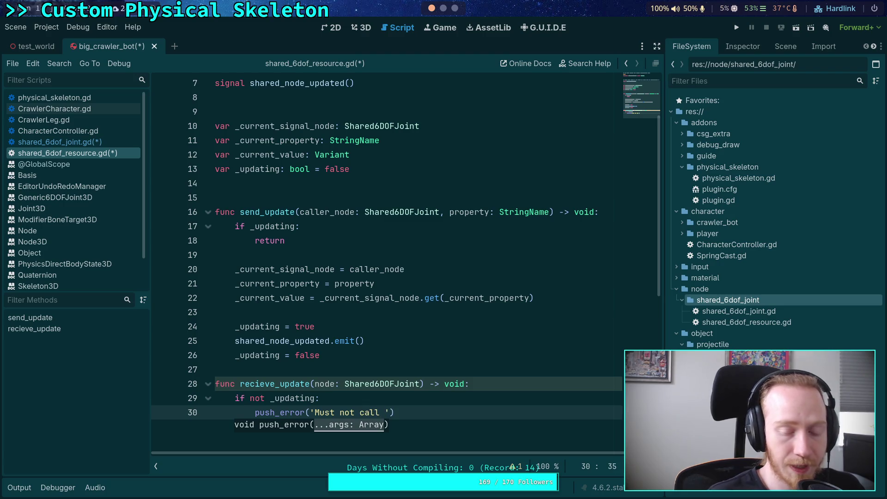
pyautogui.click(259, 384)
# - Correct 'recieve' to 'receive' in the function name and the signal comment
pyautogui.press('BackSpace')
pyautogui.press('Right')
pyautogui.write('i')
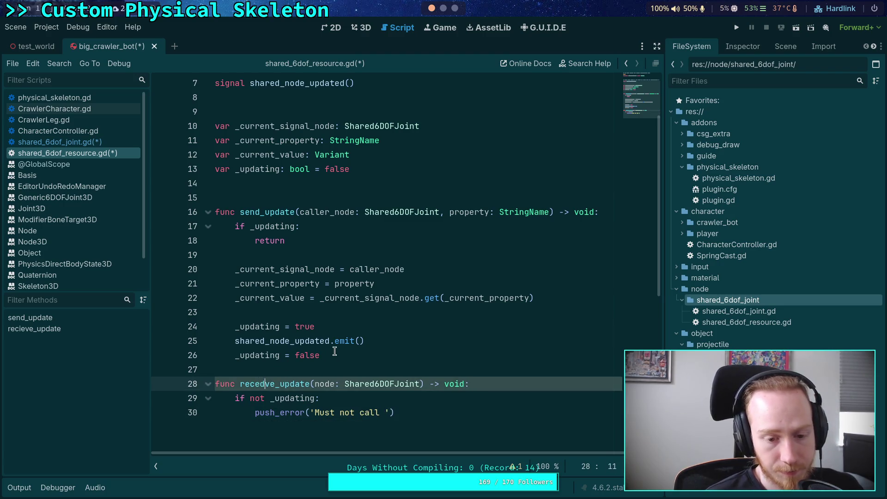
pyautogui.scroll(2, 452, 213)
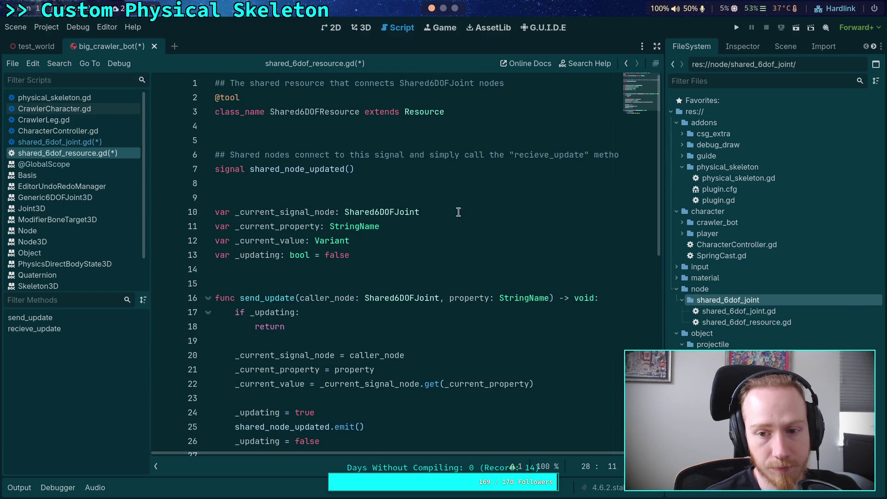
pyautogui.click(533, 156)
pyautogui.press('BackSpace')
pyautogui.press('Right')
pyautogui.write('i')
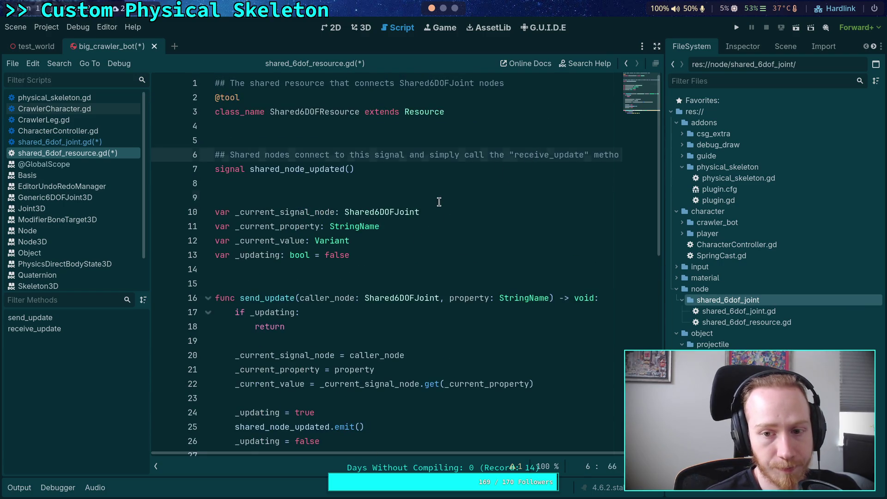
pyautogui.scroll(-4, 439, 202)
# - Complete the error as 'Must not call receive_update outside of the `shared_node_updated` signal!'
pyautogui.click(431, 358)
pyautogui.scroll(1, 471, 282)
pyautogui.scroll(-1, 471, 282)
pyautogui.press('Left')
pyautogui.press('Left')
pyautogui.write('receive_update outside of the ')
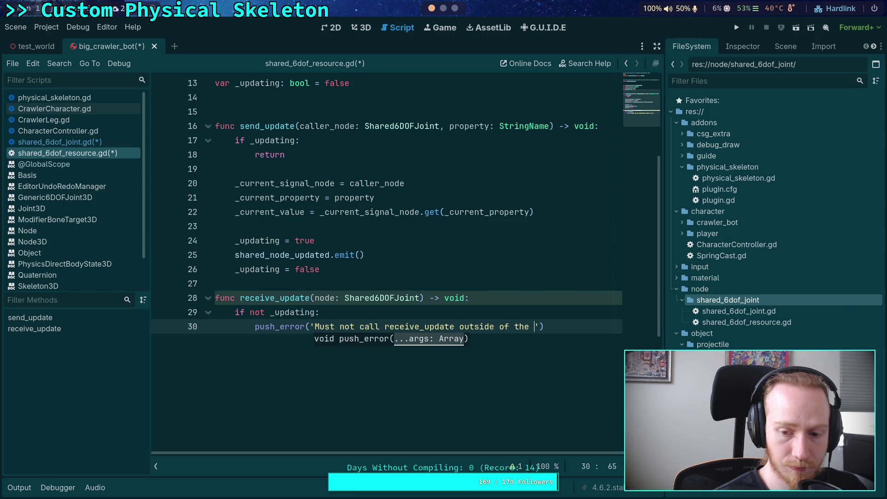
pyautogui.write('`shared_')
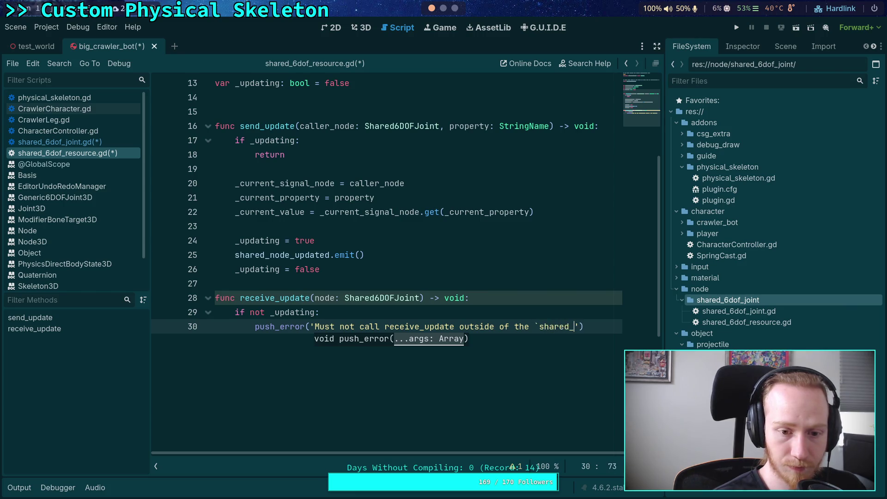
pyautogui.write('node_')
pyautogui.write('updated` signa')
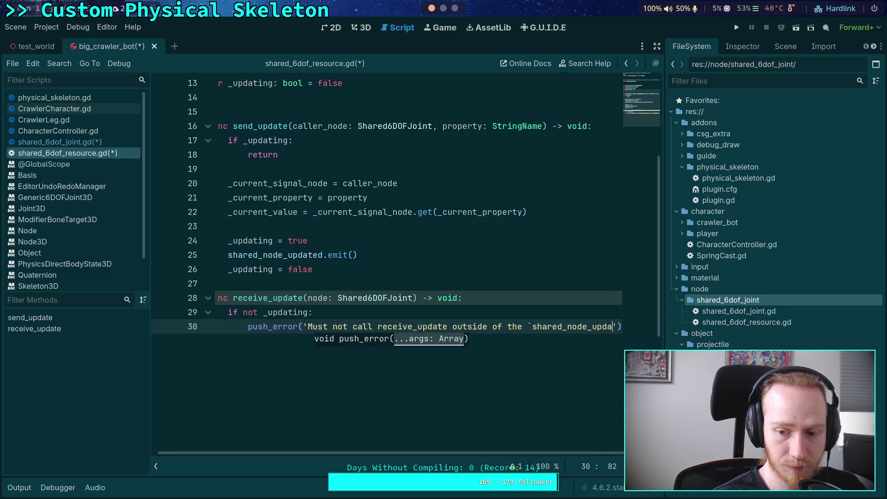
pyautogui.write('l!')
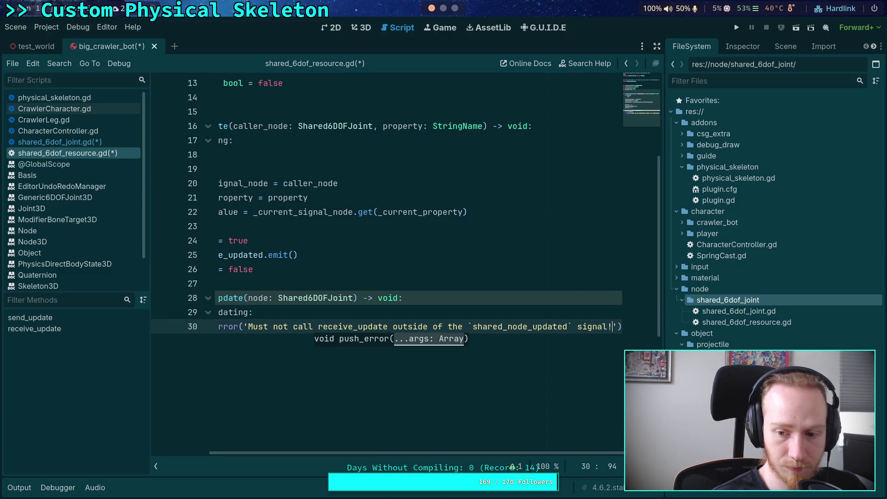
pyautogui.press('Return')
# - Finish the previous guard with 'return' and open fresh lines in receive_update
pyautogui.write('return')
pyautogui.press('Return')
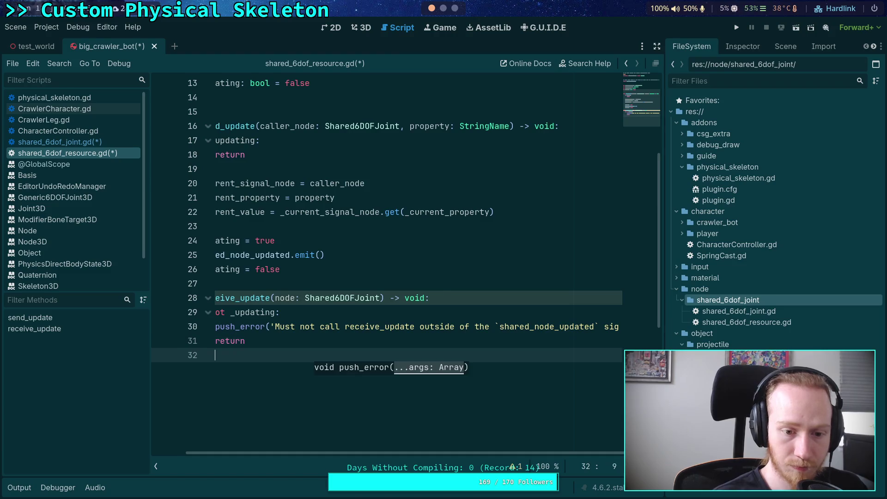
pyautogui.press('Return')
pyautogui.press('Up')
pyautogui.press('Return')
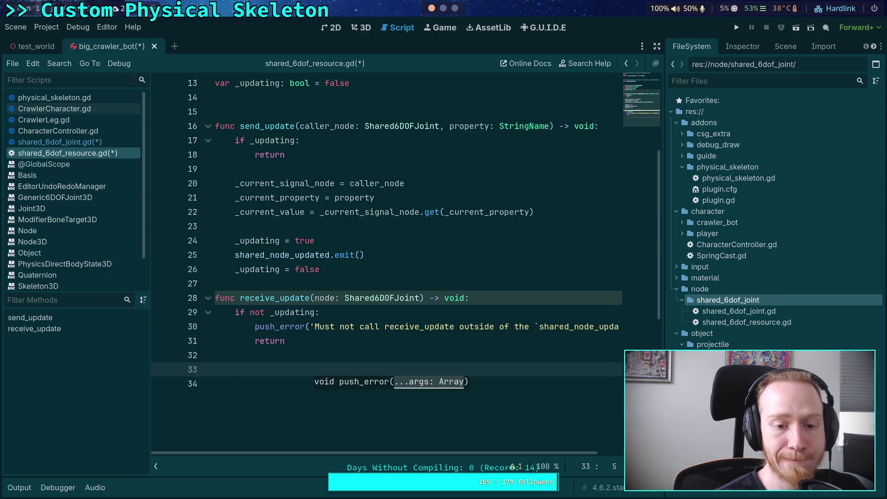
# - Add 'if node == _current_signal_node:' with an early 'return' in receive_update
pyautogui.write('if node == ')
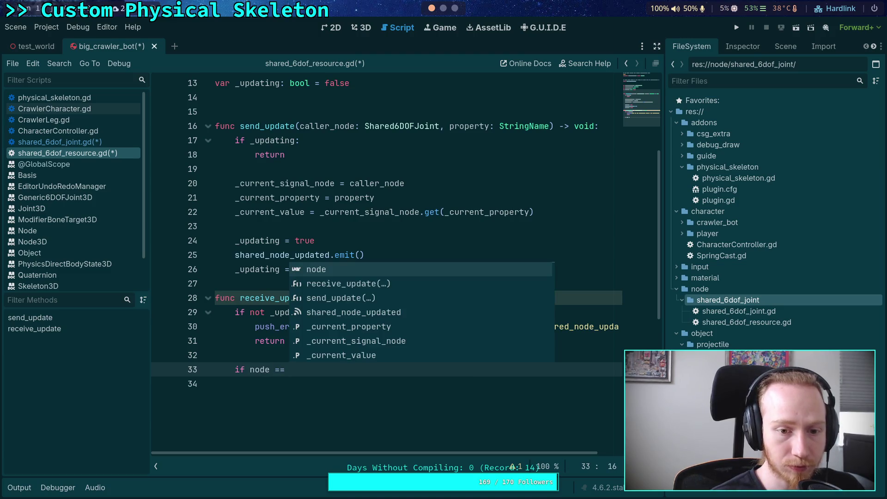
pyautogui.write('_c')
pyautogui.press('Down')
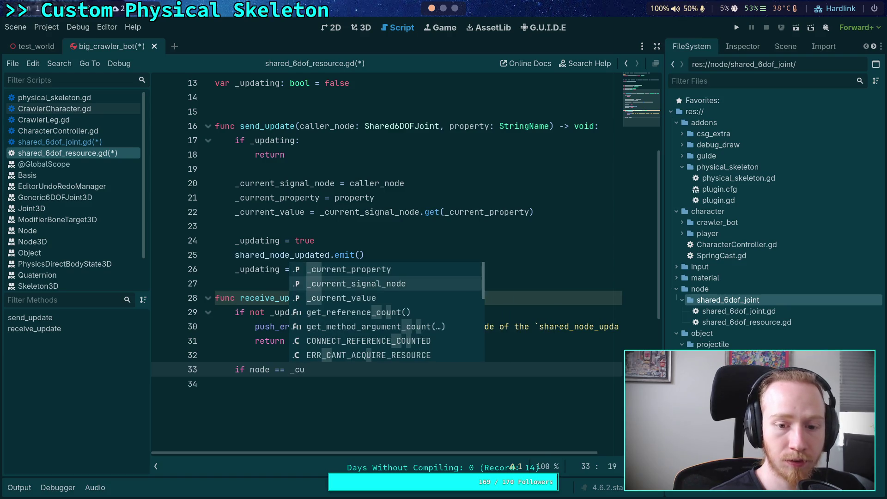
pyautogui.press('Return')
pyautogui.write(':')
pyautogui.press('Return')
pyautogui.write('return')
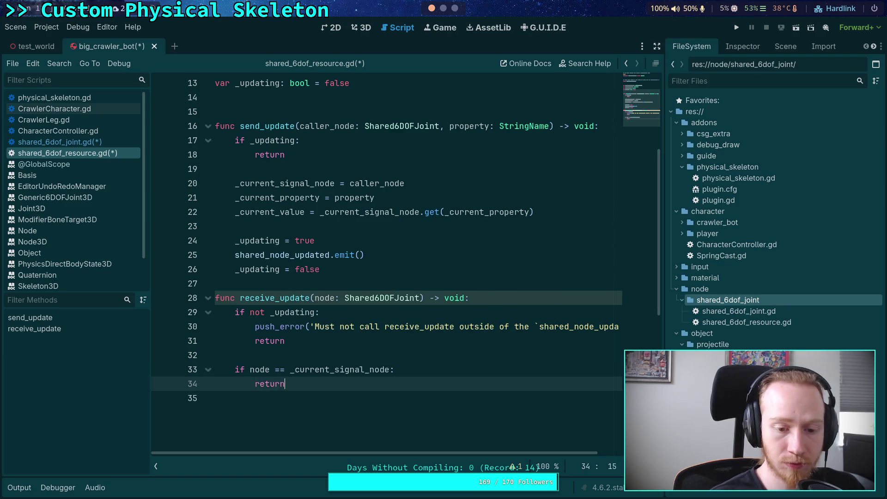
# - Comment the node check '# Ignore self updates' and open a new line below the block
pyautogui.click(286, 370)
pyautogui.press('Up')
pyautogui.press('Return')
pyautogui.write('# Ignor')
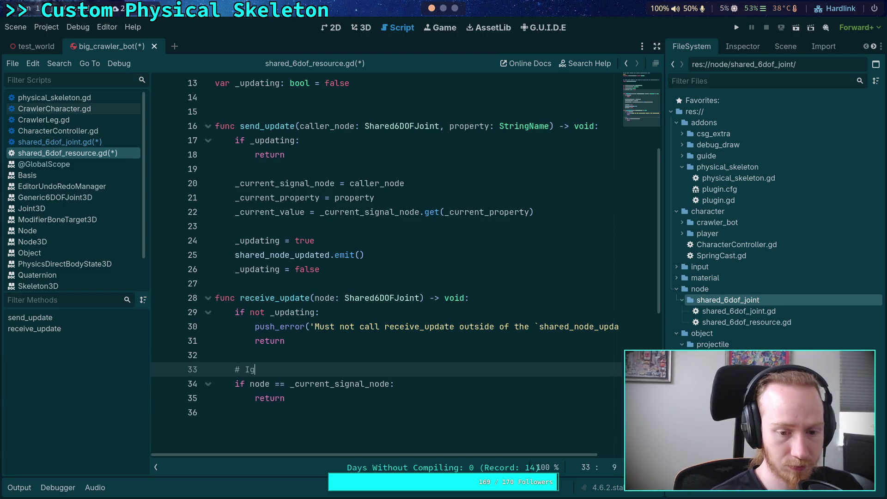
pyautogui.write('e self updated')
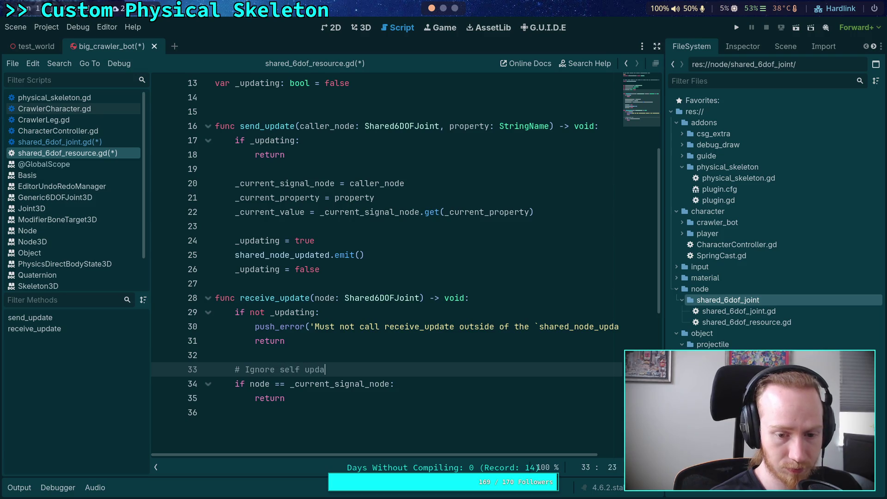
pyautogui.press('BackSpace')
pyautogui.write('s')
pyautogui.press('Down')
pyautogui.press('Down')
pyautogui.press('Return')
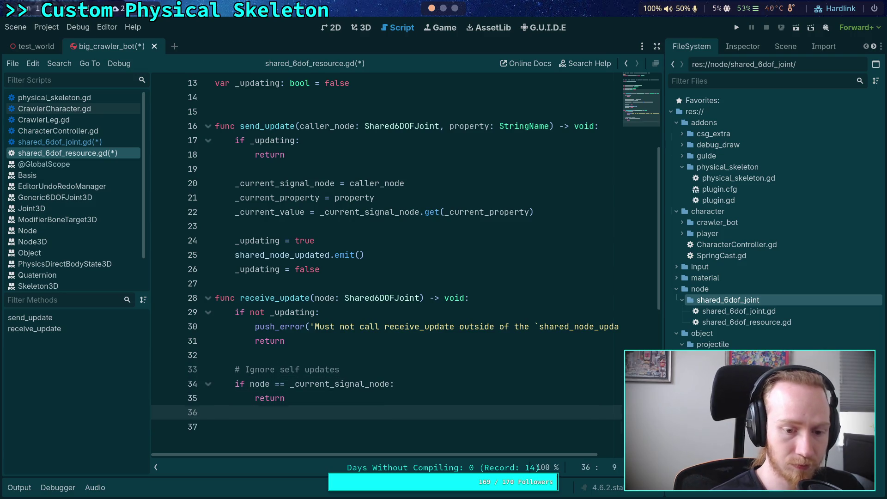
pyautogui.press('Return')
pyautogui.scroll(-1, 419, 307)
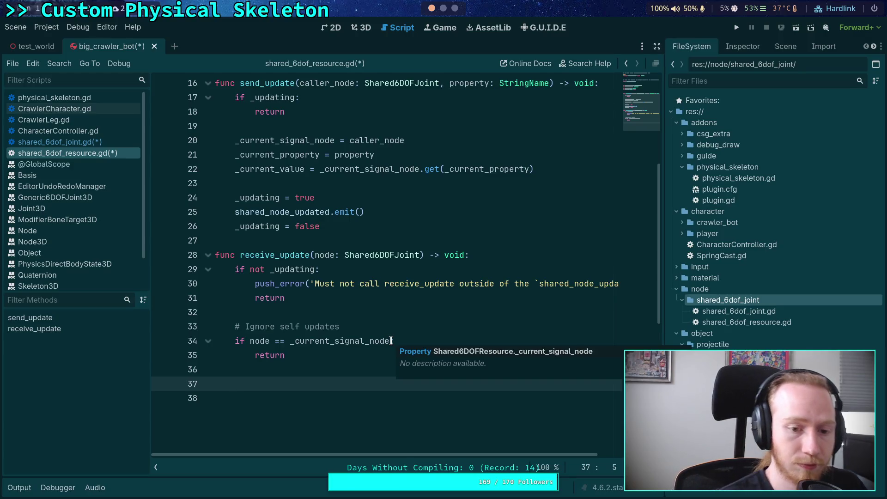
# - Add node.set(_current_property, _current_value) as the last line of receive_update
pyautogui.write('node.set')
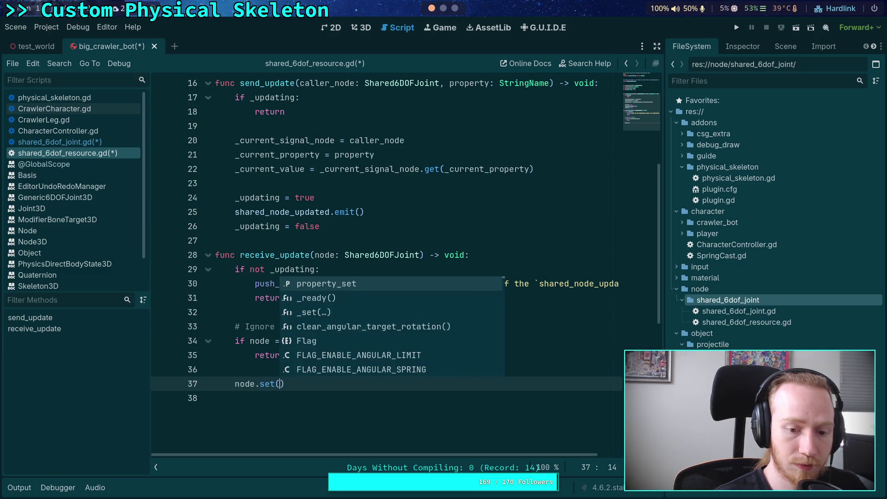
pyautogui.write('(_curr')
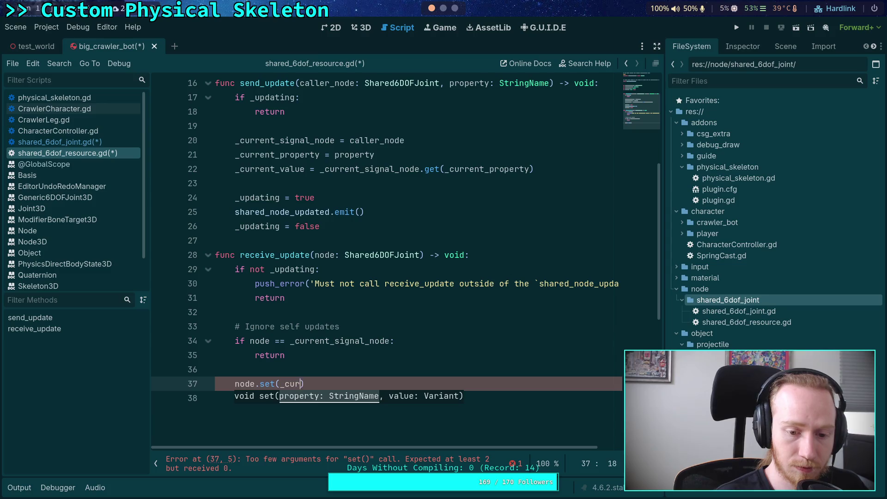
pyautogui.press('Return')
pyautogui.write(', _curr')
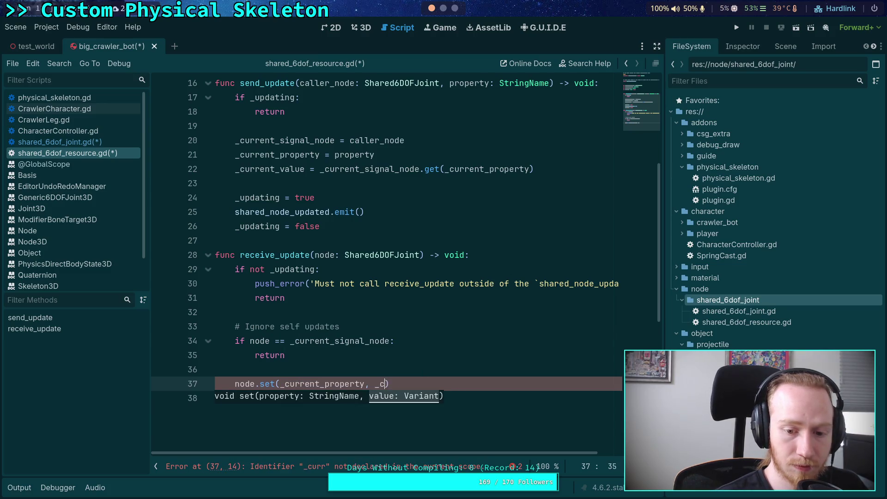
pyautogui.press('Down')
pyautogui.press('Down')
pyautogui.press('Return')
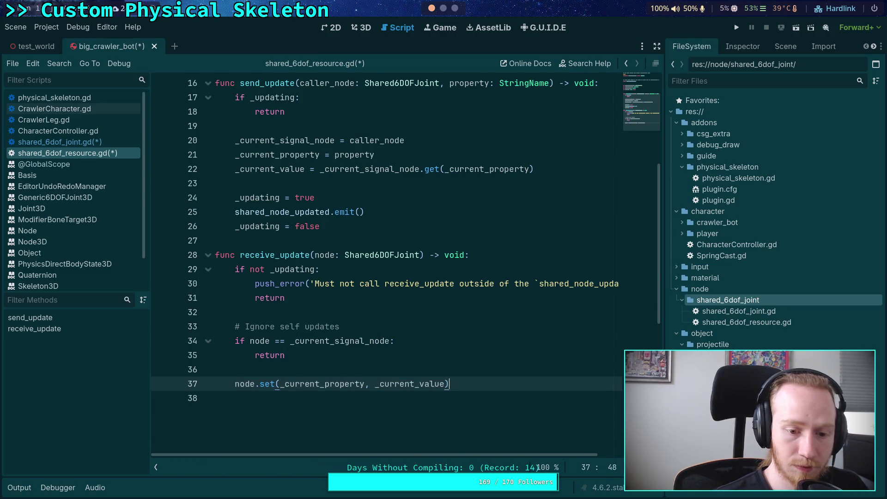
# - Save the Shared6DOFResource script and scroll back up through it
pyautogui.hotkey('ctrl', 's')
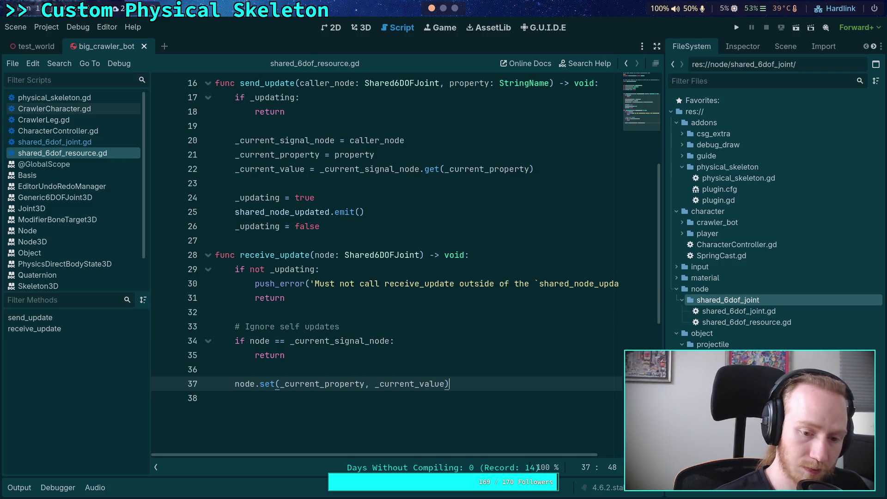
pyautogui.scroll(4, 404, 312)
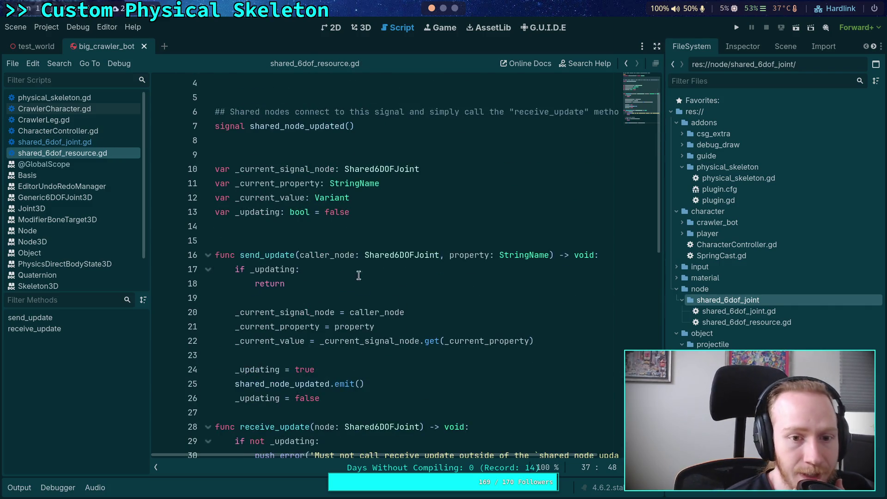
pyautogui.scroll(1, 369, 277)
pyautogui.click(55, 142)
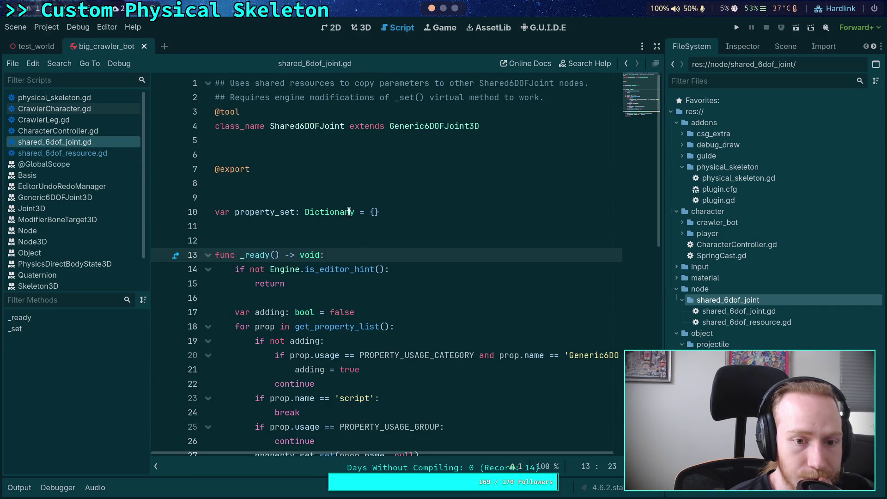
pyautogui.click(391, 172)
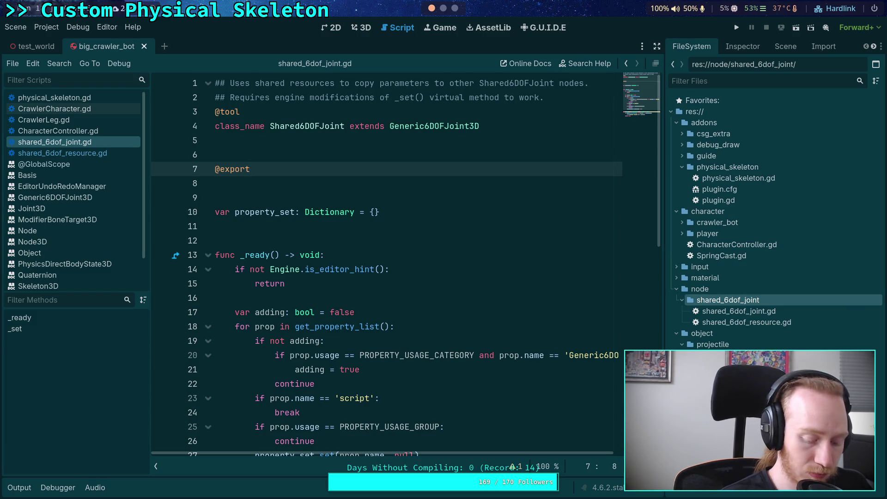
pyautogui.write('var ')
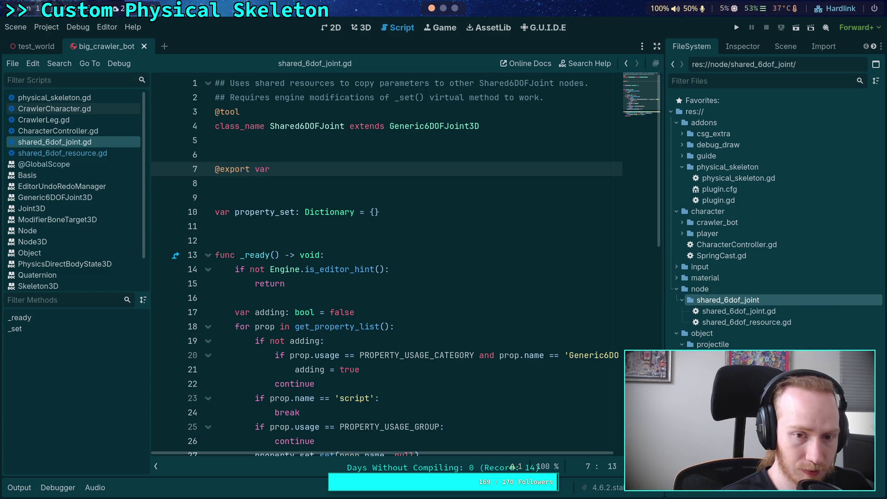
pyautogui.write('resource')
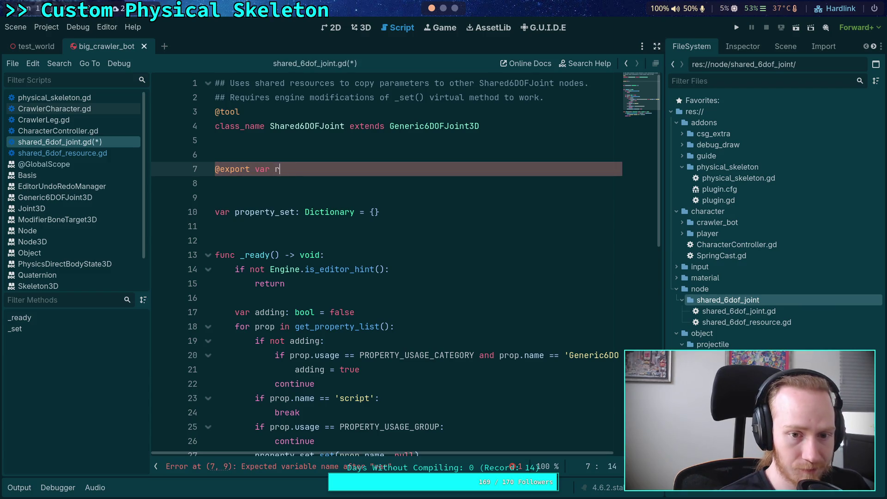
pyautogui.press('BackSpace')
pyautogui.press('BackSpace')
pyautogui.press('BackSpace')
pyautogui.write('rce: ')
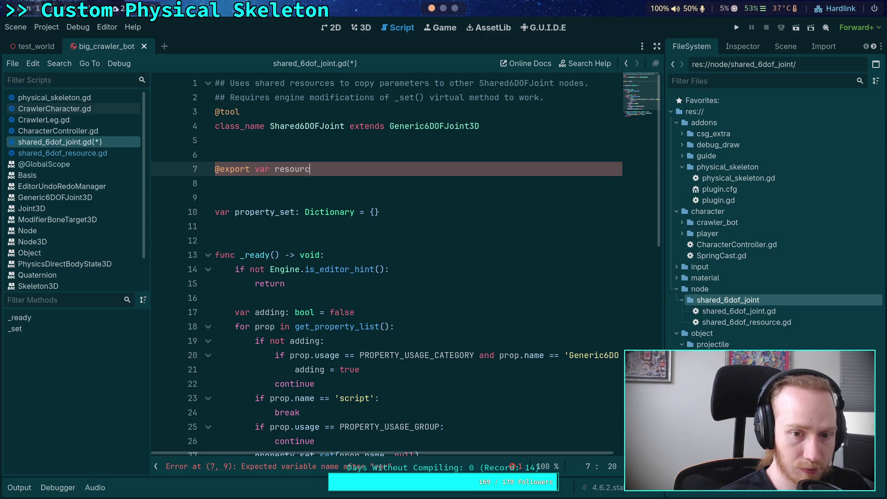
pyautogui.write('Shared')
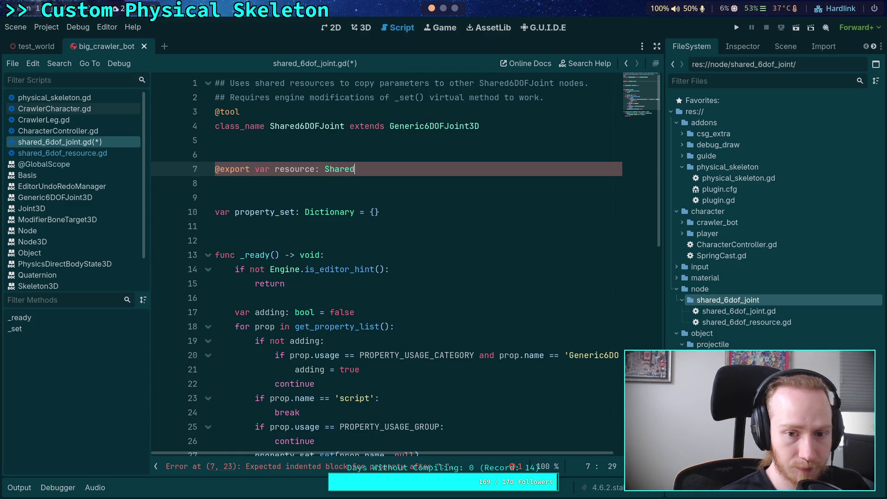
pyautogui.press('Down')
pyautogui.press('Return')
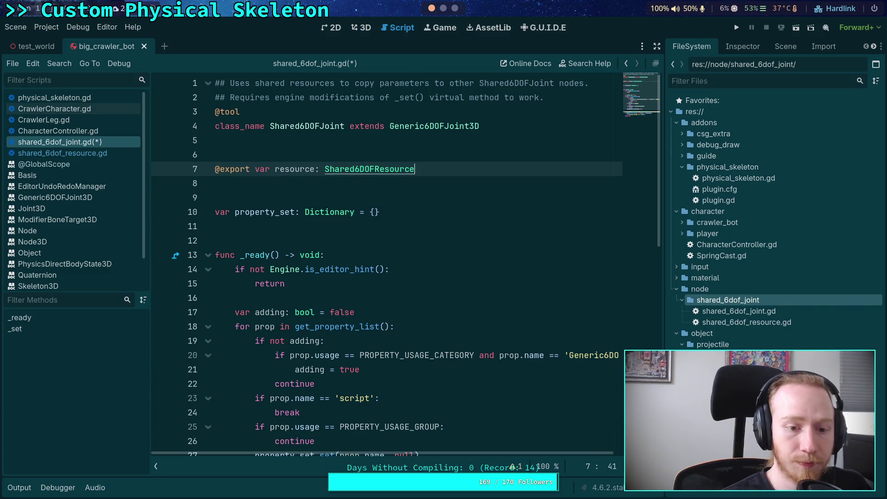
pyautogui.hotkey('ctrl', 's')
pyautogui.write(':')
pyautogui.press('Return')
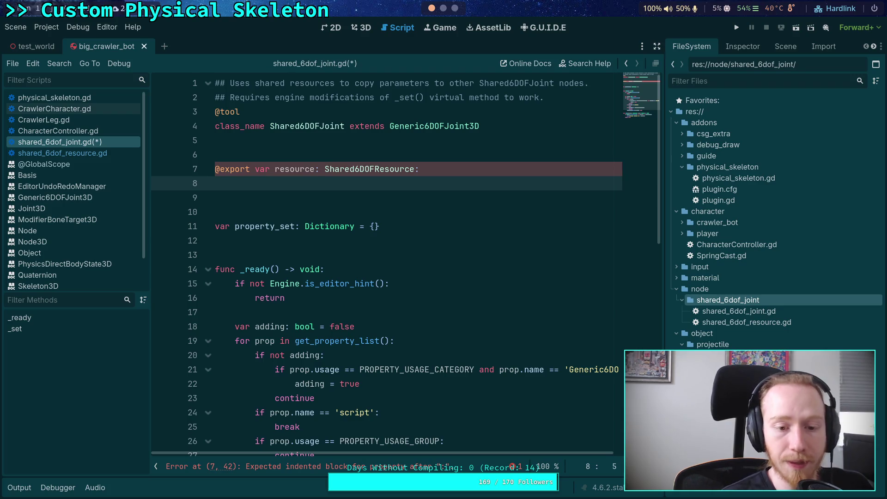
# - Fold the _ready and _set functions and begin a 'func' line on line 35 below them
pyautogui.click(208, 269)
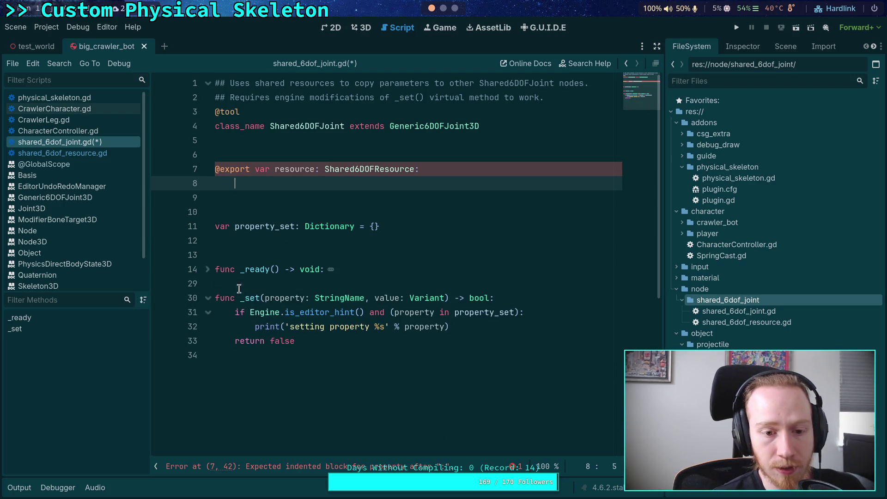
pyautogui.click(208, 299)
pyautogui.click(301, 337)
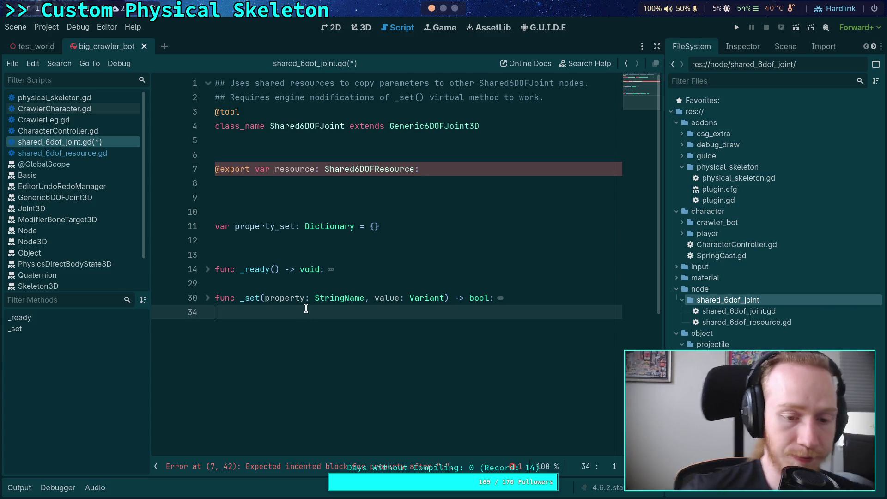
pyautogui.press('Return')
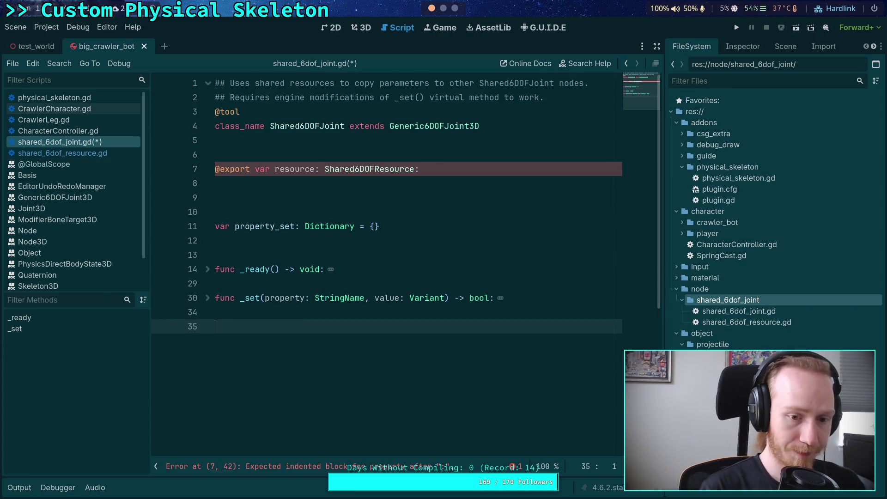
pyautogui.write('fun')
pyautogui.press('BackSpace')
pyautogui.write('c set_resource(res: Shared')
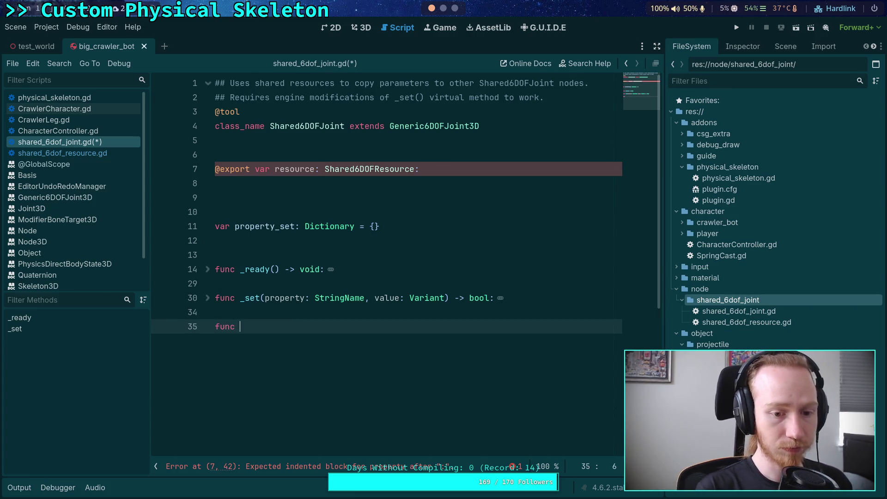
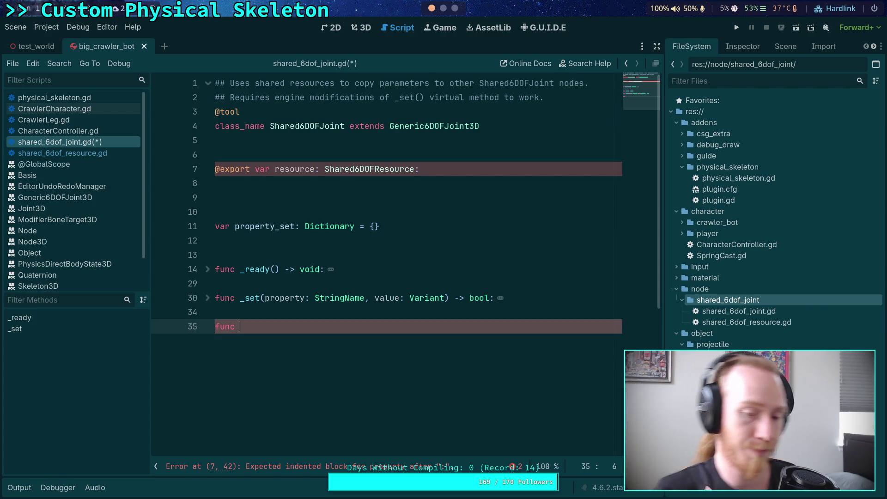
# - Declare set_resource(res) -> void and attach it to the exported resource with 'set = set_resource'
pyautogui.write('set_r')
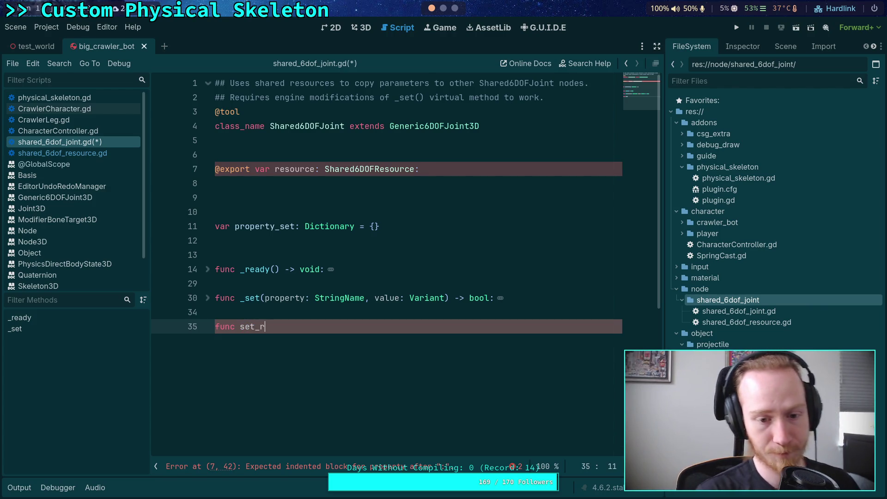
pyautogui.write('esource(')
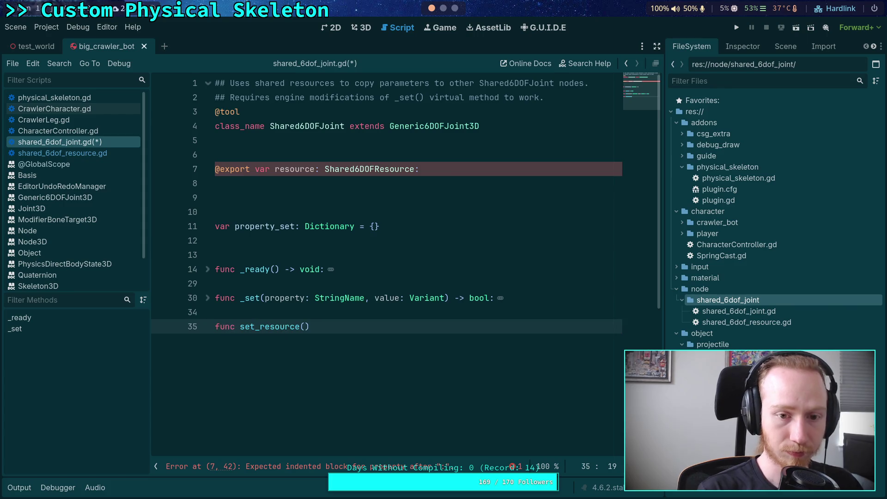
pyautogui.write('r')
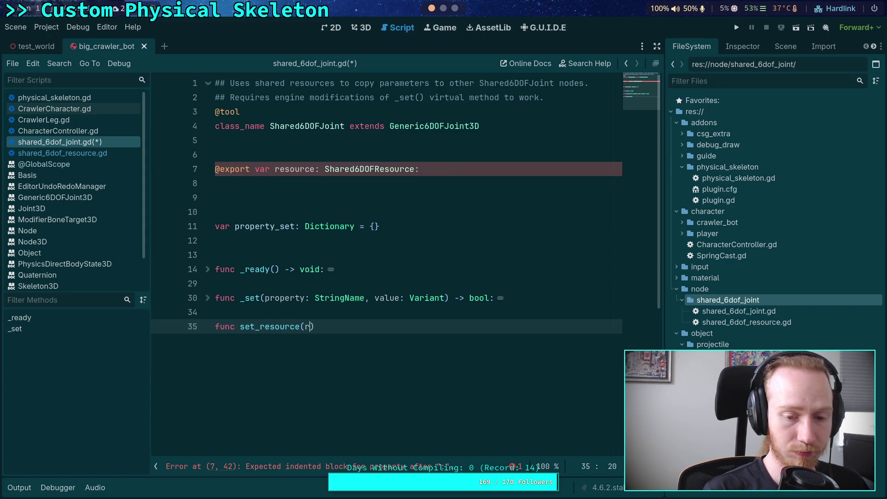
pyautogui.write('es: Shared')
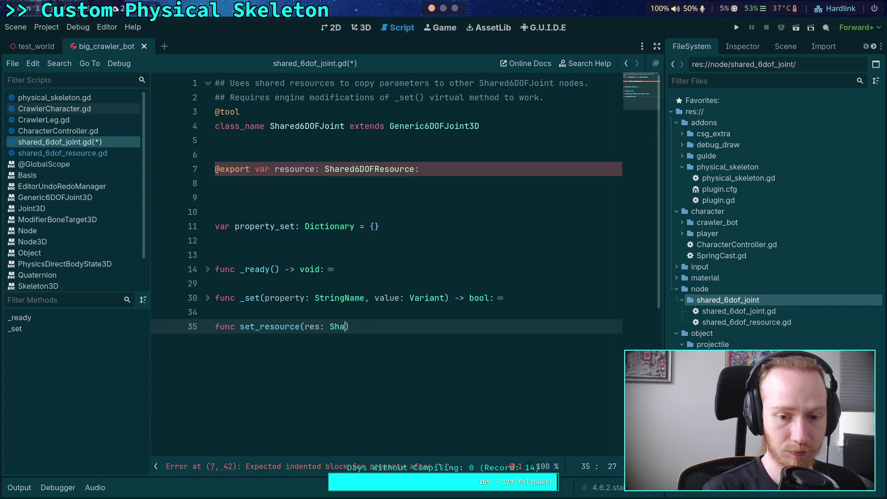
pyautogui.press('Return')
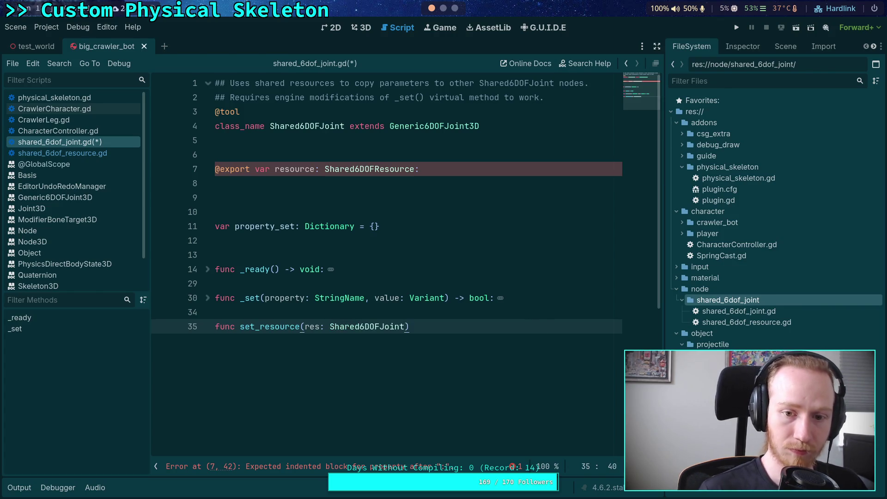
pyautogui.click(451, 169)
pyautogui.press('Return')
pyautogui.write('set ')
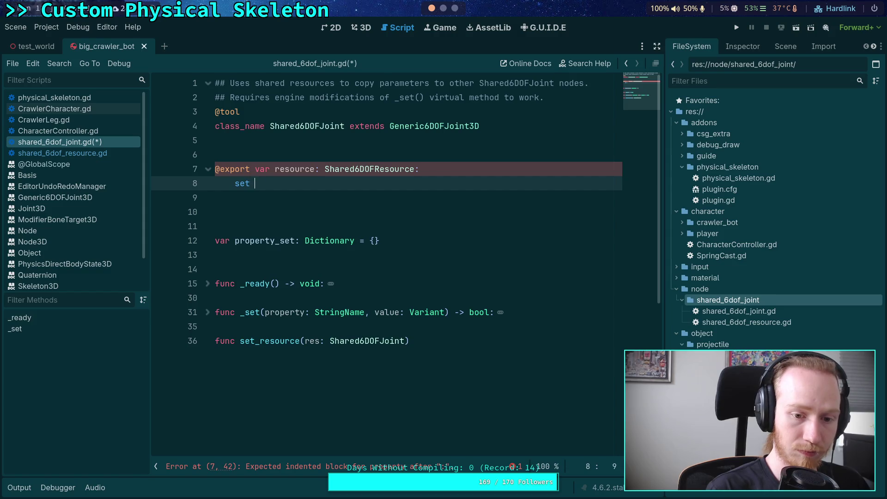
pyautogui.write('= set')
pyautogui.press('Return')
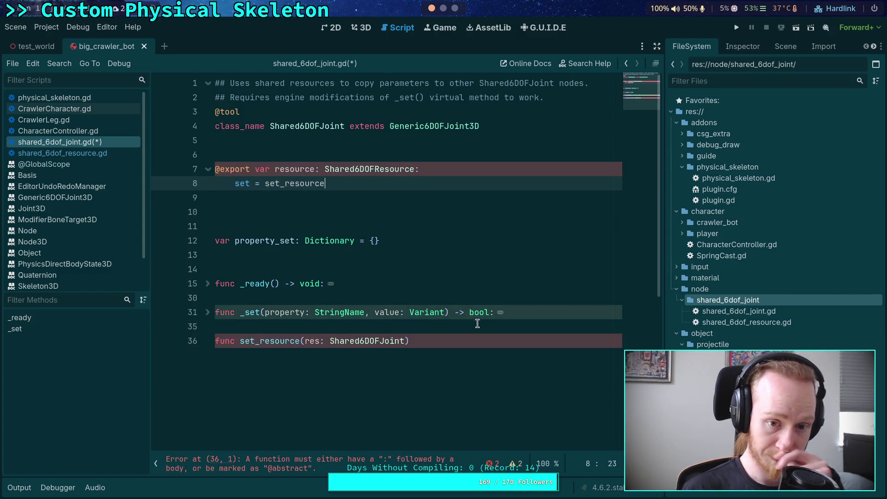
pyautogui.click(459, 353)
pyautogui.write('-> void:')
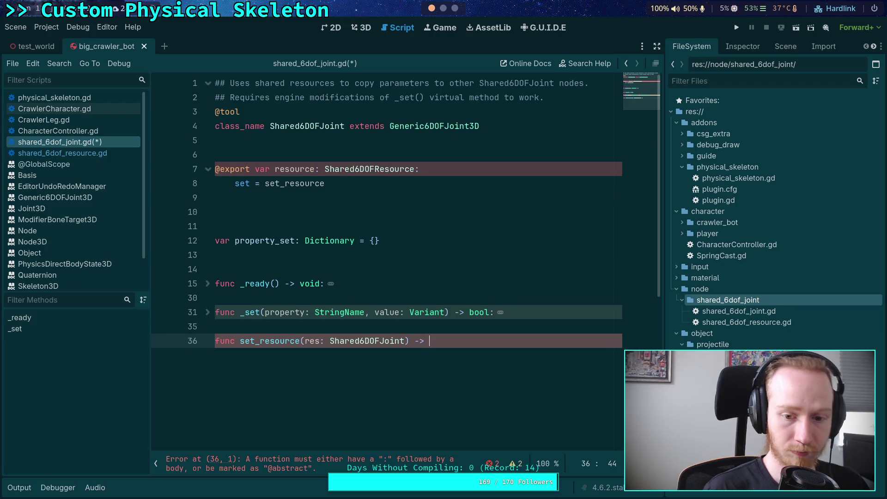
pyautogui.press('Return')
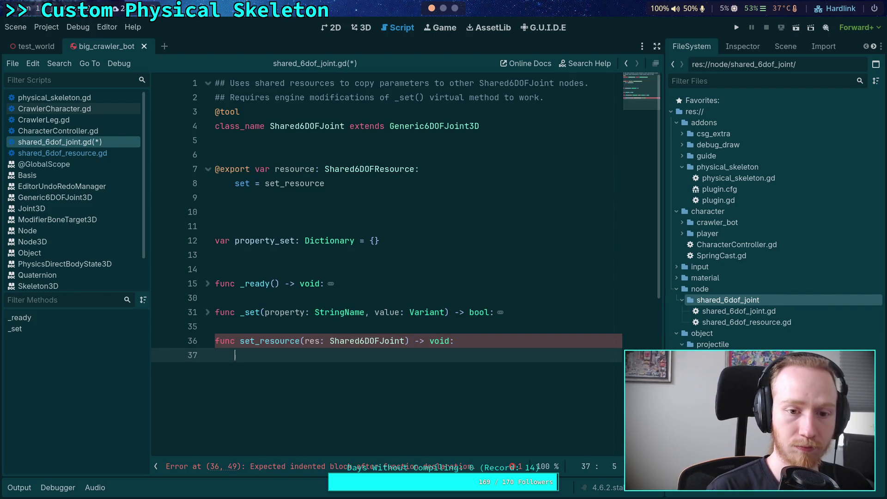
# - Start set_resource's body with nested 'if resource' checks
pyautogui.write('if res')
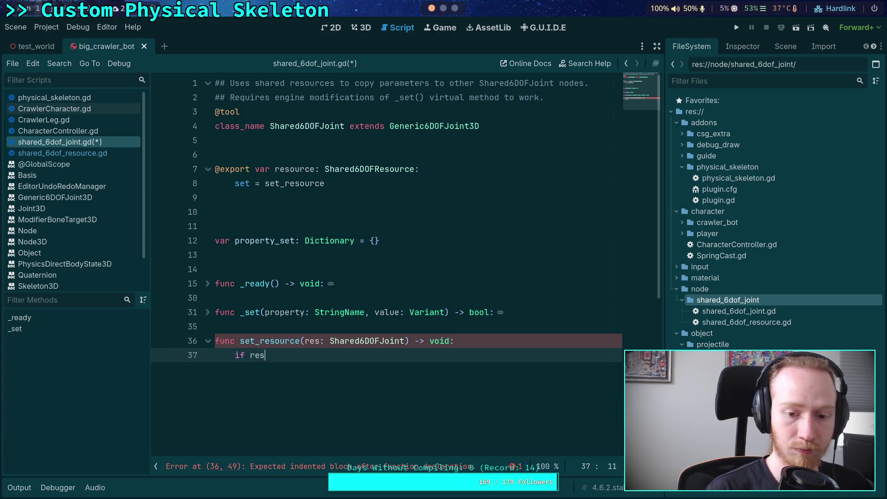
pyautogui.press('Down')
pyautogui.press('Return')
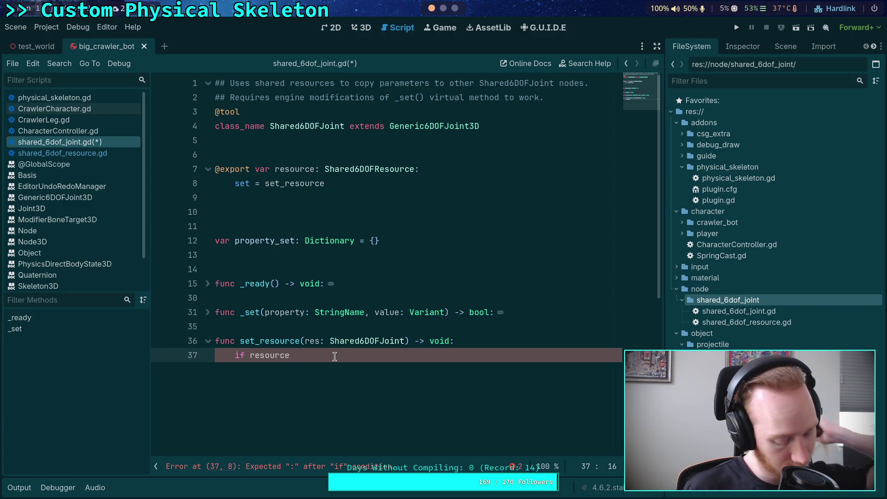
pyautogui.write(':')
pyautogui.press('Return')
pyautogui.write('if res')
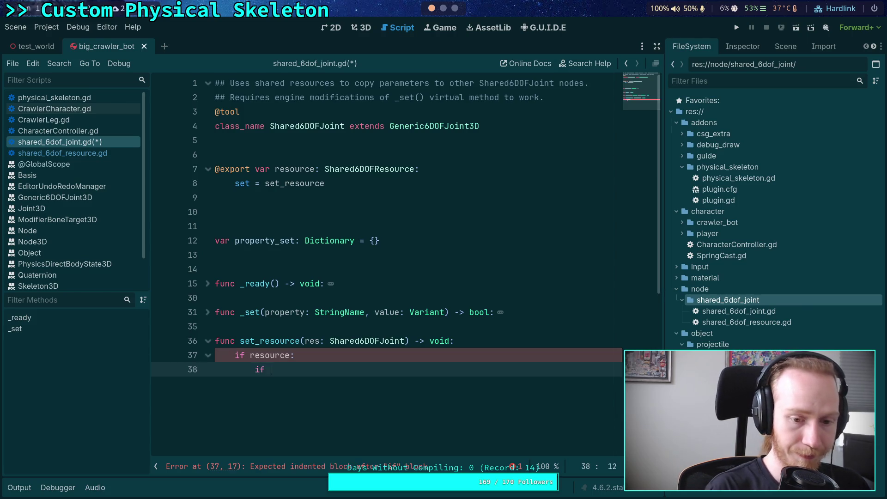
pyautogui.press('Return')
pyautogui.write('.')
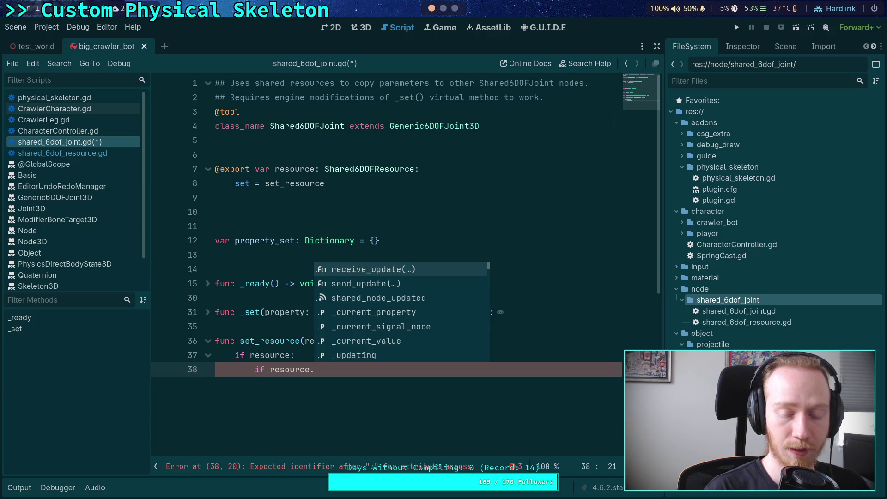
# - Begin a new func above set_resource, then switch to shared_6dof_resource.gd
pyautogui.click(268, 327)
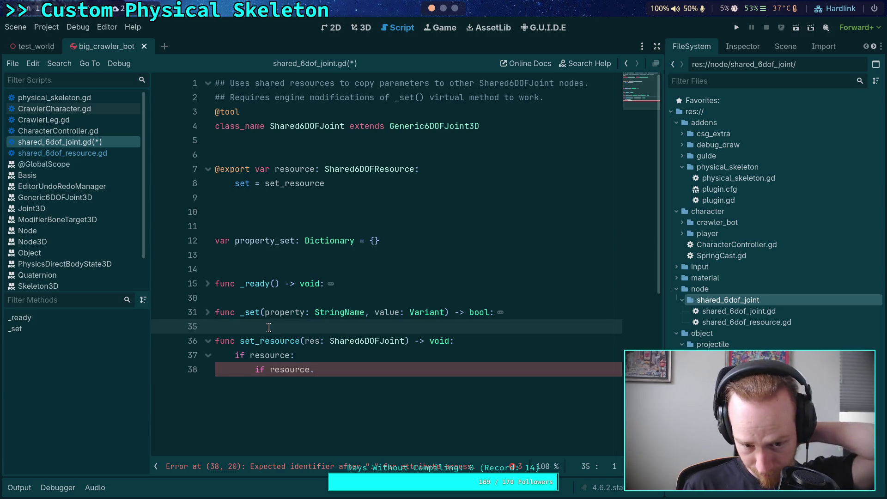
pyautogui.press('Return')
pyautogui.press('Return')
pyautogui.press('Up')
pyautogui.write('func')
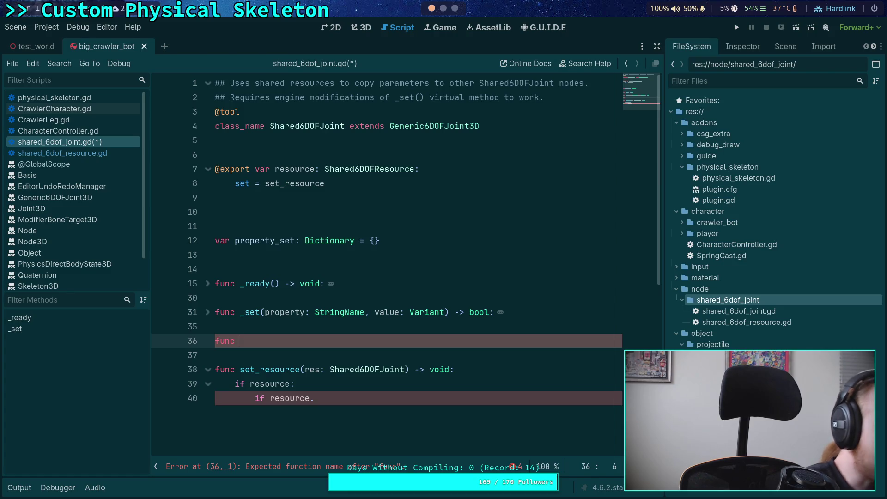
pyautogui.click(106, 154)
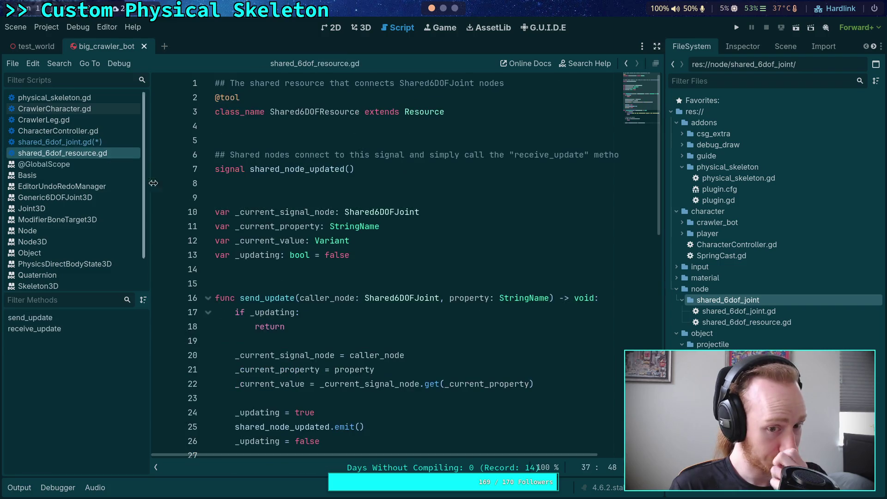
# - Give the shared_node_updated signal a 'res: Shared6DOFResource' parameter and save
pyautogui.click(353, 170)
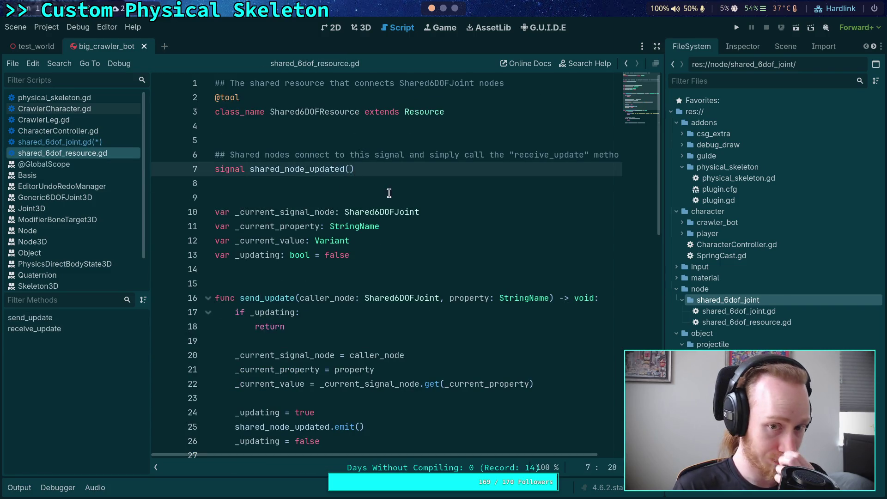
pyautogui.write('res')
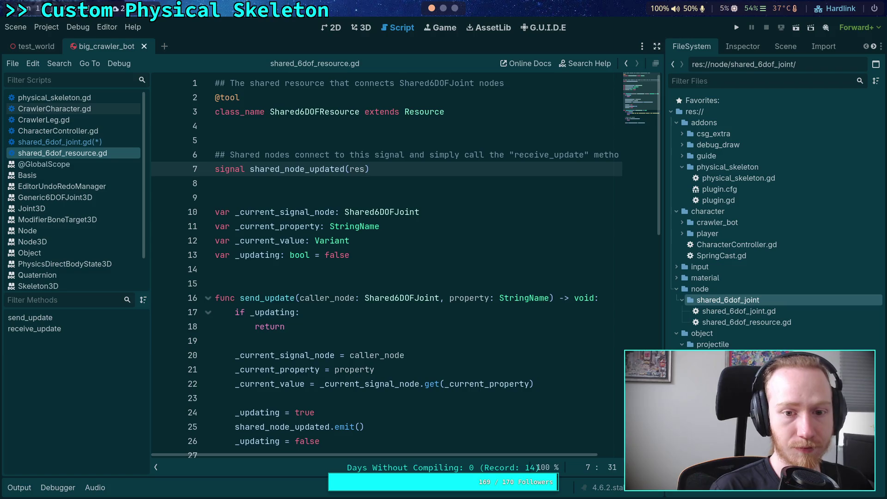
pyautogui.write(': Shar')
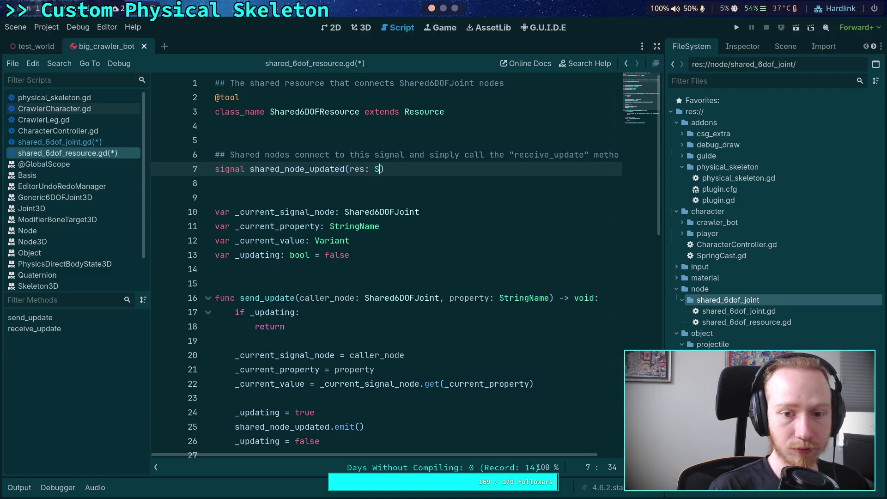
pyautogui.press('Down')
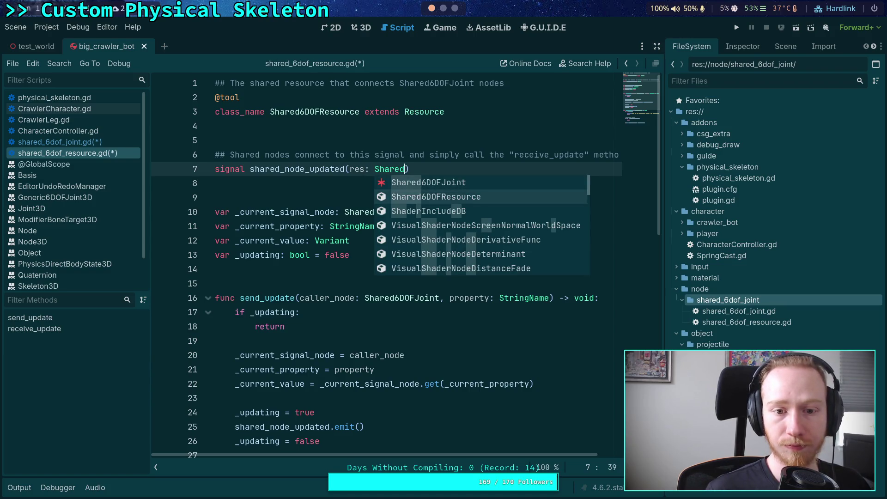
pyautogui.press('Return')
pyautogui.hotkey('ctrl', 's')
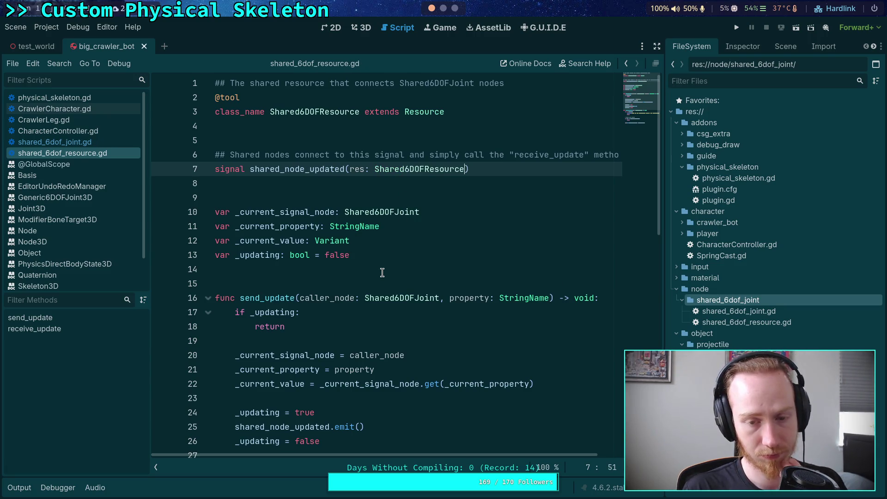
pyautogui.scroll(-4, 382, 273)
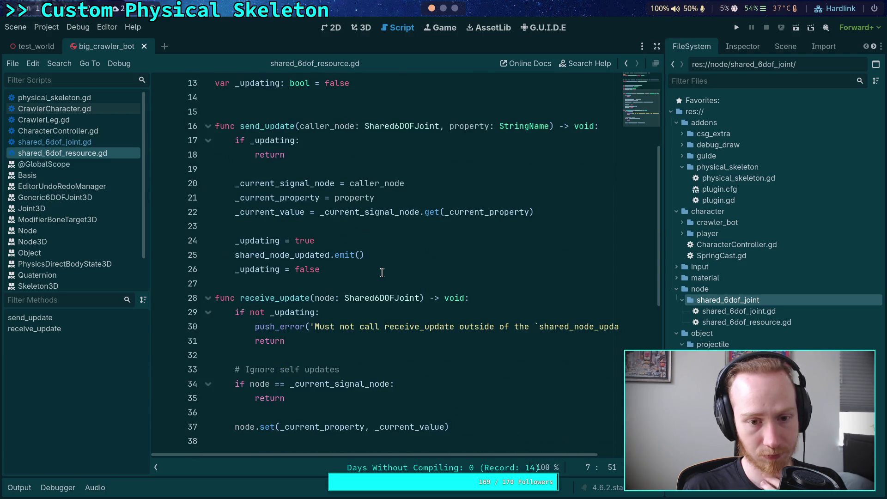
pyautogui.scroll(2, 383, 273)
# - Make send_update emit shared_node_updated with self, save, and return to shared_6dof_joint.gd
pyautogui.click(361, 340)
pyautogui.write('self')
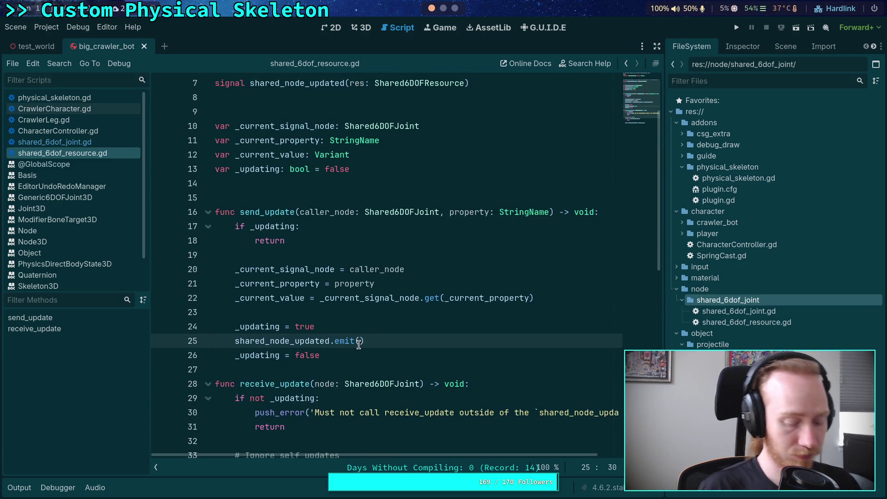
pyautogui.hotkey('ctrl', 's')
pyautogui.click(377, 327)
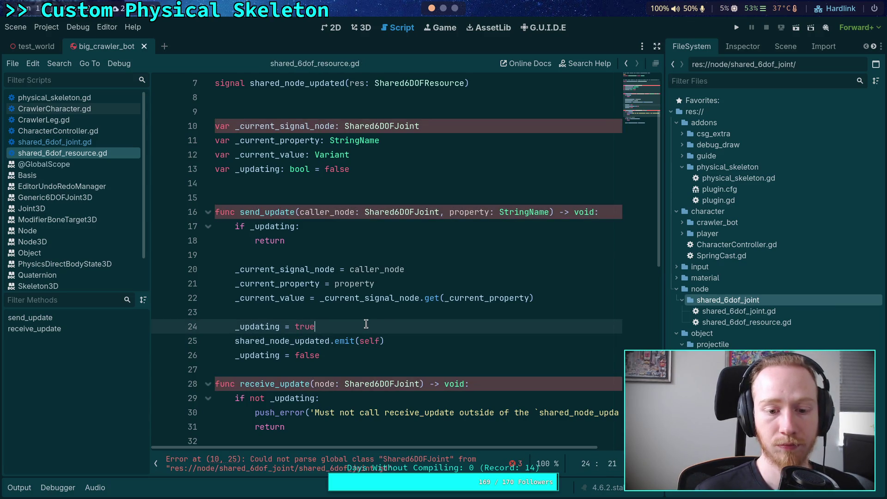
pyautogui.scroll(2, 366, 324)
pyautogui.scroll(-1, 367, 325)
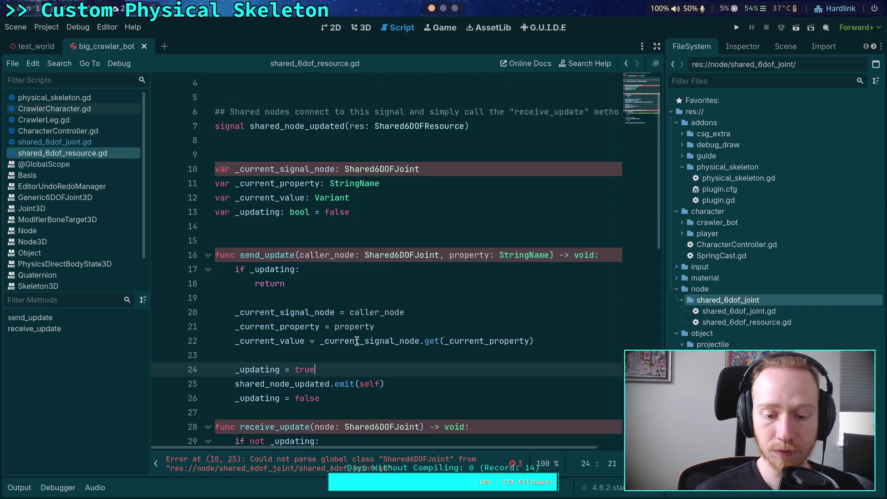
pyautogui.moveTo(357, 341)
pyautogui.click(92, 142)
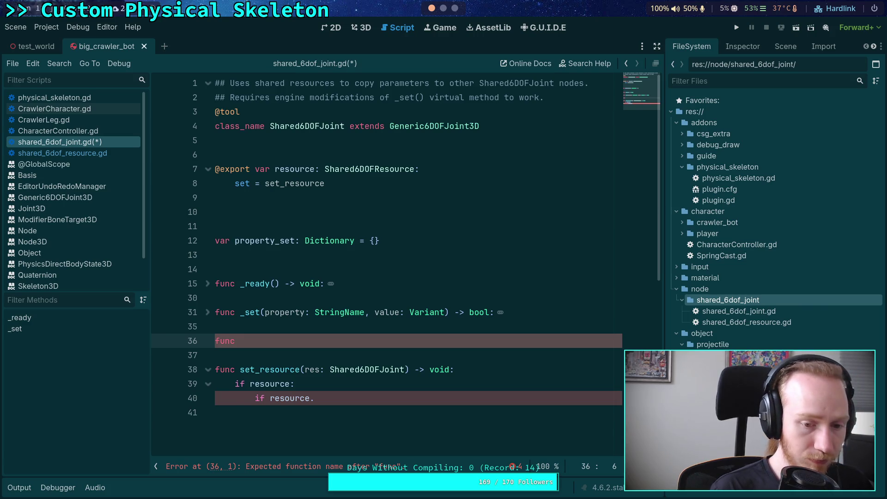
# - Write on_updated(res: Shared6DOFResource) -> void with a resource guard calling receive_update(self), and save
pyautogui.write('on_udp')
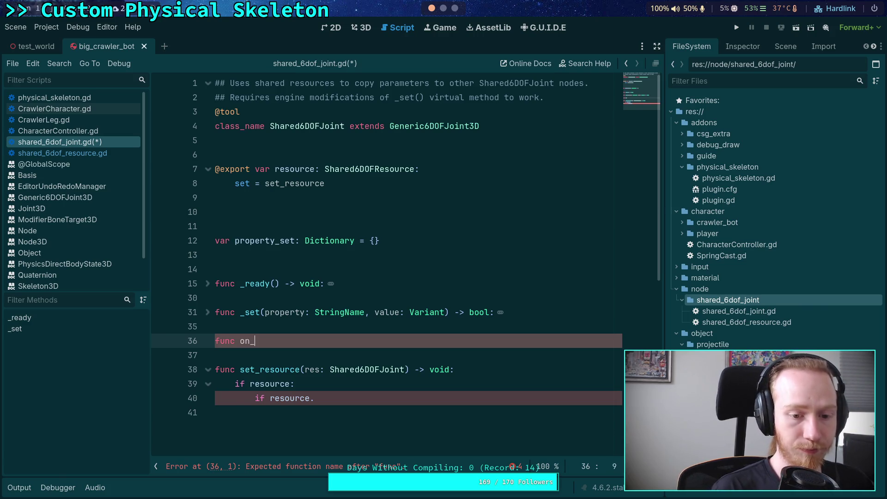
pyautogui.press('BackSpace')
pyautogui.press('BackSpace')
pyautogui.write('pdated(')
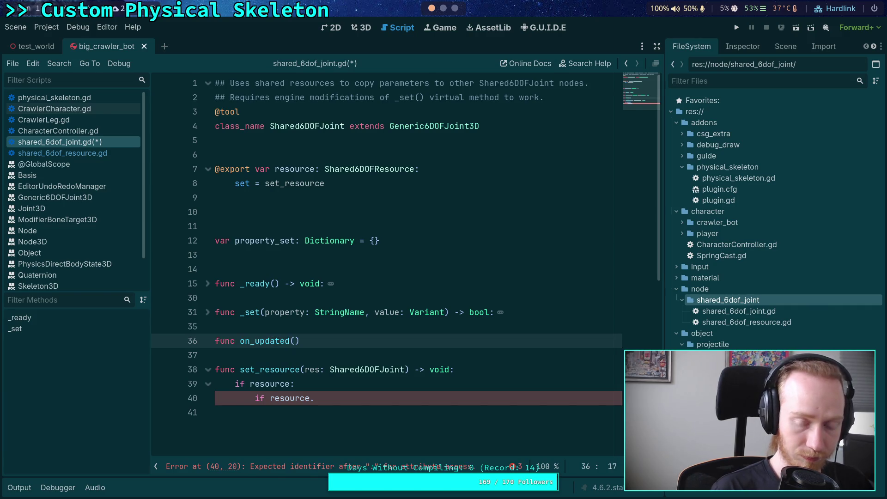
pyautogui.write('res: Sha')
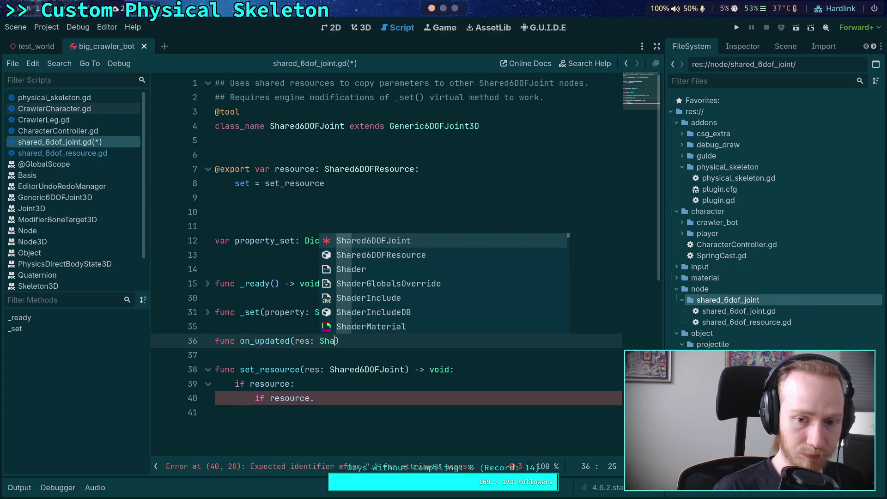
pyautogui.press('Down')
pyautogui.press('Return')
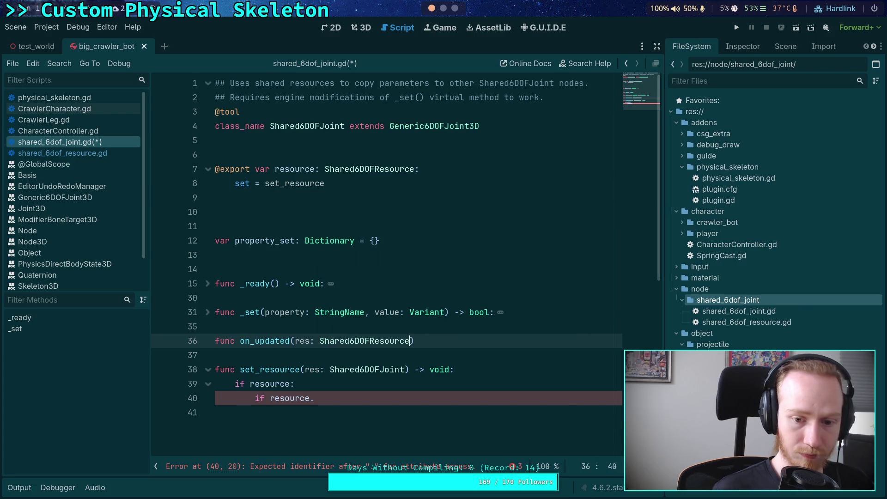
pyautogui.write('void:')
pyautogui.press('Return')
pyautogui.write('if res != resource:')
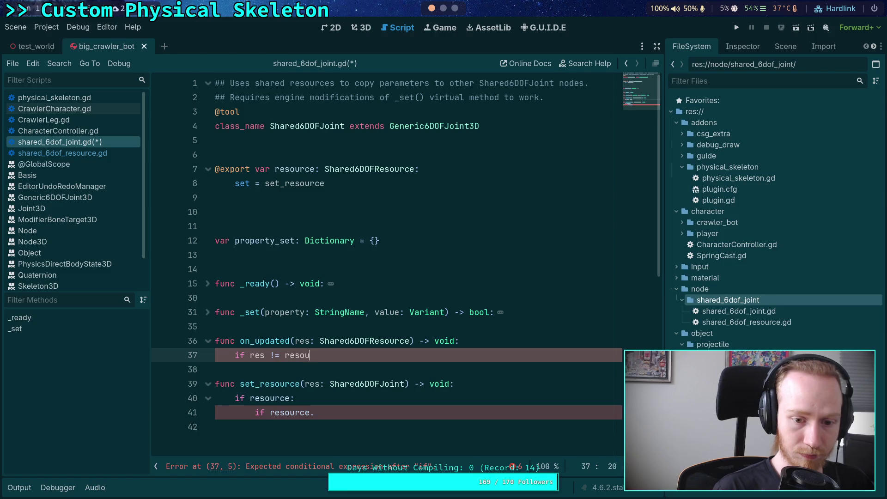
pyautogui.press('Return')
pyautogui.write('return')
pyautogui.press('Return')
pyautogui.write('res')
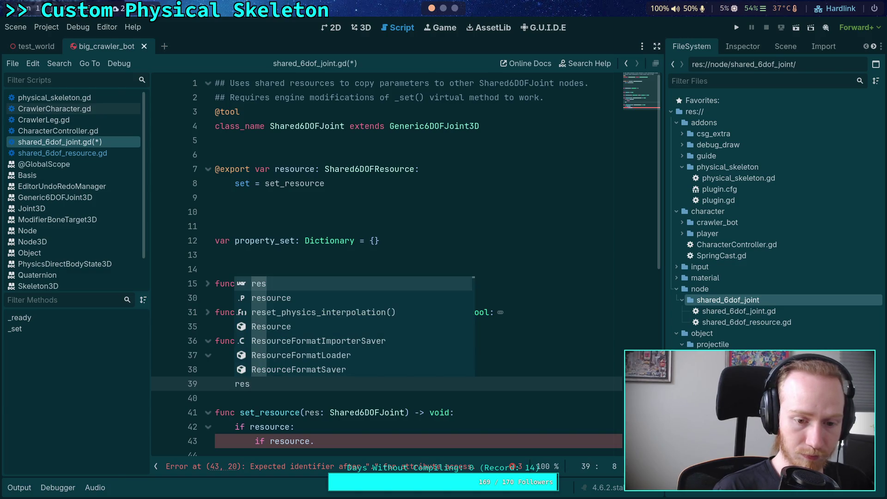
pyautogui.write('.u')
pyautogui.press('Return')
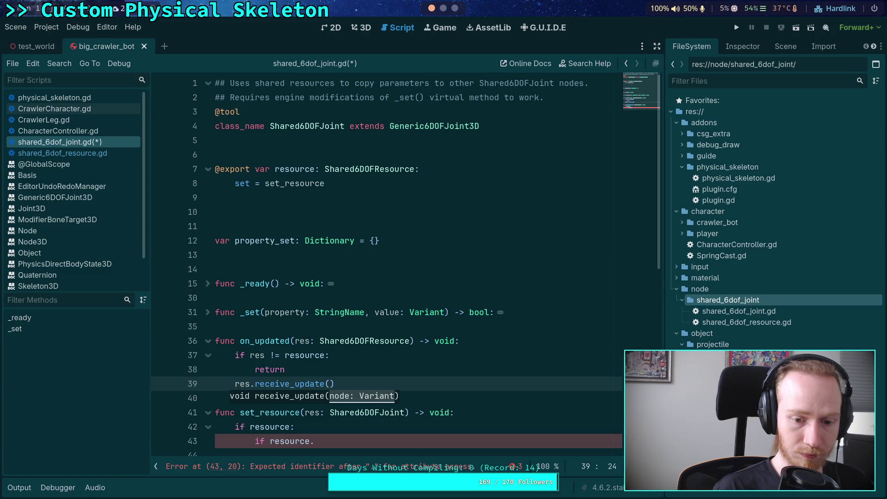
pyautogui.write('self)')
pyautogui.hotkey('ctrl', 's')
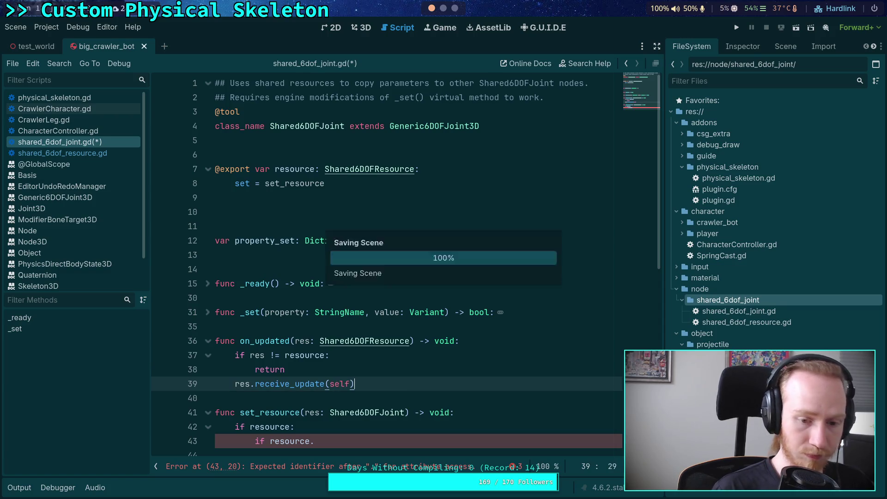
# - Change the guard to 'res == resource' and delete the unneeded return line
pyautogui.click(272, 356)
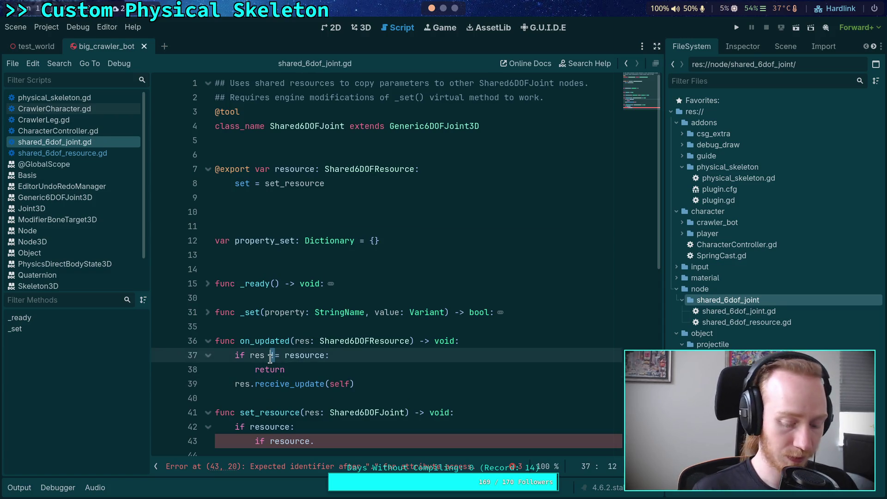
pyautogui.press('Delete')
pyautogui.write('=')
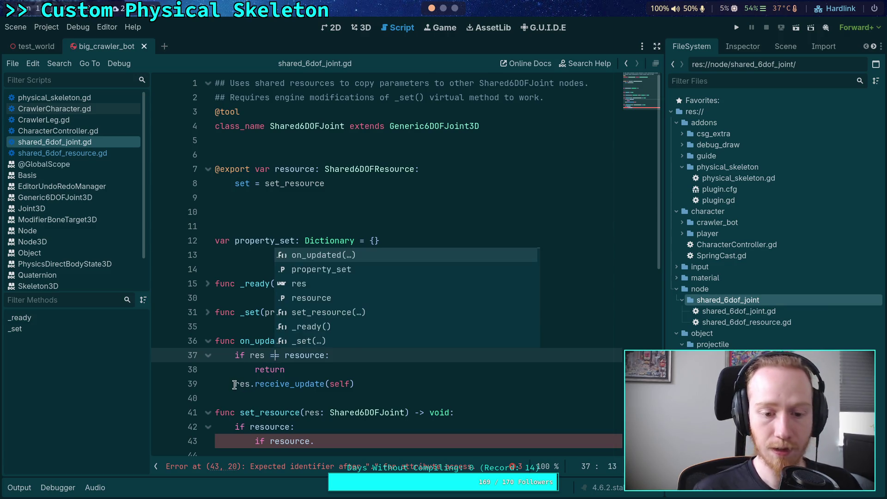
pyautogui.click(236, 384)
pyautogui.moveTo(236, 384); pyautogui.dragTo(255, 370)
pyautogui.press('BackSpace')
pyautogui.click(382, 384)
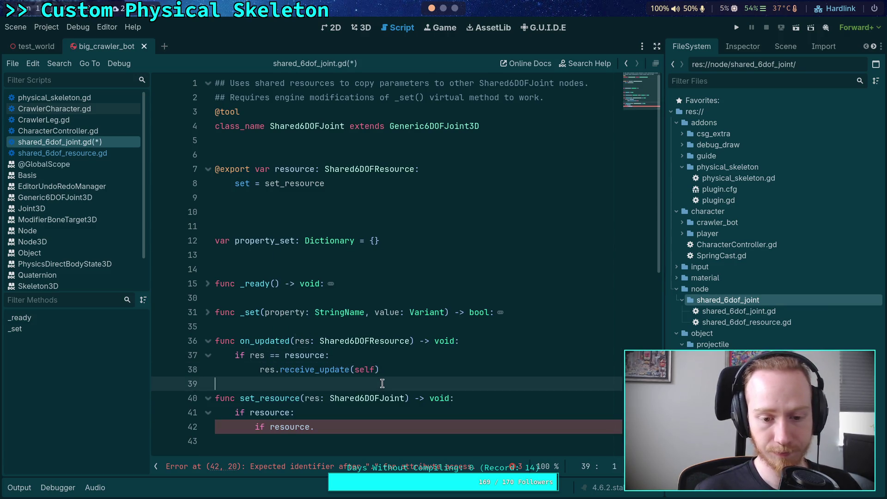
pyautogui.click(282, 370)
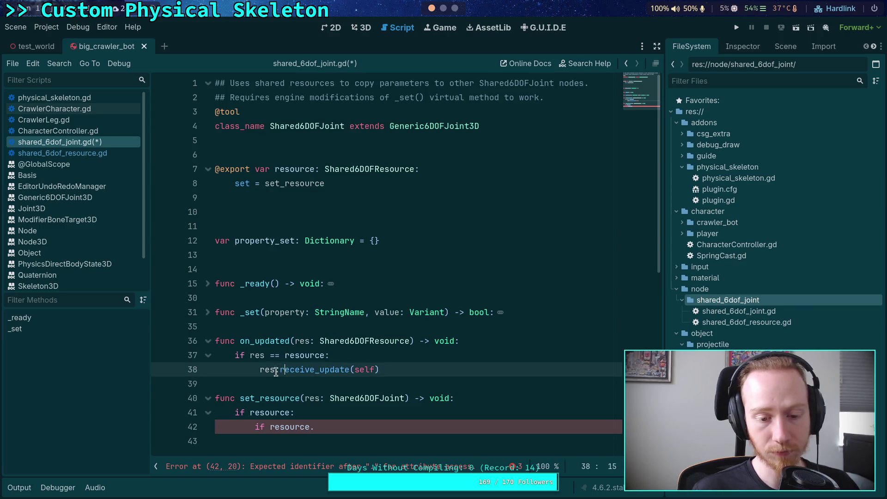
pyautogui.click(381, 384)
pyautogui.scroll(-2, 379, 377)
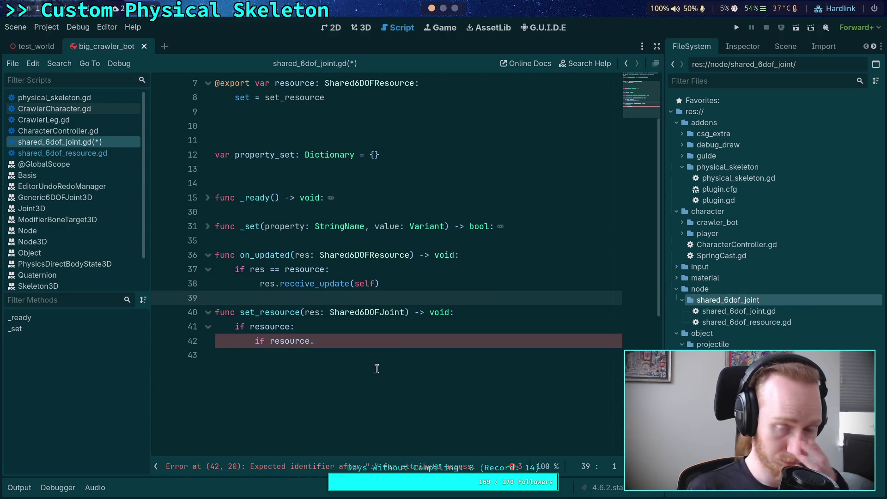
# - In set_resource, start a resource.is_connected check with a resource line above it
pyautogui.click(403, 340)
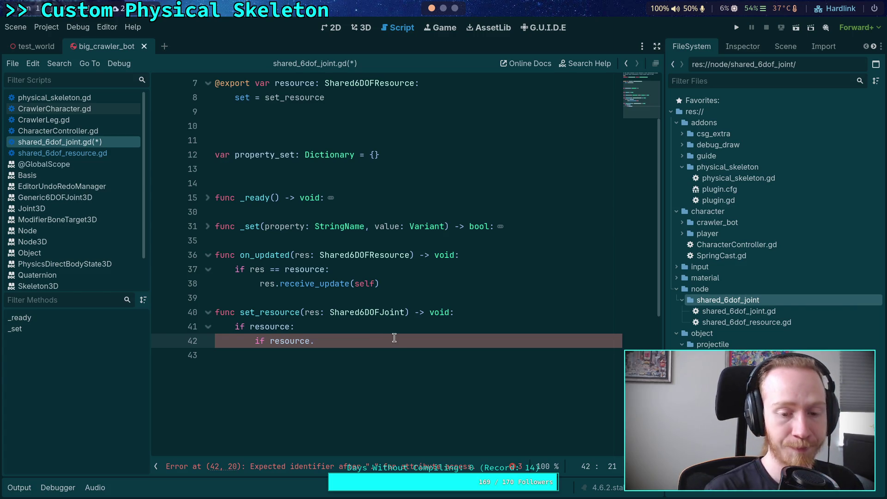
pyautogui.write('is_c')
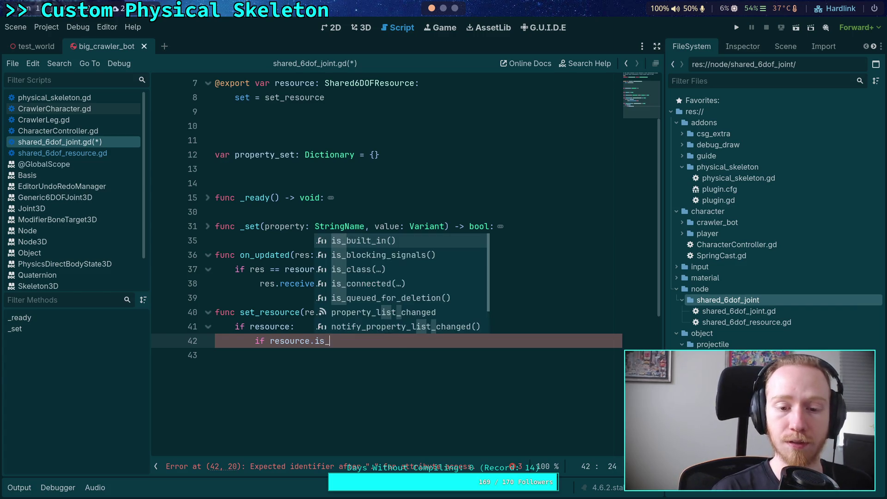
pyautogui.press('Down')
pyautogui.press('Return')
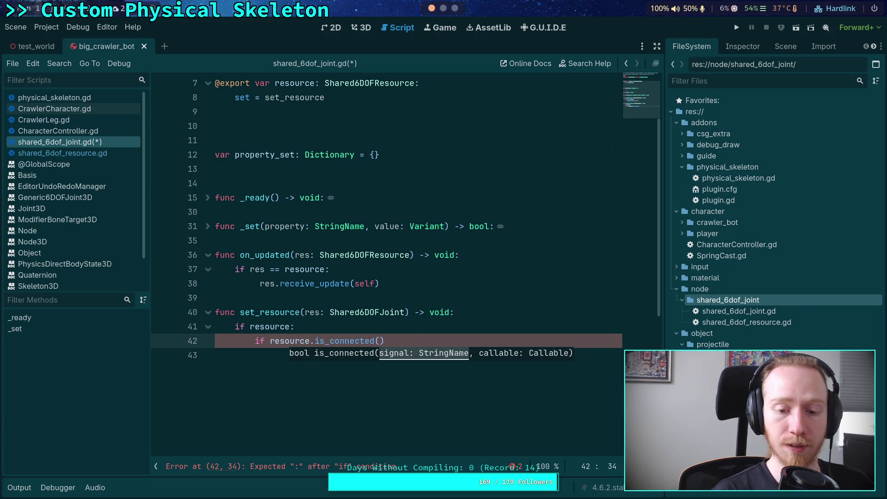
pyautogui.write("&'")
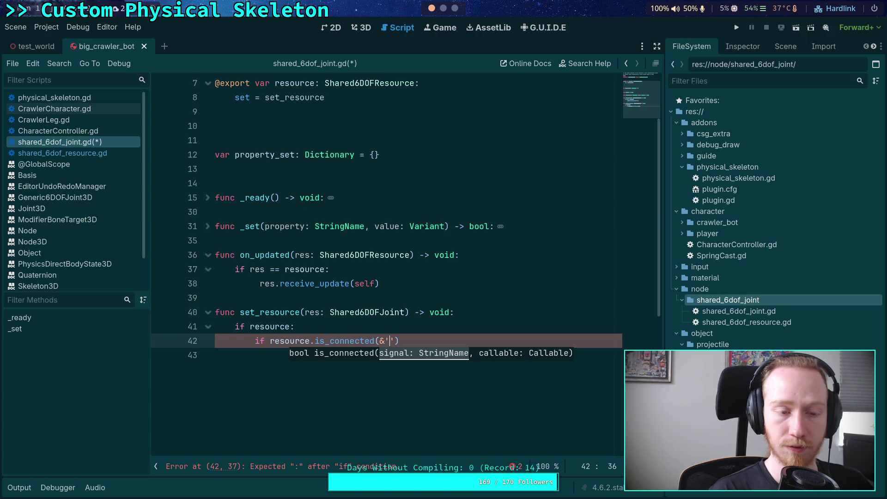
pyautogui.hotkey('ctrl', 'shift', 'Return')
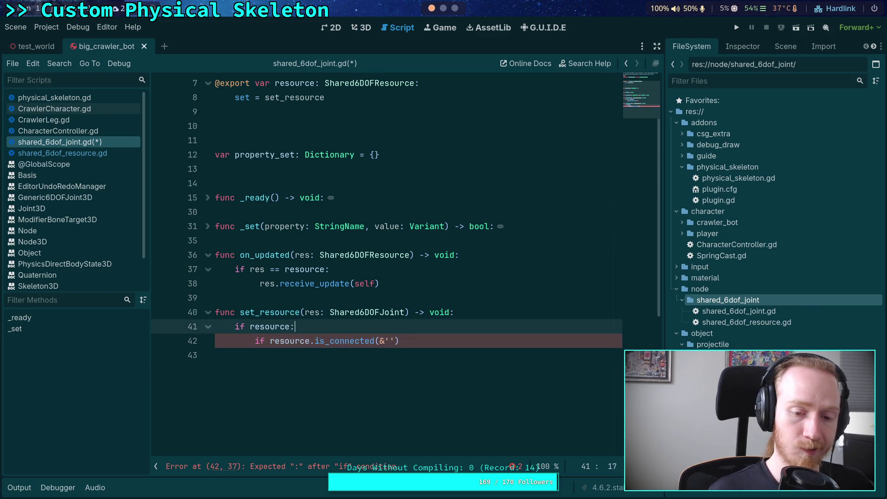
pyautogui.write('resur')
pyautogui.press('BackSpace')
pyautogui.write('ourc')
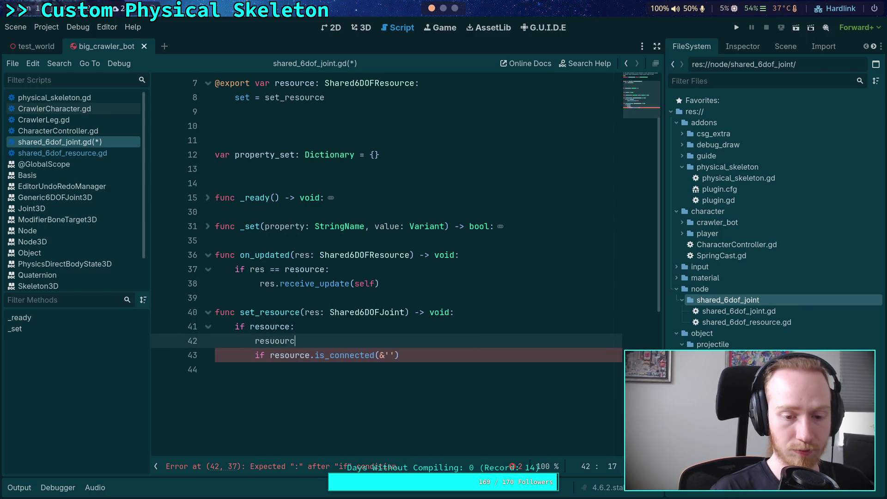
pyautogui.press('BackSpace')
pyautogui.press('BackSpace')
pyautogui.press('BackSpace')
pyautogui.write('ource.')
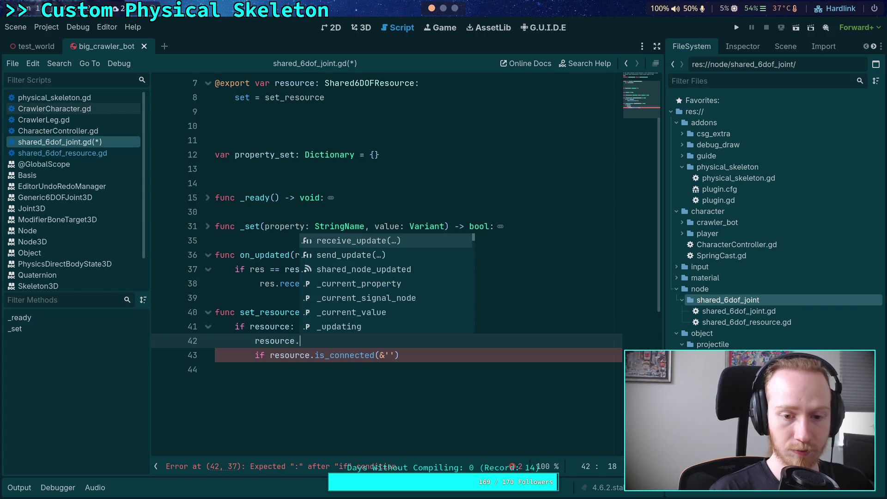
pyautogui.press('Down')
pyautogui.press('Down')
pyautogui.press('Return')
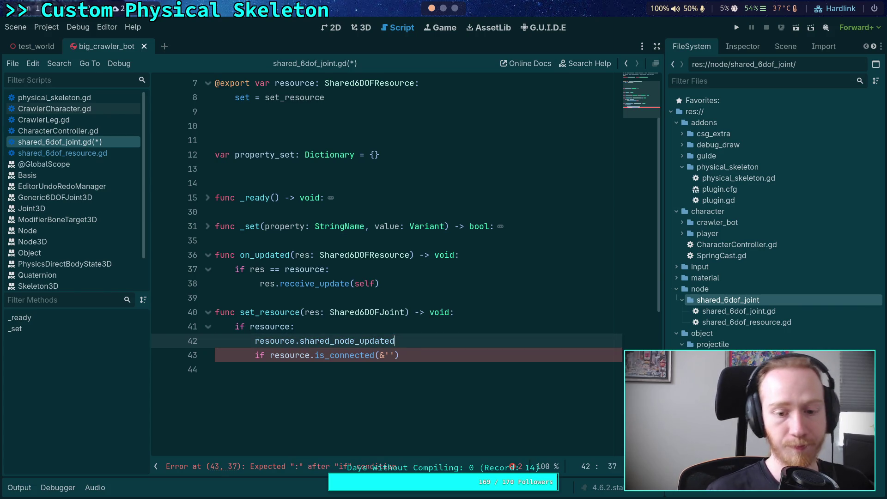
# - Fill the is_connected check with &'shared_node_updated' and the on_updated callable
pyautogui.click(391, 356)
pyautogui.write('shared_node')
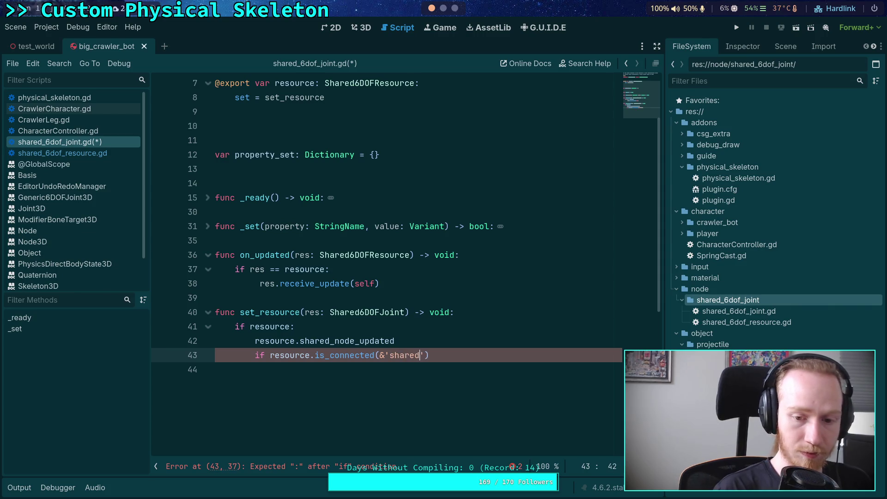
pyautogui.write('_updated')
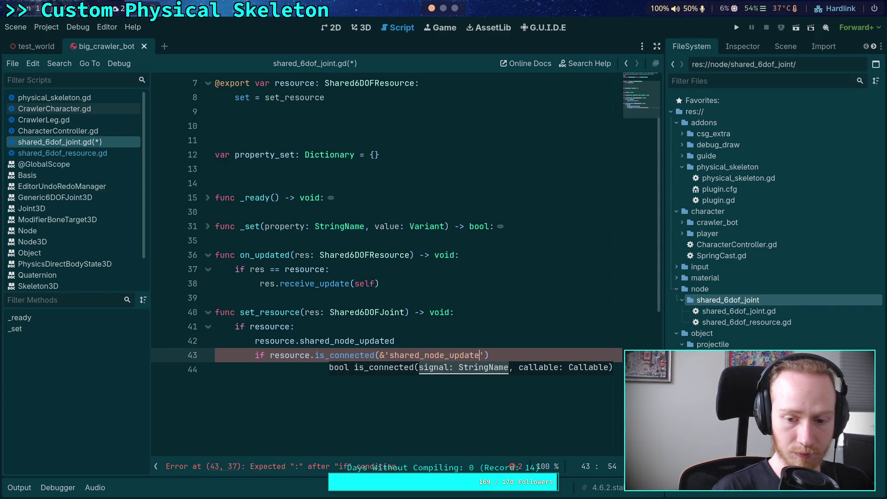
pyautogui.press('End')
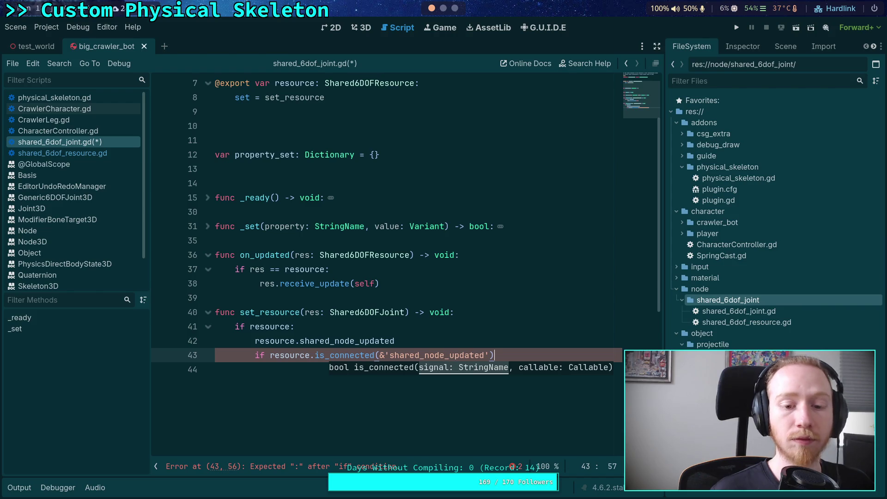
pyautogui.press('Return')
pyautogui.write('resourc')
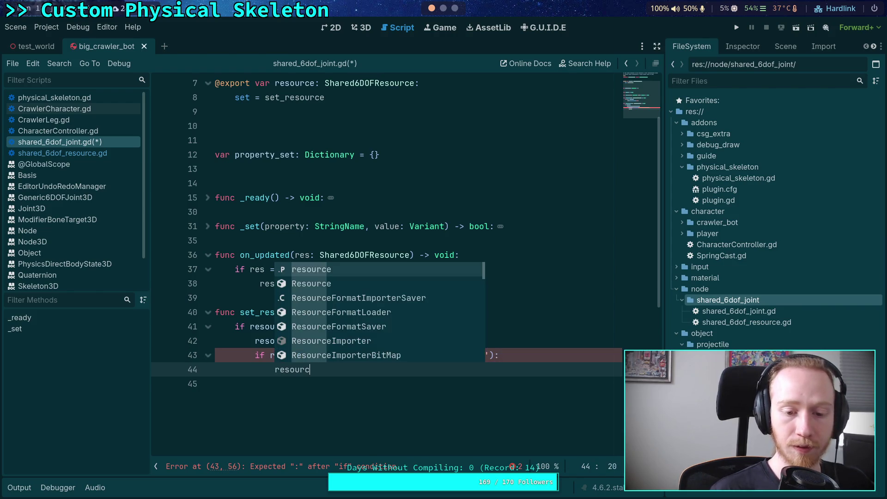
pyautogui.click(491, 355)
pyautogui.write(', ot')
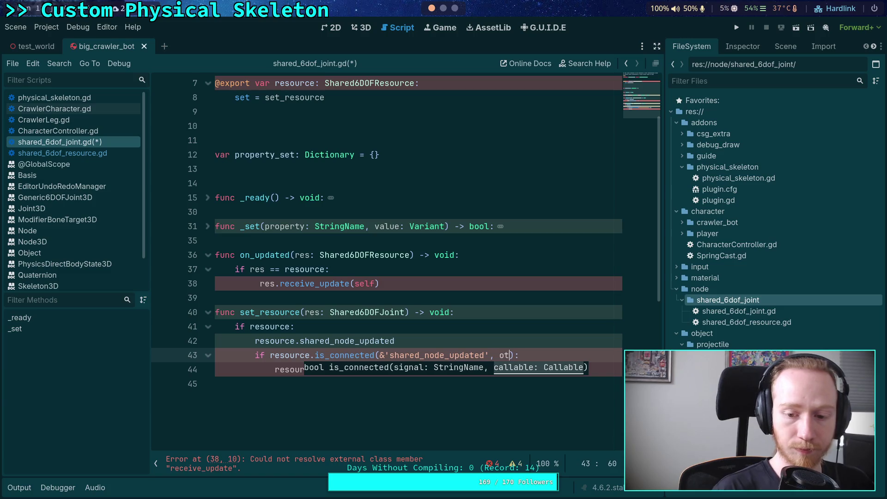
pyautogui.press('BackSpace')
pyautogui.write('n_upda')
pyautogui.press('Return')
# - Add resource.disconnect(&'shared_node_updated', on_updated) under the check and remove the stray line
pyautogui.click(310, 369)
pyautogui.write('e.di')
pyautogui.press('Return')
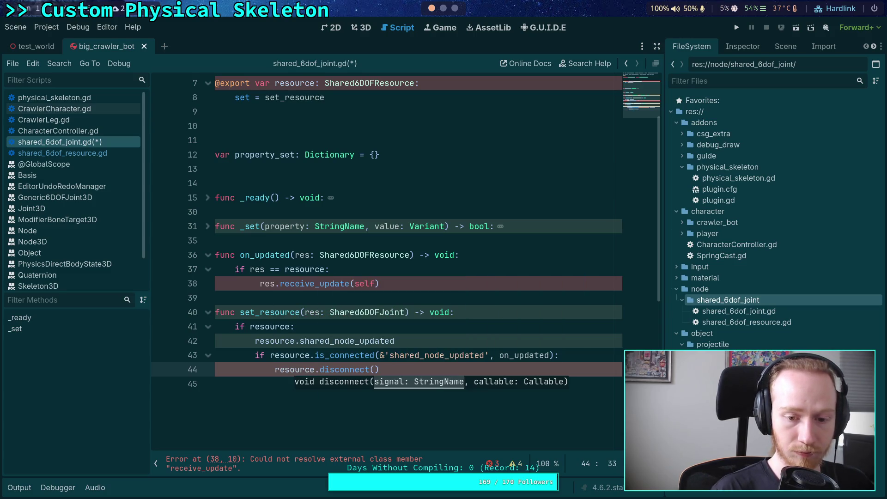
pyautogui.write("&'shared_")
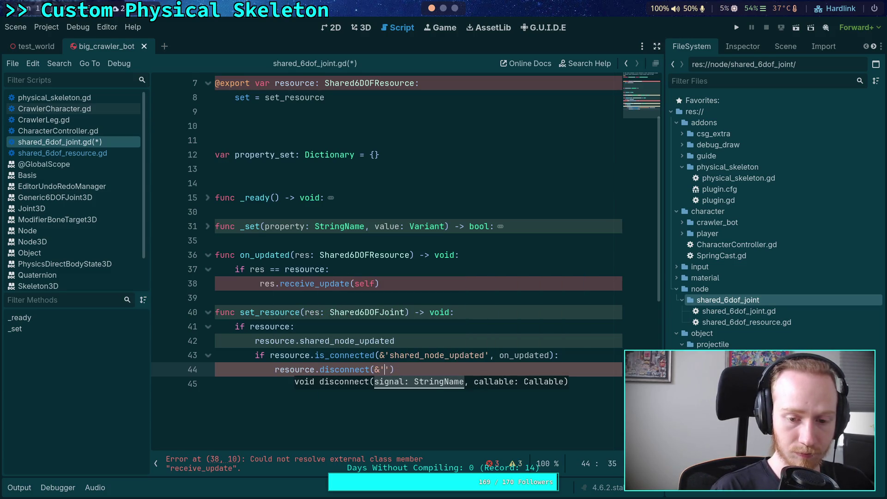
pyautogui.write("node_updated'")
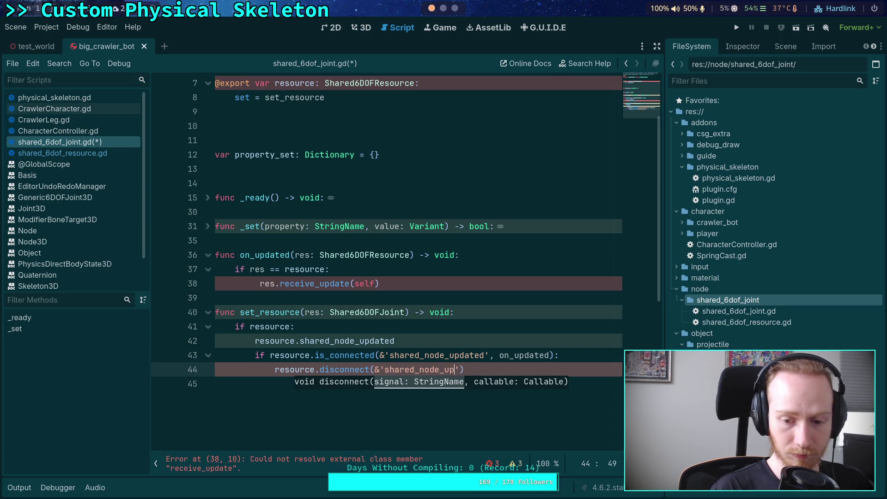
pyautogui.write(', on_up')
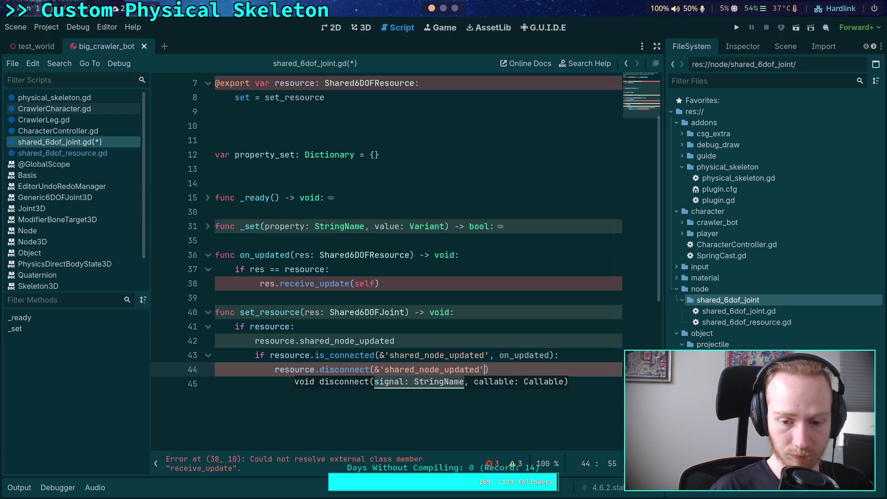
pyautogui.write('dated)')
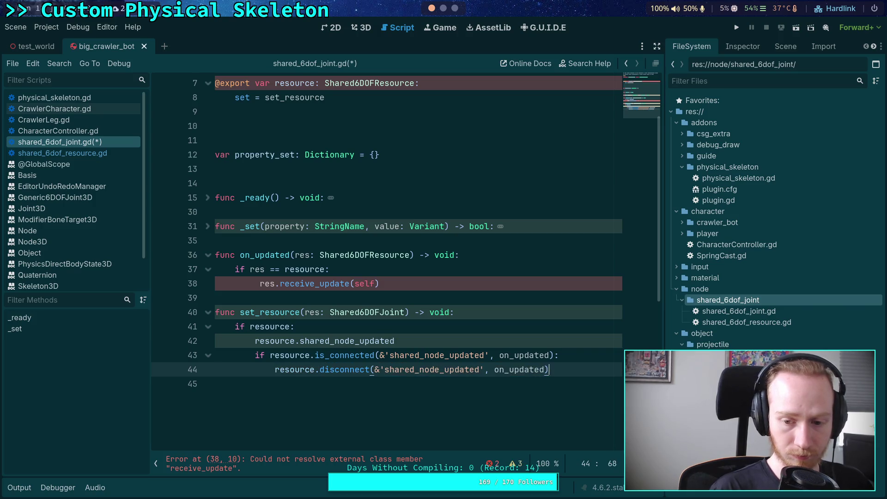
pyautogui.press('Return')
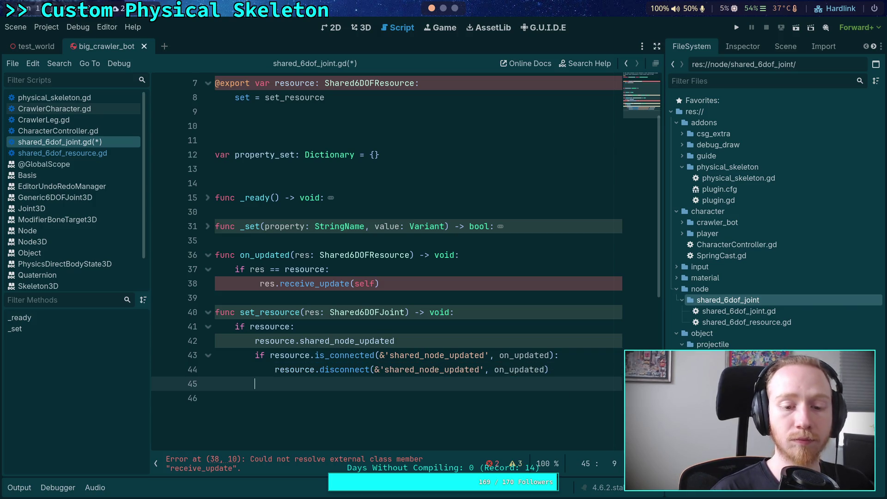
pyautogui.tripleClick(416, 341)
pyautogui.press('BackSpace')
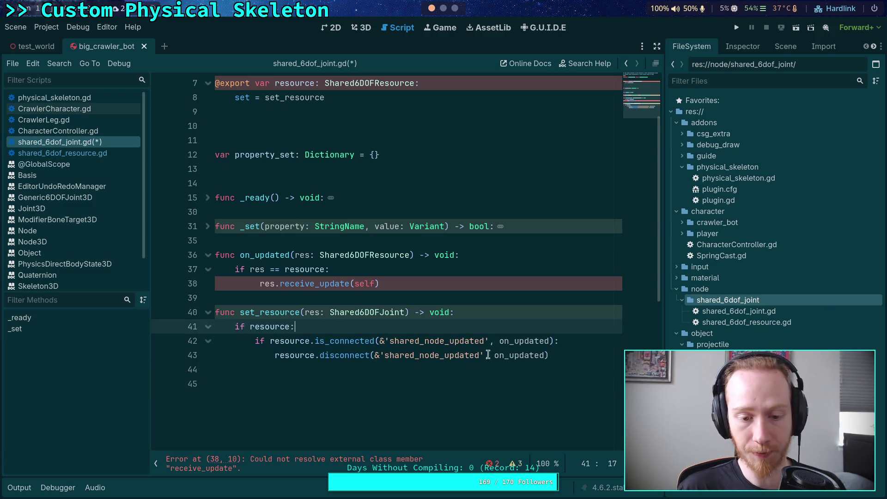
pyautogui.click(566, 370)
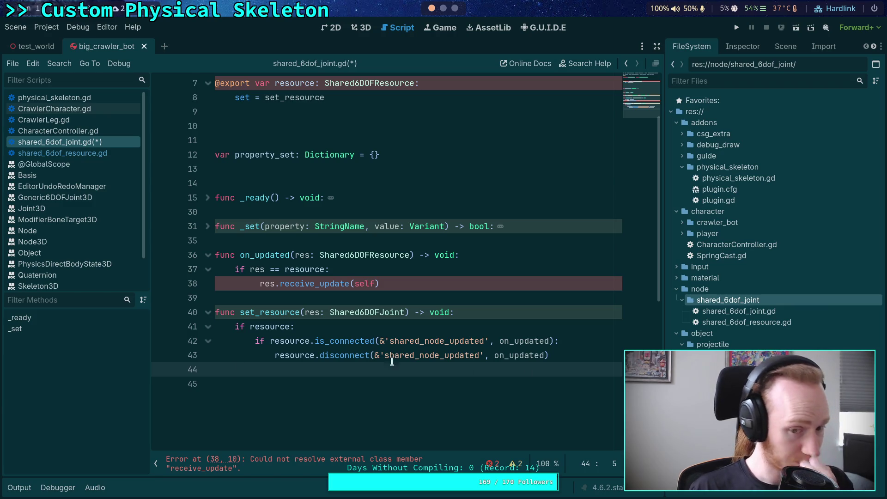
pyautogui.moveTo(264, 341); pyautogui.dragTo(289, 327)
# - Merge the two nested conditions into one 'and' check and fix the disconnect indentation
pyautogui.write('an')
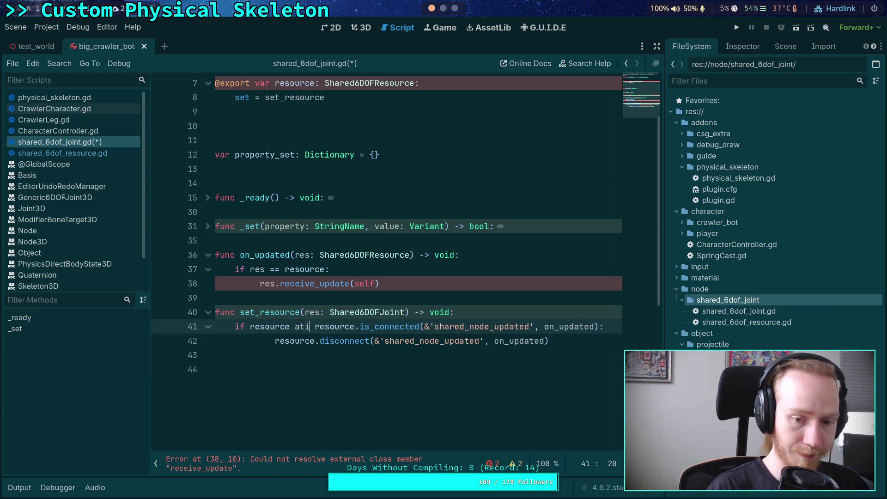
pyautogui.write('d')
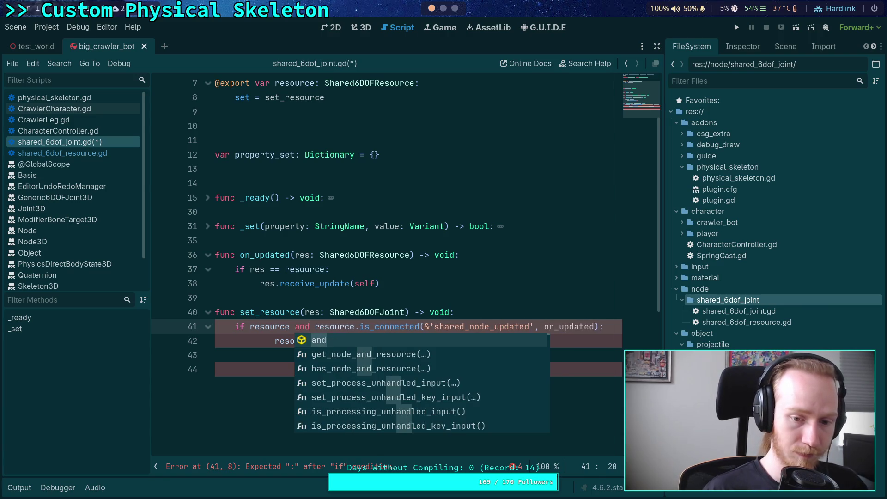
pyautogui.click(317, 341)
pyautogui.hotkey('shift', 'Tab')
pyautogui.click(317, 356)
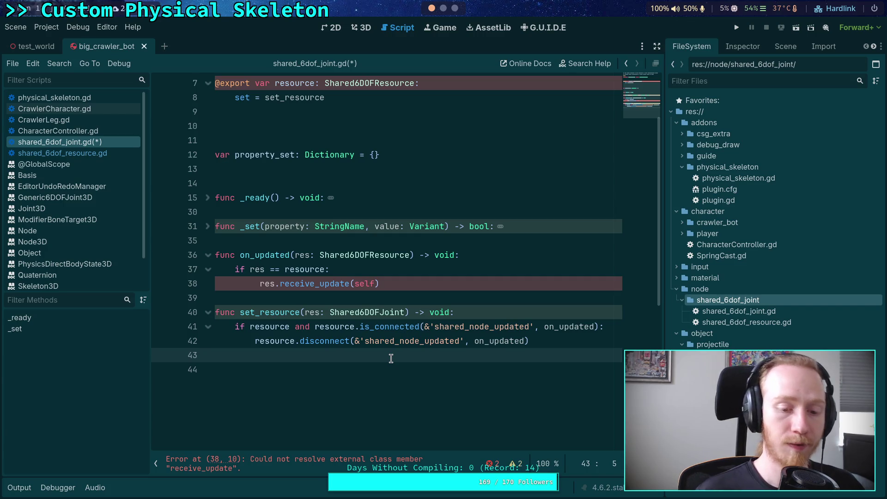
pyautogui.press('Return')
# - Add 'resource = res' and a _connect_resource() call to set_resource
pyautogui.write('esource = res')
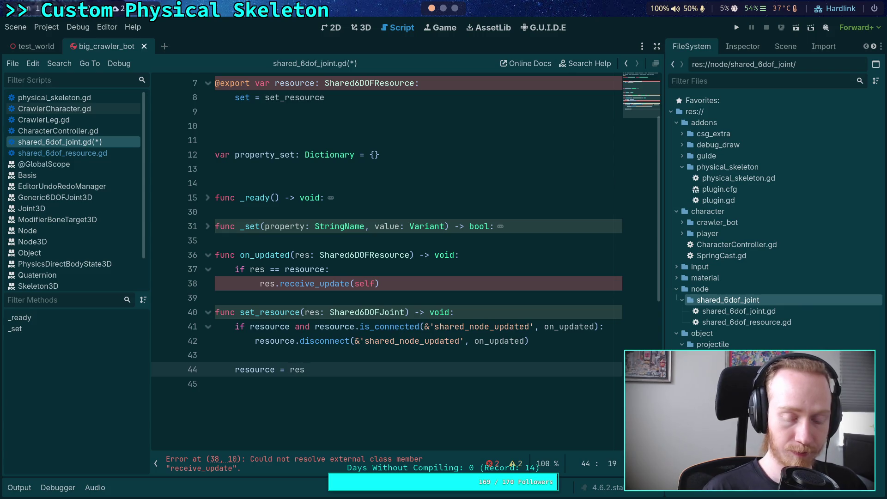
pyautogui.press('Return')
pyautogui.write('res:')
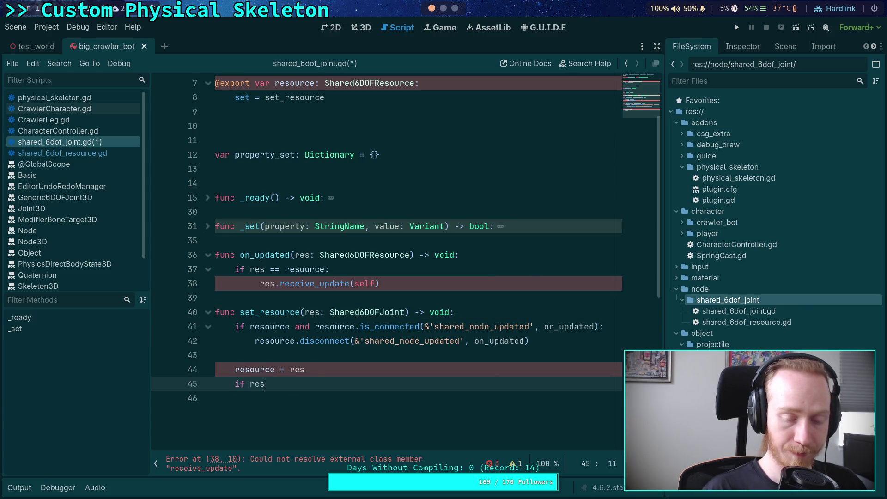
pyautogui.press('Return')
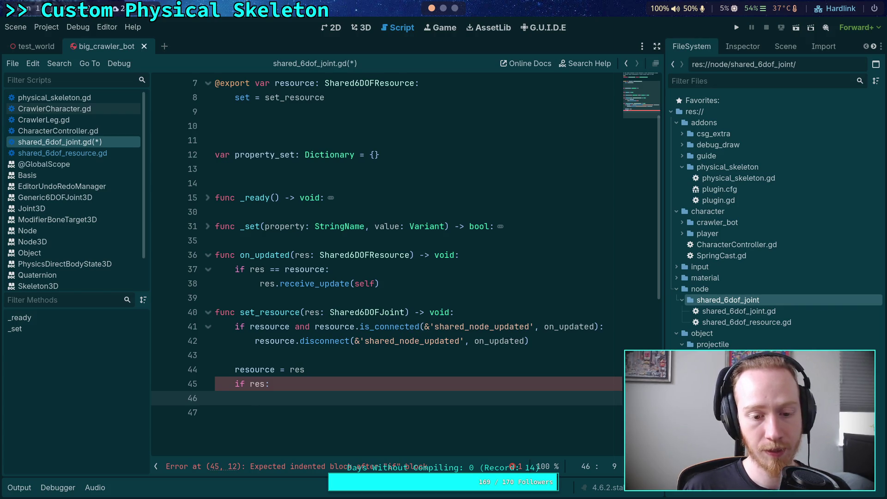
pyautogui.hotkey('shift', 'Left')
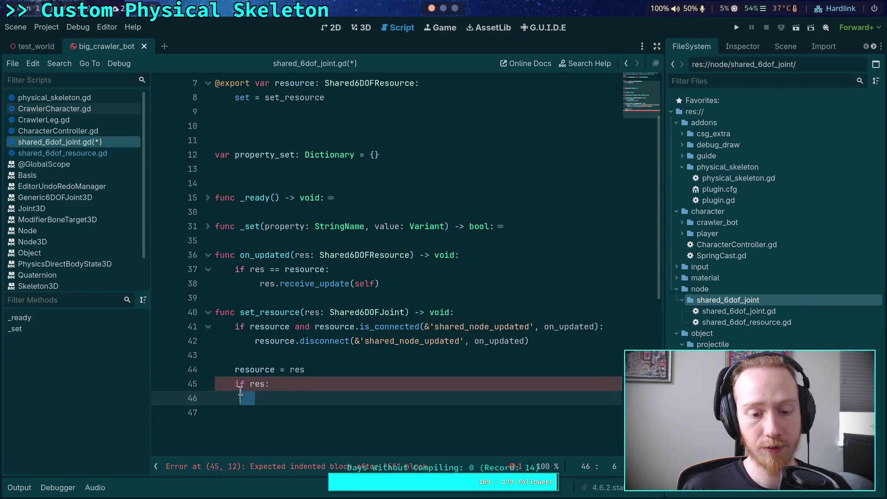
pyautogui.hotkey('shift', 'Up')
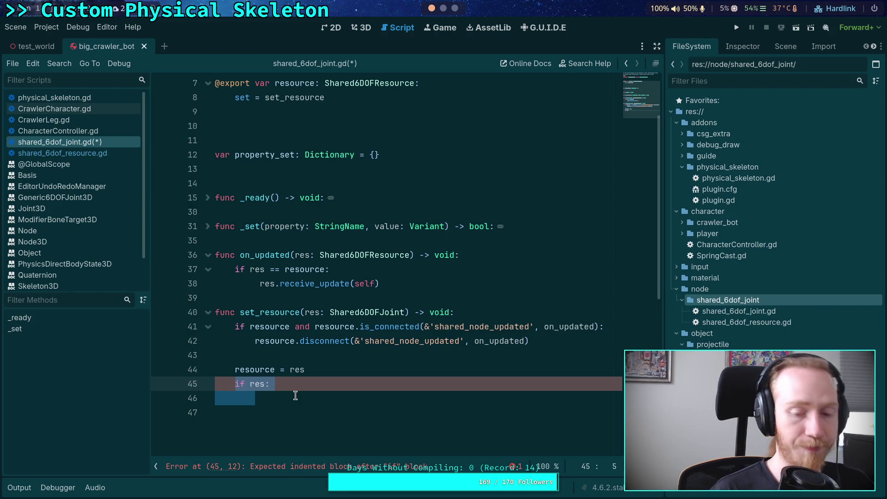
pyautogui.press('BackSpace')
pyautogui.write('_connect_')
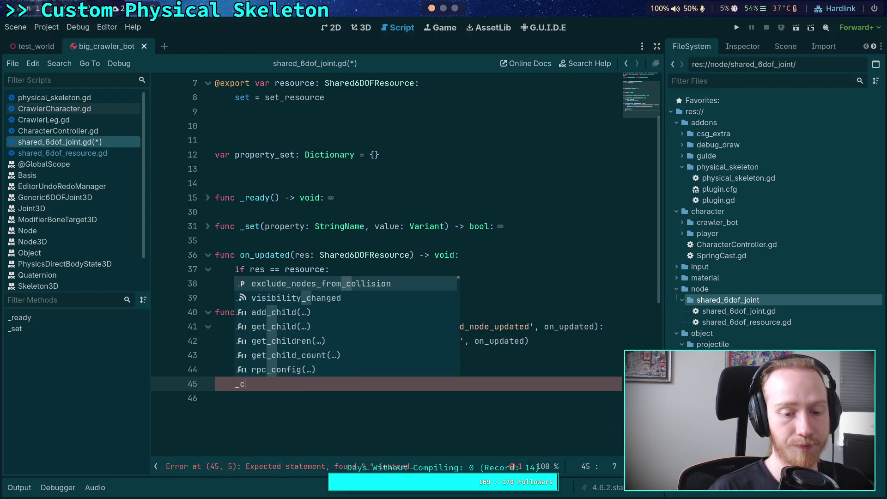
pyautogui.press('Escape')
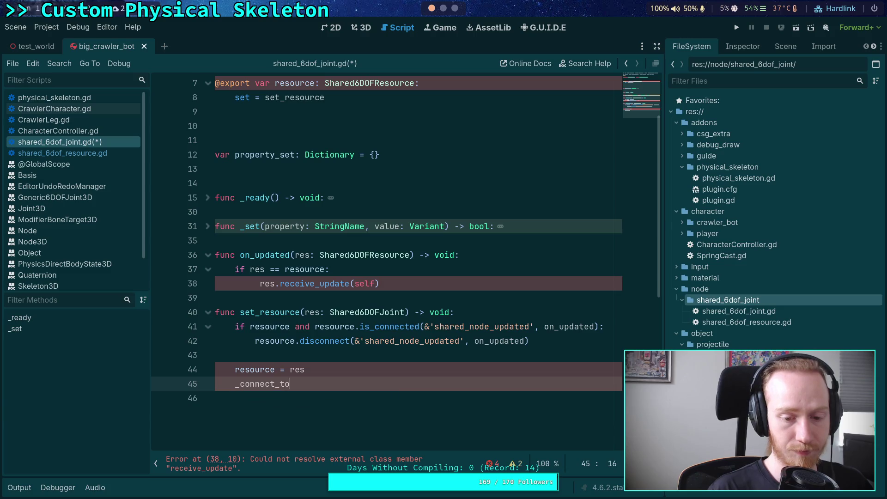
pyautogui.write('resource')
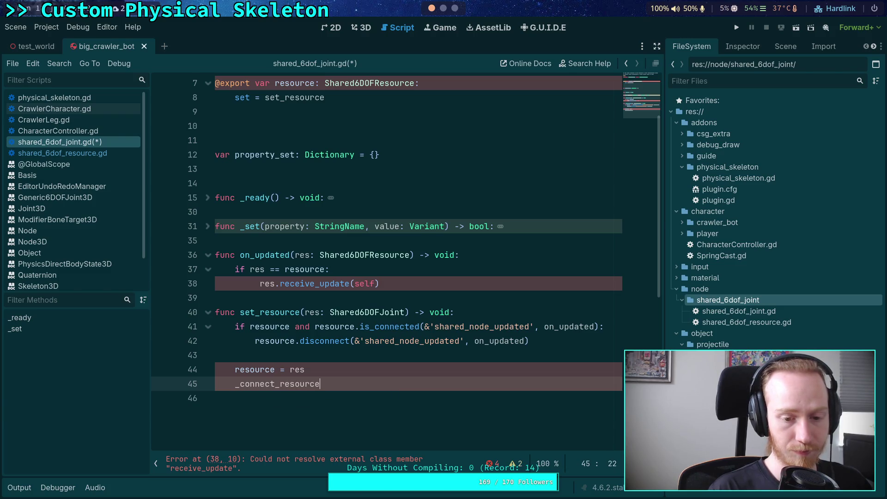
pyautogui.write('(')
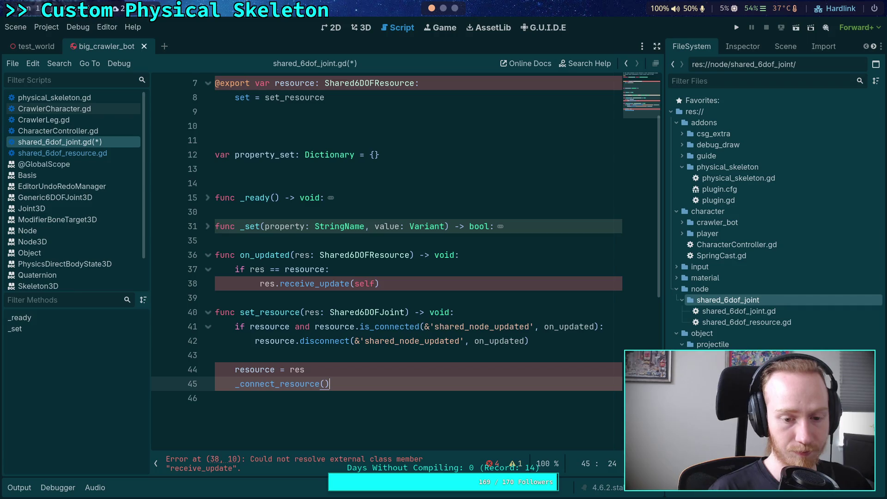
# - Save the joint script and open a new line below set_resource for another function
pyautogui.click(352, 367)
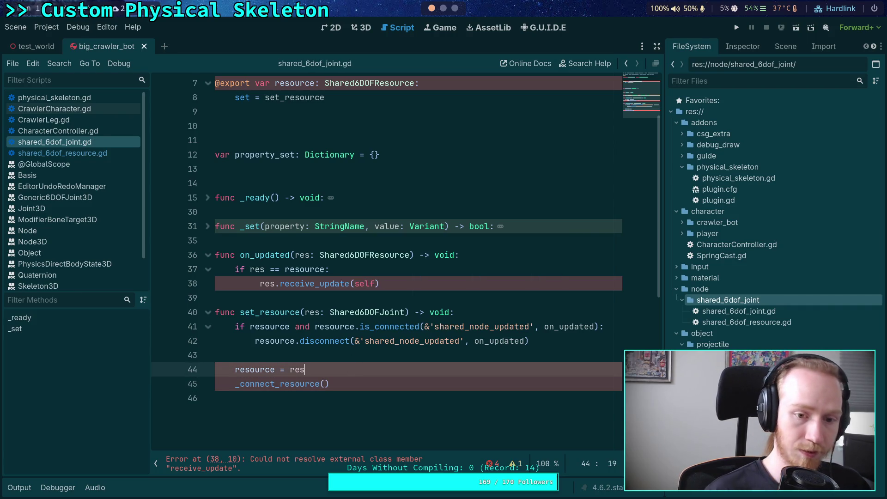
pyautogui.hotkey('ctrl', 's')
pyautogui.click(420, 297)
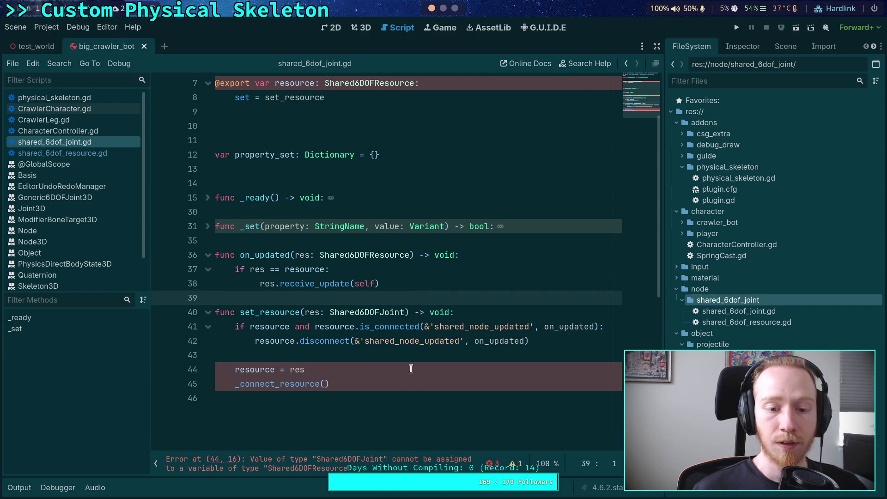
pyautogui.click(425, 393)
pyautogui.press('Return')
# - Add a _connect_resource() function that returns early when there is no resource
pyautogui.write('func _connect_resource() -> void:')
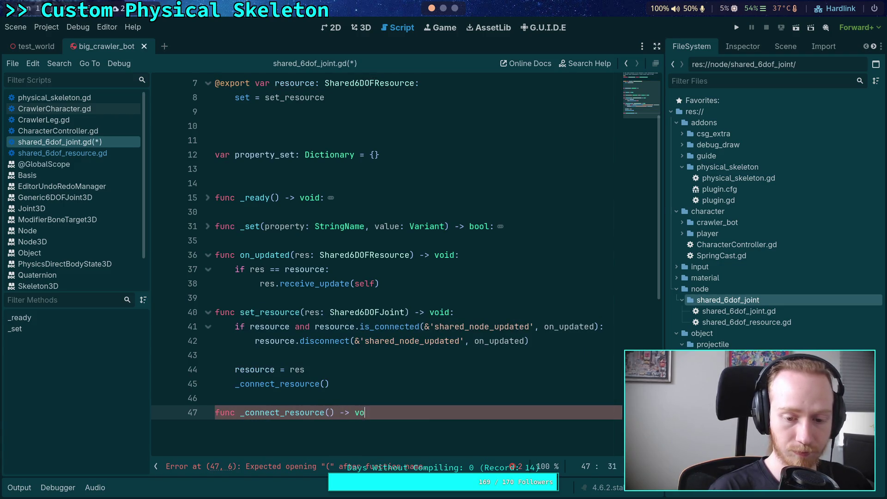
pyautogui.press('Return')
pyautogui.write('if reso')
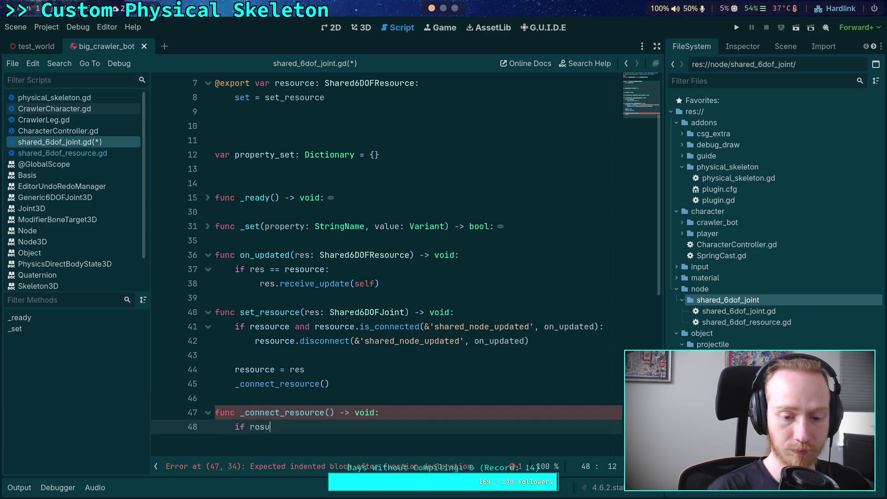
pyautogui.press('BackSpace')
pyautogui.press('BackSpace')
pyautogui.press('BackSpace')
pyautogui.write('not resource:')
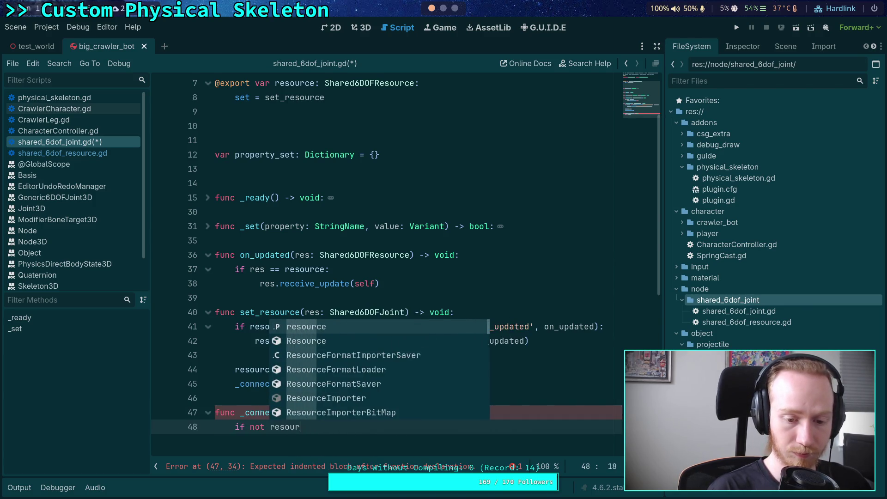
pyautogui.press('Return')
pyautogui.write('return')
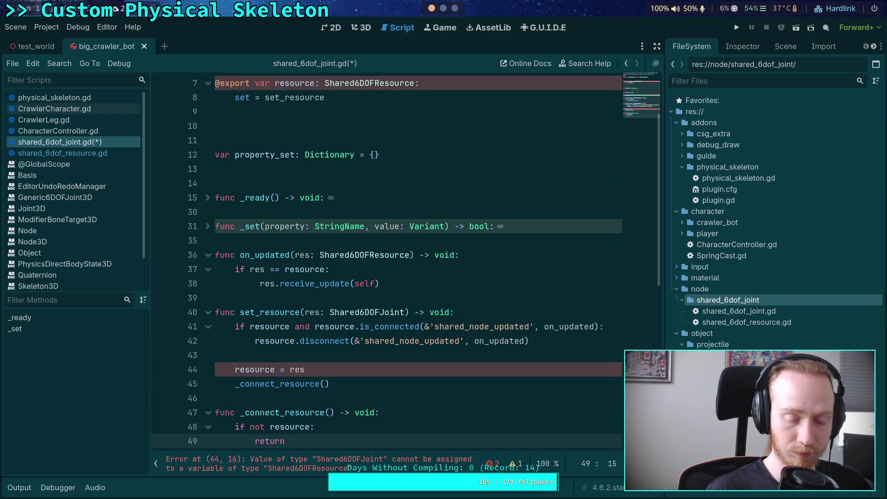
pyautogui.scroll(-1, 427, 367)
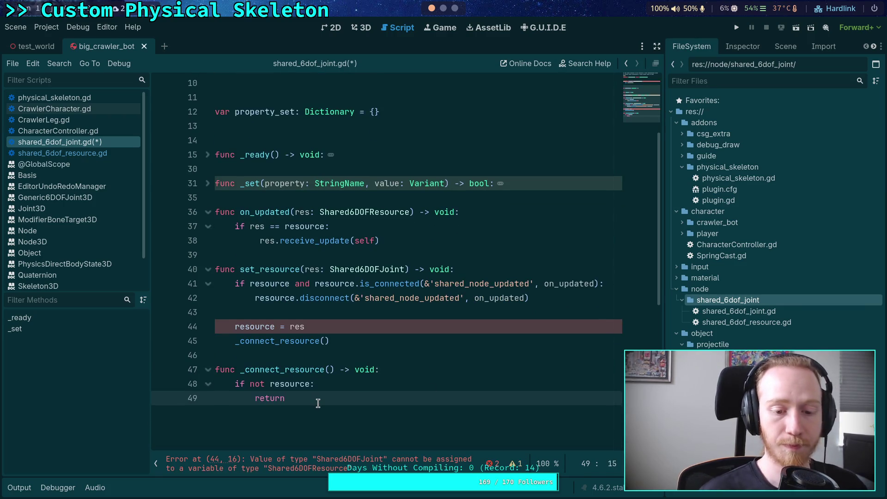
# - Add a check returning early if on_updated is already connected to &'shared_node_updated'
pyautogui.press('Return')
pyautogui.write('resource.is')
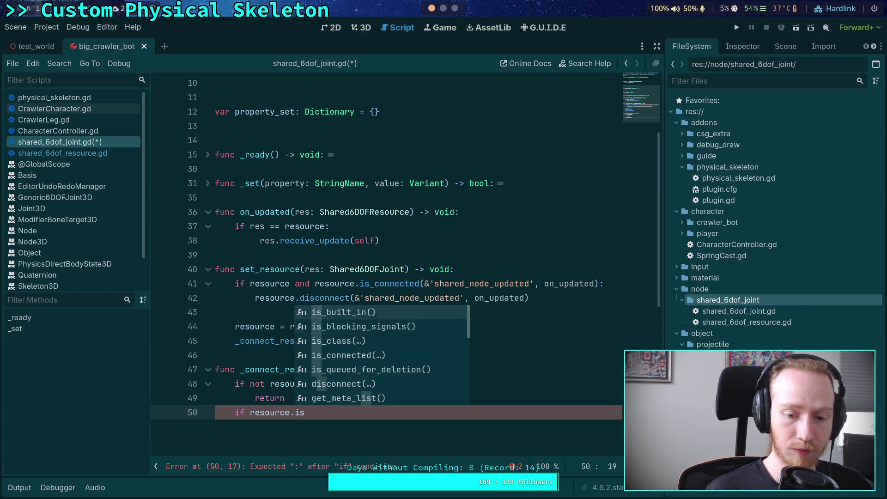
pyautogui.press('Down')
pyautogui.press('Down')
pyautogui.press('Down')
pyautogui.press('Return')
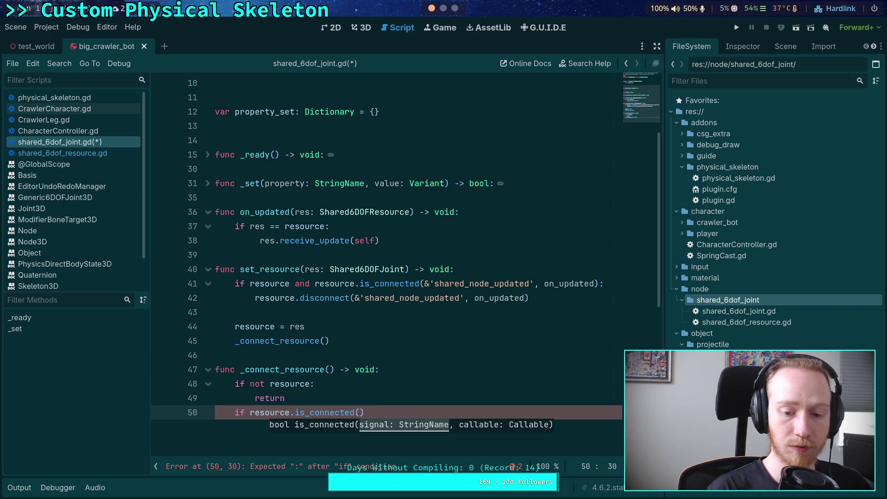
pyautogui.write("&'shared_n")
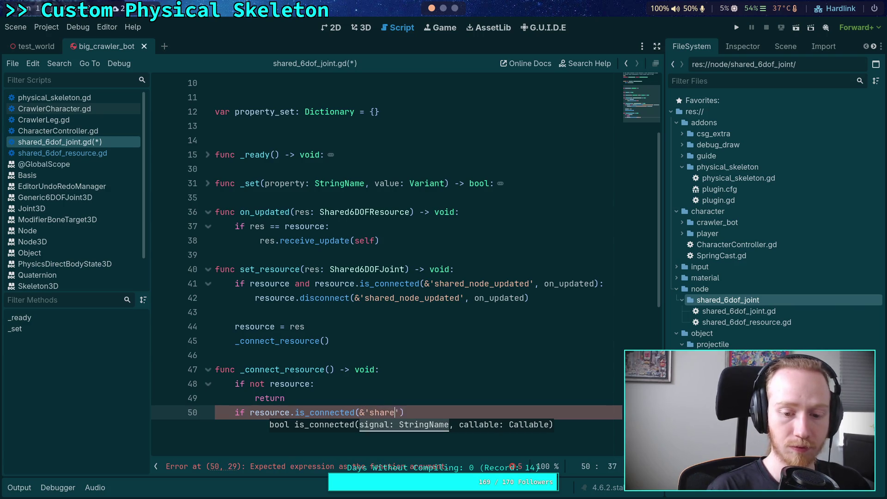
pyautogui.write('ode_updated')
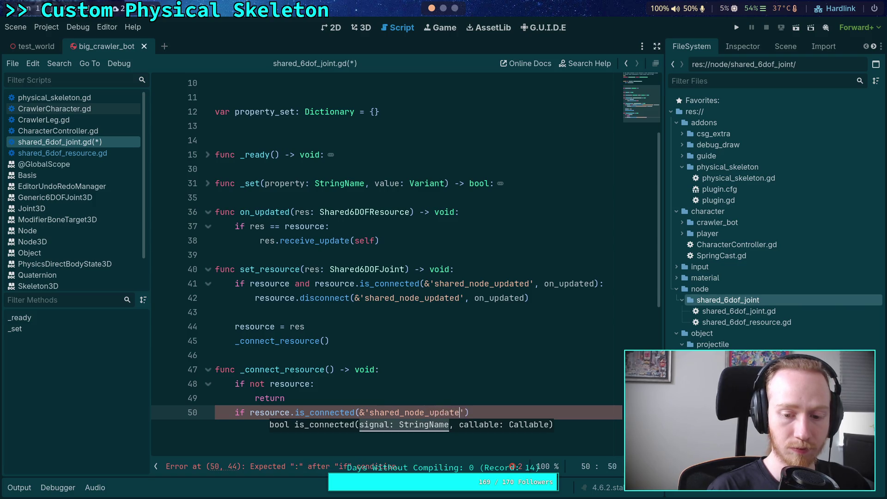
pyautogui.write("', on_update")
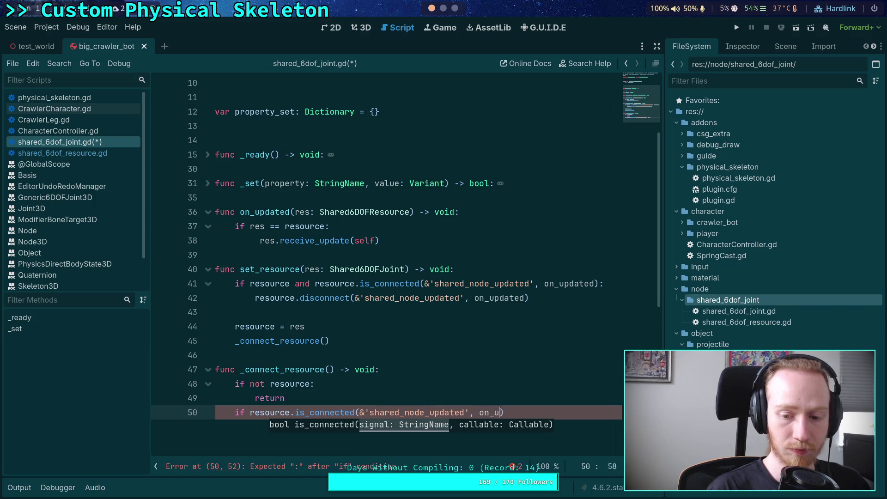
pyautogui.write('d)')
pyautogui.press('Return')
pyautogui.write('return')
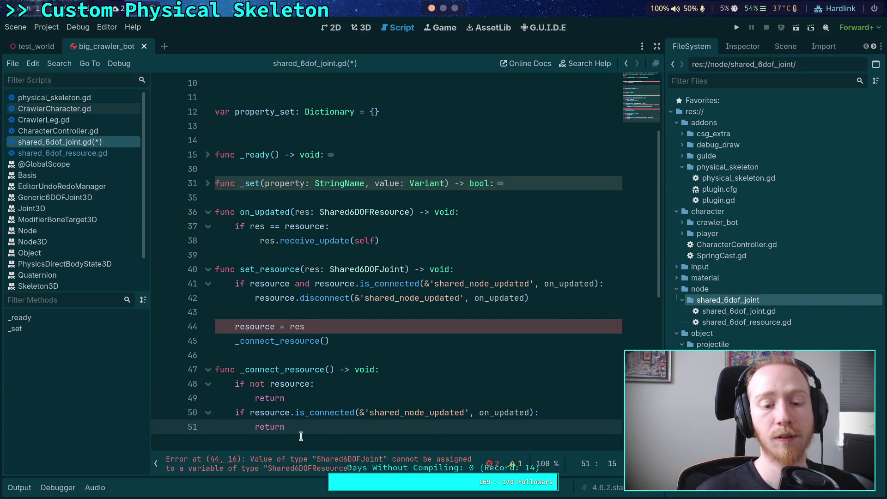
pyautogui.press('Return')
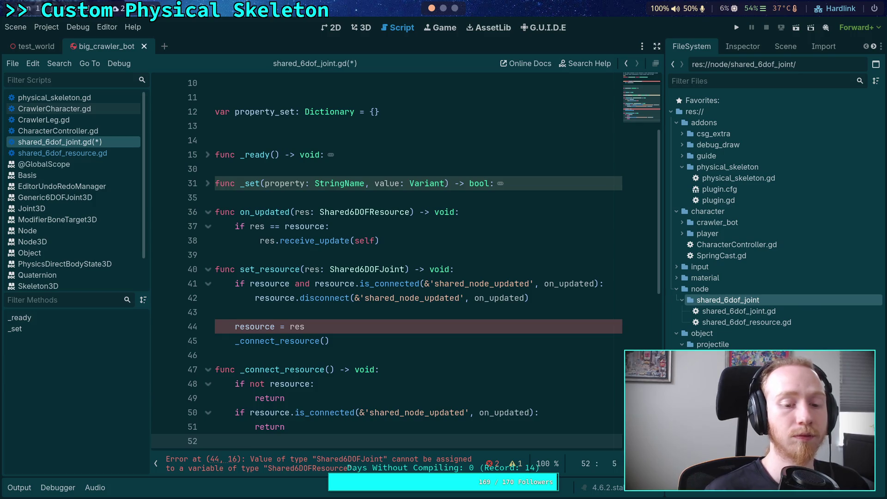
# - Merge the two early-return checks into one 'not resource or …' condition
pyautogui.moveTo(250, 413); pyautogui.dragTo(310, 384)
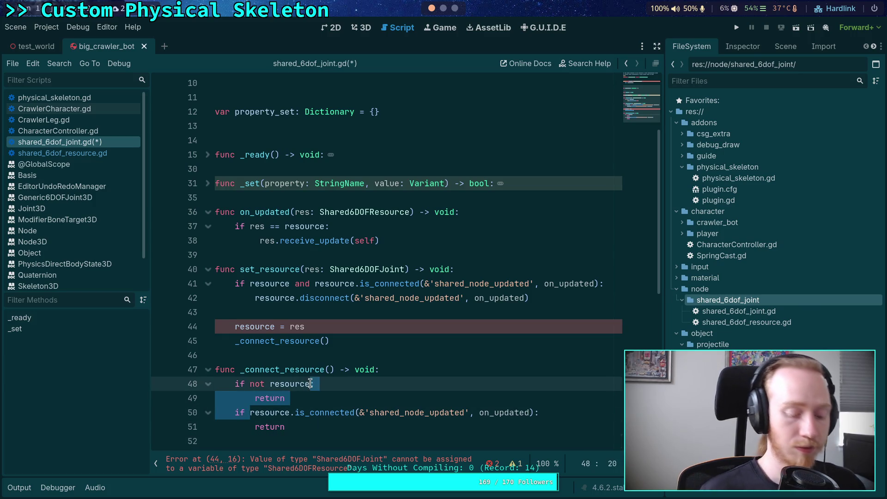
pyautogui.write('or')
pyautogui.click(255, 385)
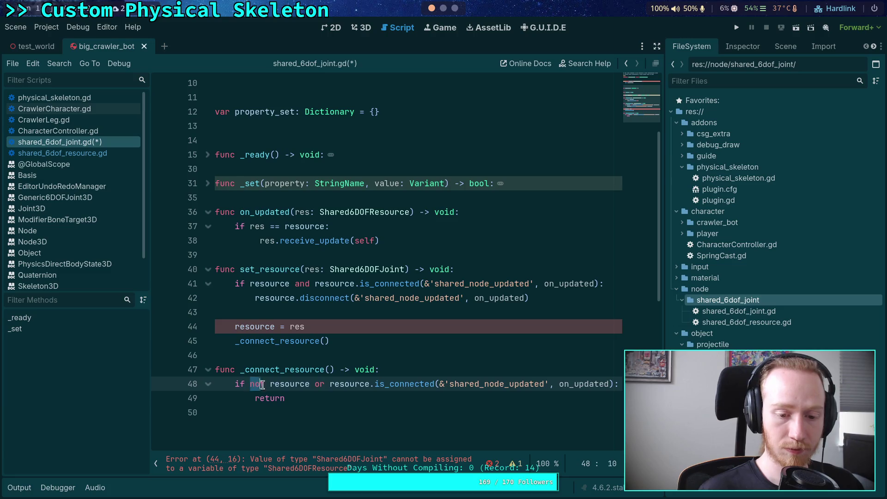
pyautogui.moveTo(254, 384); pyautogui.dragTo(310, 384)
pyautogui.write('(')
pyautogui.click(372, 410)
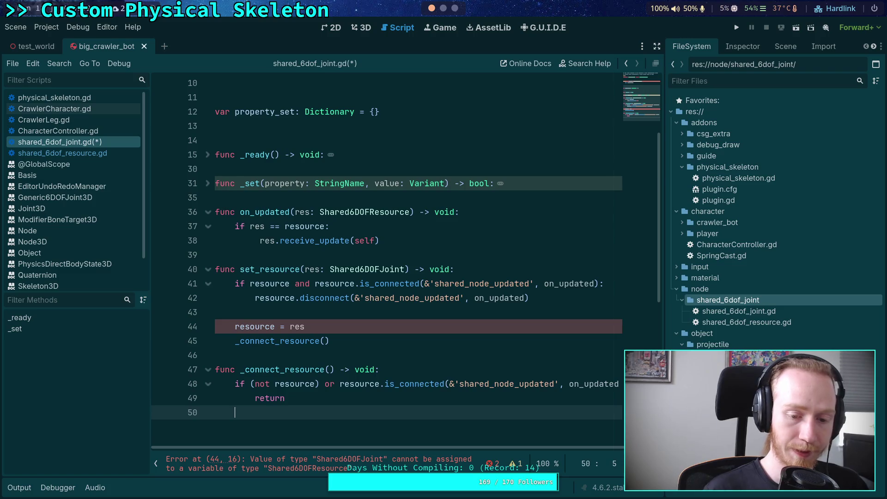
# - Write the expression resource.shared_node_updated.is_connected(on_updated) on a new line
pyautogui.press('Return')
pyautogui.write('resou')
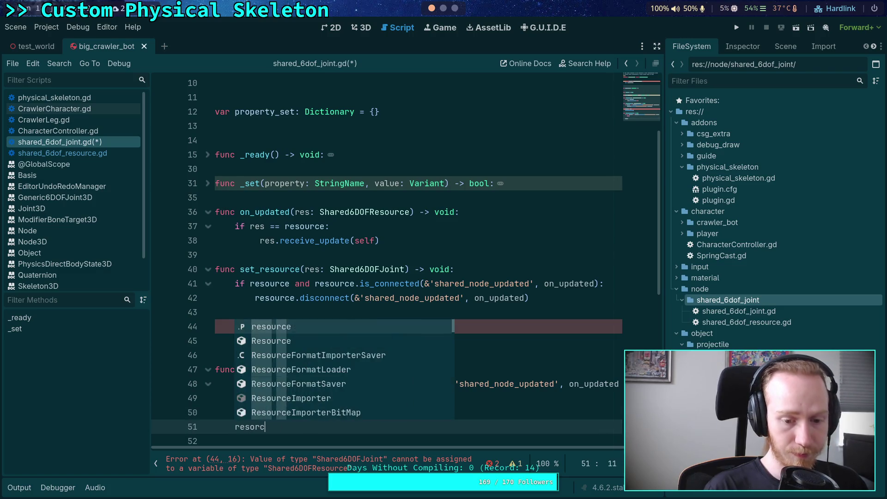
pyautogui.write('rce.conn')
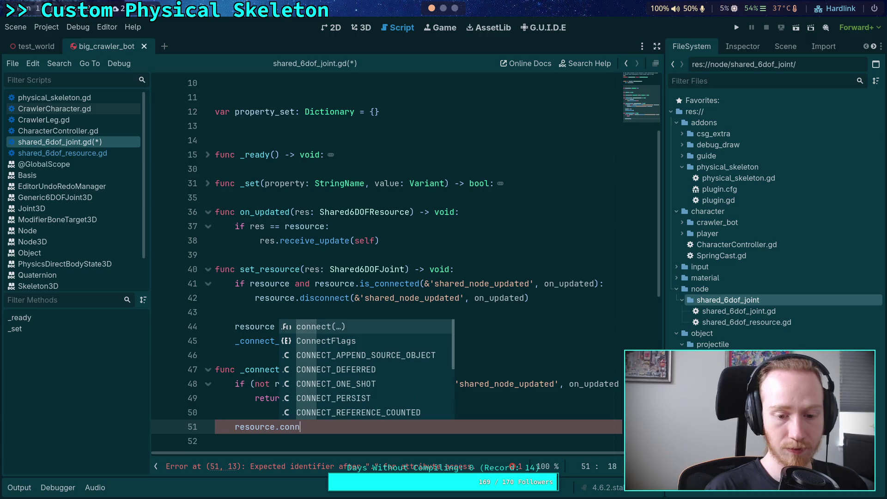
pyautogui.press('Return')
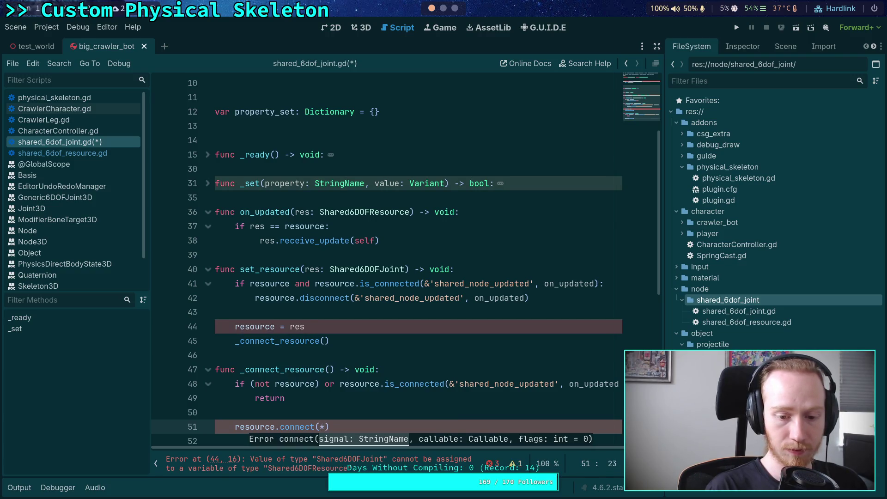
pyautogui.press('BackSpace')
pyautogui.press('BackSpace')
pyautogui.press('BackSpace')
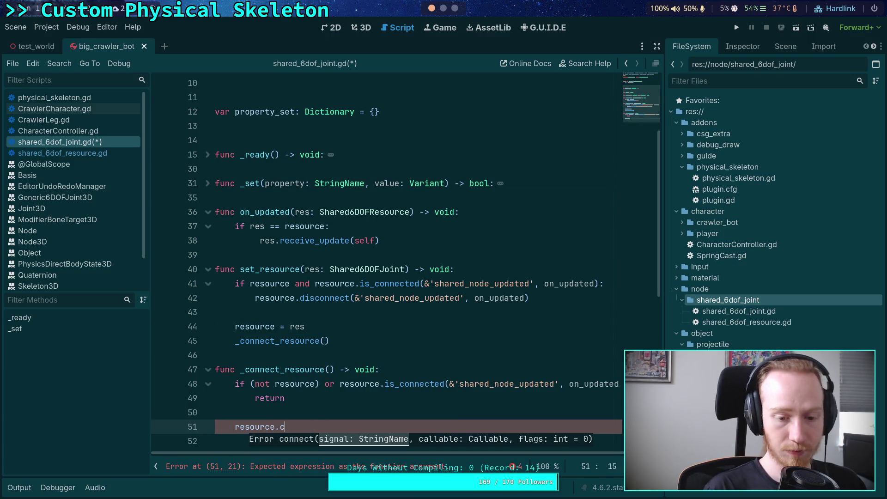
pyautogui.press('BackSpace')
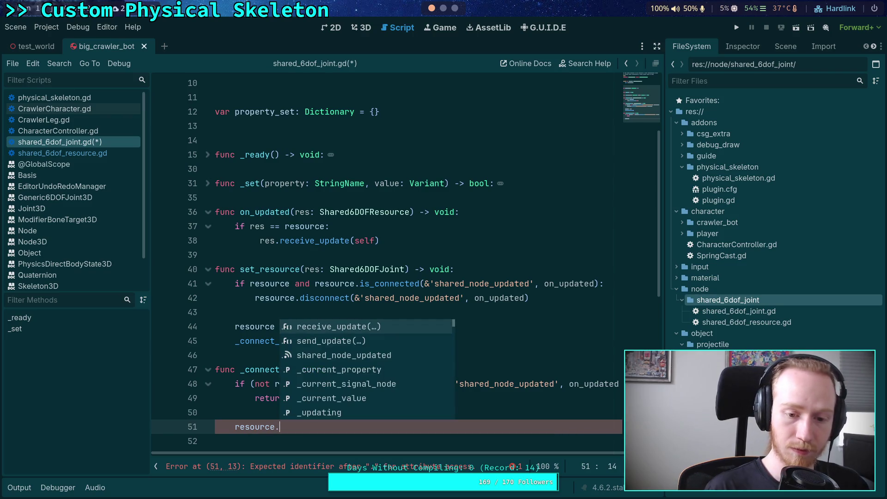
pyautogui.press('Down')
pyautogui.press('Down')
pyautogui.press('Return')
pyautogui.write('.con')
pyautogui.press('Return')
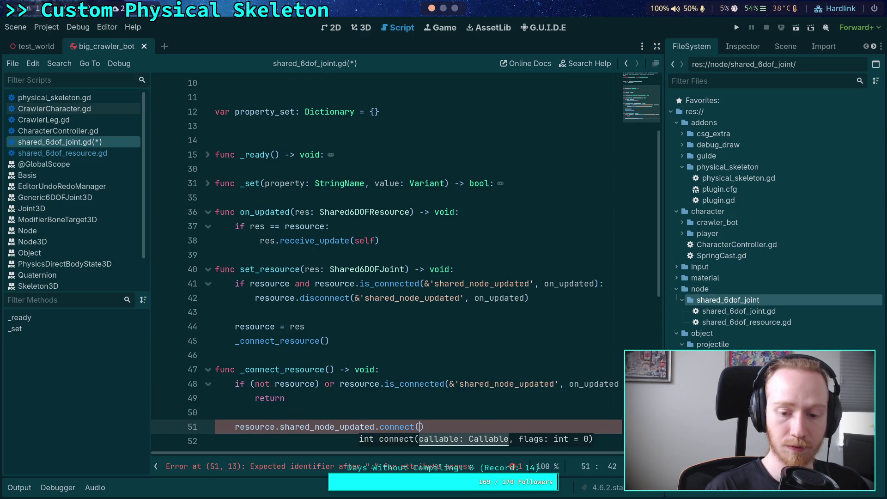
pyautogui.press('BackSpace')
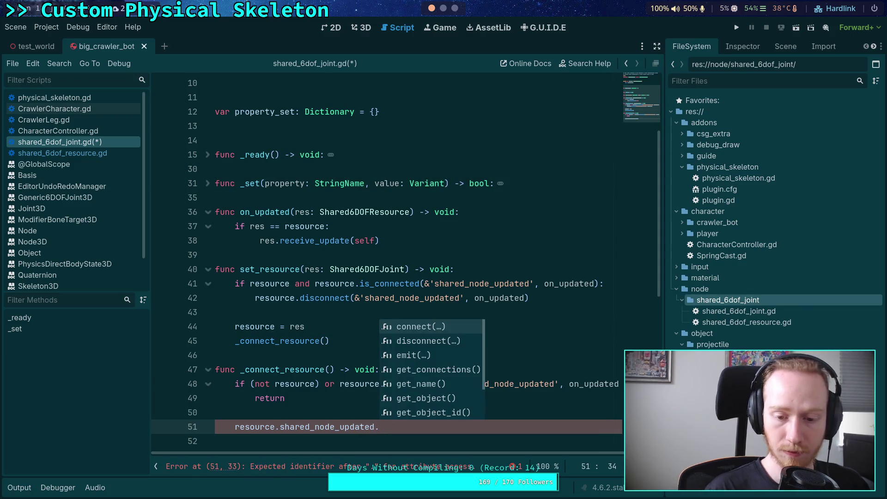
pyautogui.write('is_con')
pyautogui.press('Return')
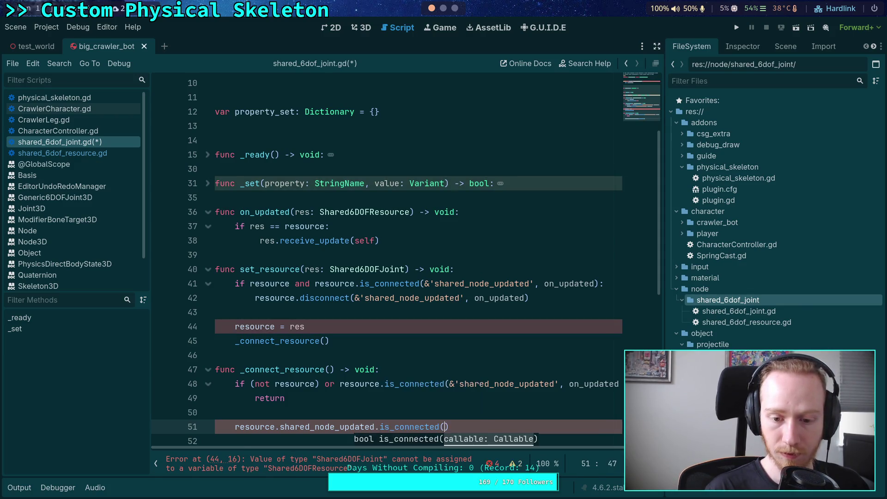
pyautogui.write('updated')
# - Move that expression over the old string-based is_connected checks on lines 48 and 41
pyautogui.moveTo(231, 430); pyautogui.dragTo(307, 426)
pyautogui.moveTo(508, 427); pyautogui.dragTo(235, 427)
pyautogui.hotkey('ctrl', 'x')
pyautogui.moveTo(340, 384); pyautogui.dragTo(618, 378)
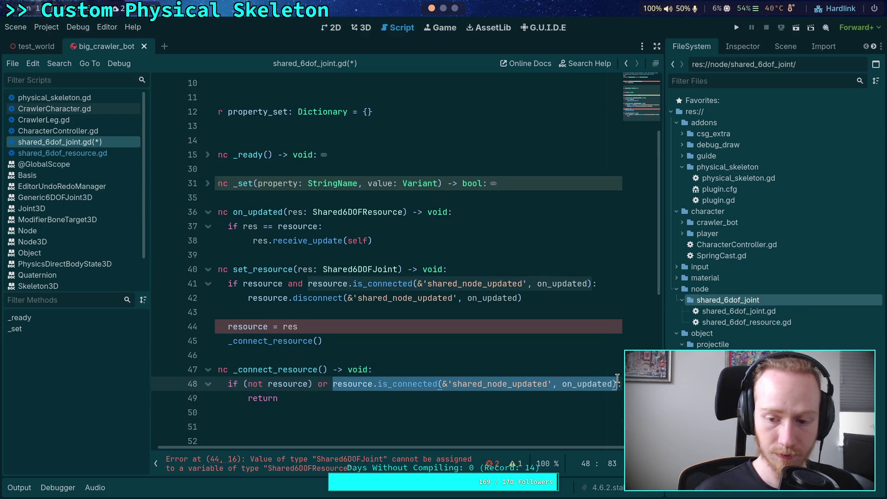
pyautogui.hotkey('ctrl', 'v')
pyautogui.moveTo(314, 284); pyautogui.dragTo(602, 284)
pyautogui.hotkey('ctrl', 'v')
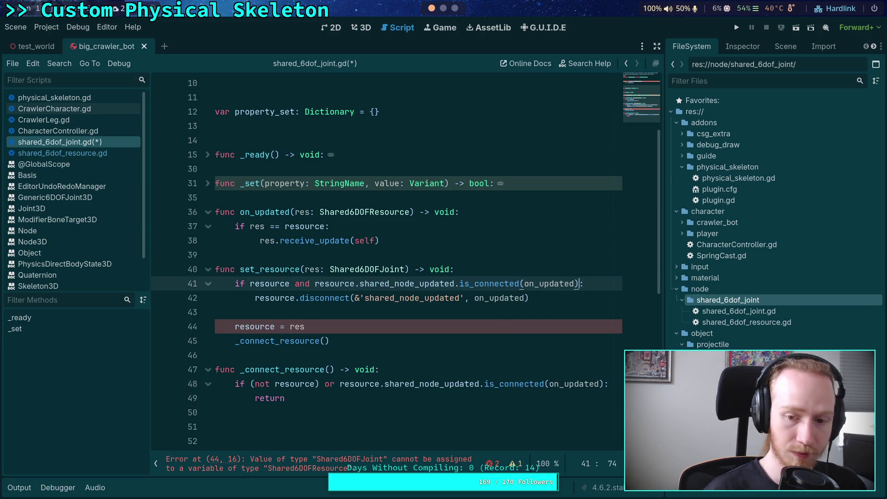
# - Change line 42 to resource.shared_node_updated.disconnect(on_updated), dropping the string signal argument
pyautogui.click(295, 298)
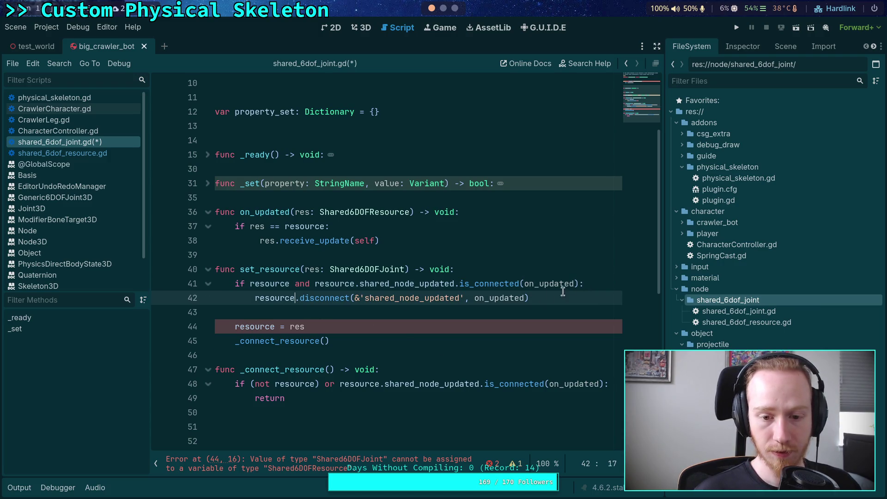
pyautogui.write('.shared_node_updated')
pyautogui.moveTo(454, 298); pyautogui.dragTo(574, 298)
pyautogui.press('BackSpace')
pyautogui.click(536, 340)
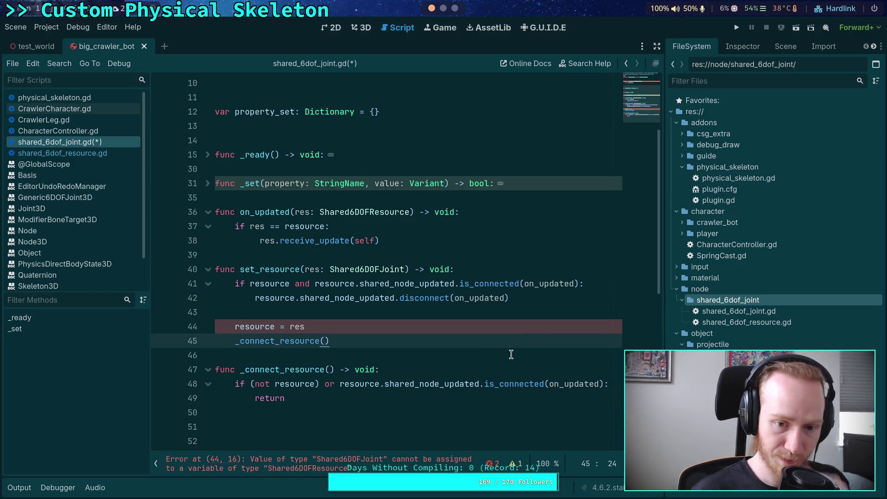
pyautogui.click(207, 185)
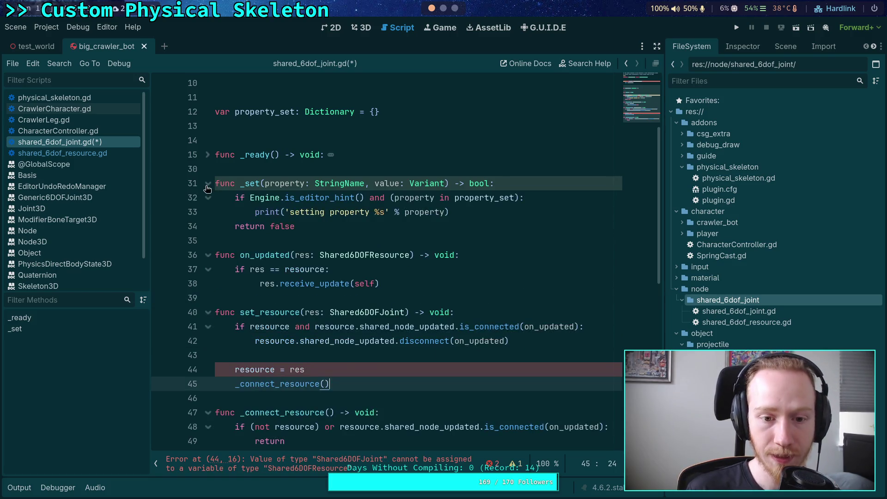
# - Unfold _ready and add an empty line at the end of its body
pyautogui.click(208, 184)
pyautogui.scroll(1, 332, 237)
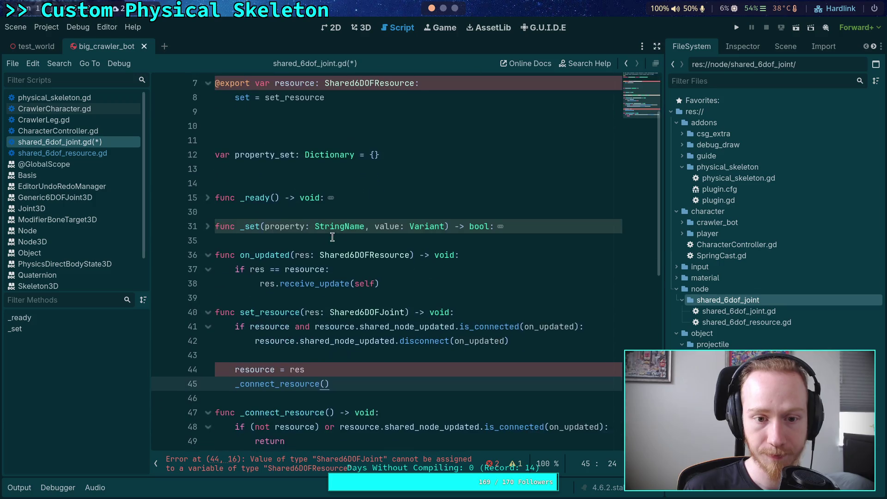
pyautogui.click(208, 201)
pyautogui.scroll(-2, 209, 202)
pyautogui.click(469, 309)
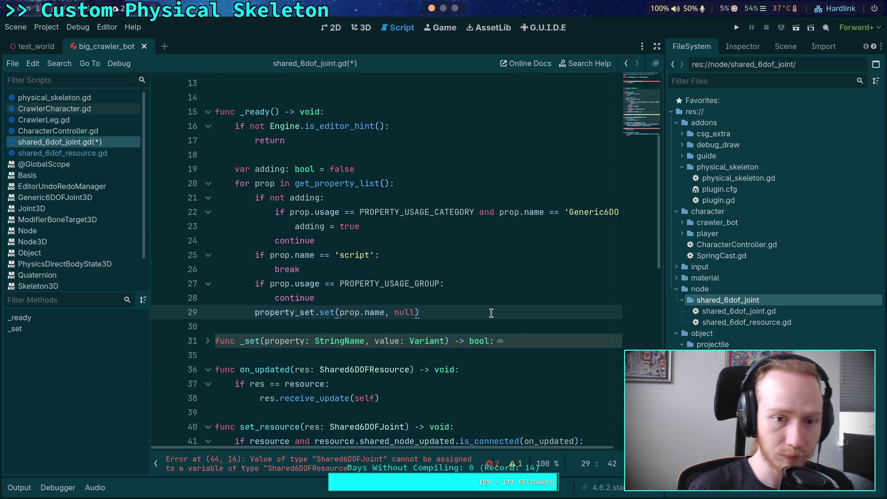
pyautogui.press('Return')
pyautogui.press('Return')
pyautogui.press('BackSpace')
pyautogui.scroll(4, 256, 166)
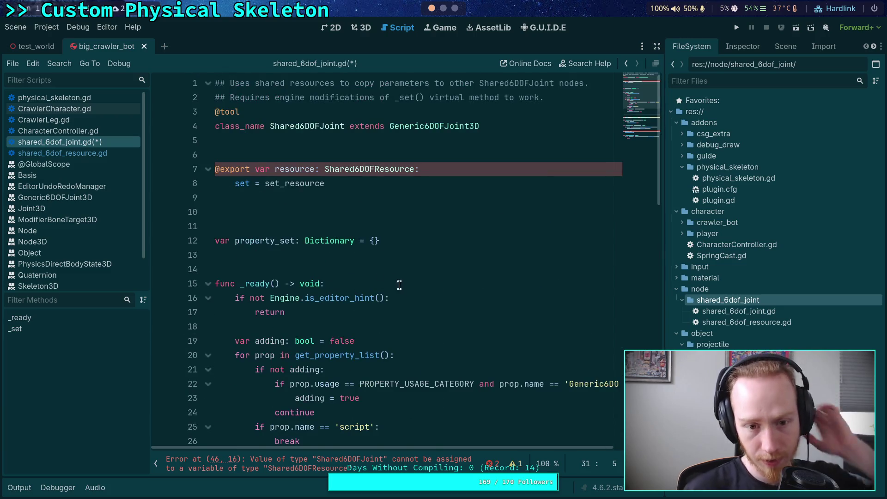
pyautogui.doubleClick(284, 169)
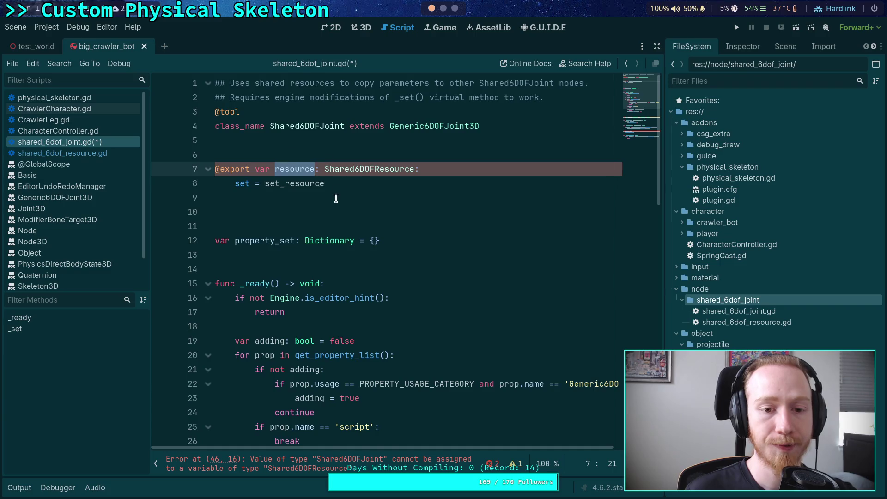
pyautogui.scroll(-4, 335, 217)
pyautogui.hotkey('alt', 'Left')
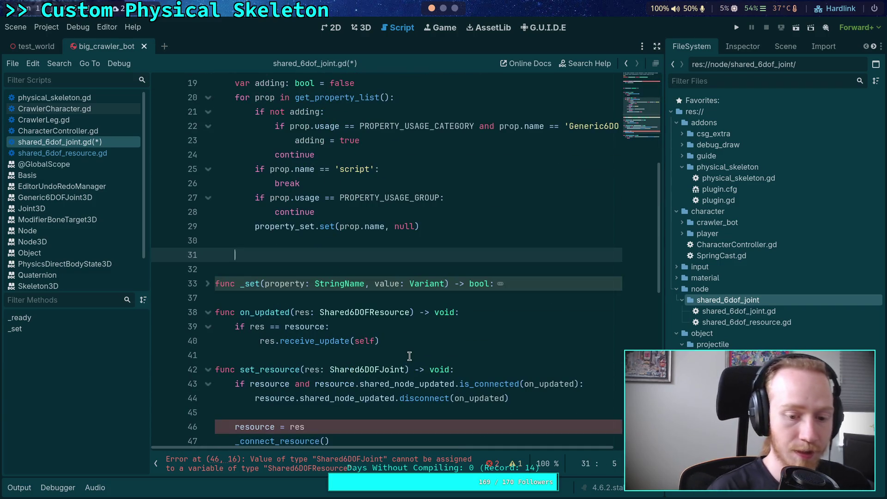
# - Add _connect_resource.call_deferred() as the last line of _ready
pyautogui.write('e')
pyautogui.press('BackSpace')
pyautogui.write('on')
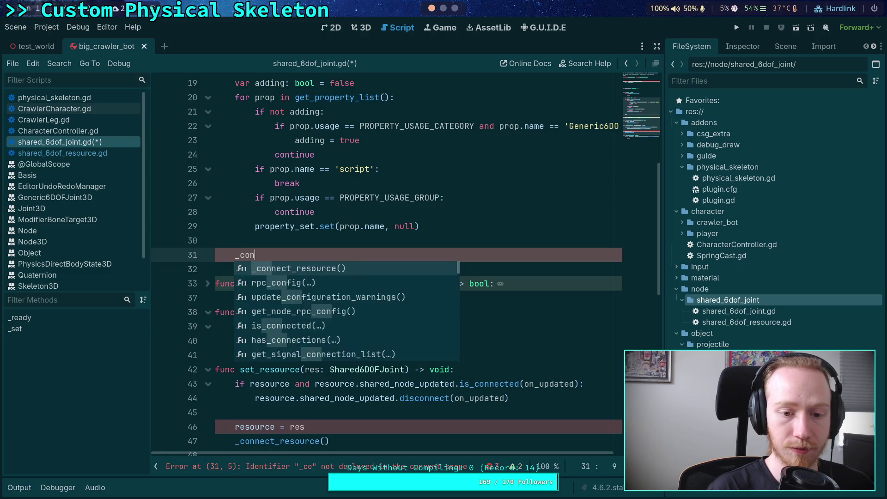
pyautogui.press('Return')
pyautogui.press('BackSpace')
pyautogui.press('BackSpace')
pyautogui.write('.ca')
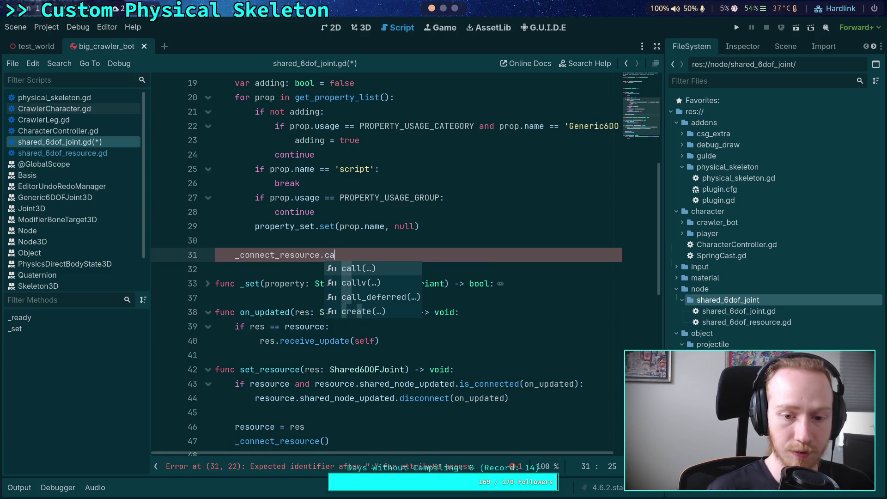
pyautogui.press('Return')
pyautogui.click(350, 241)
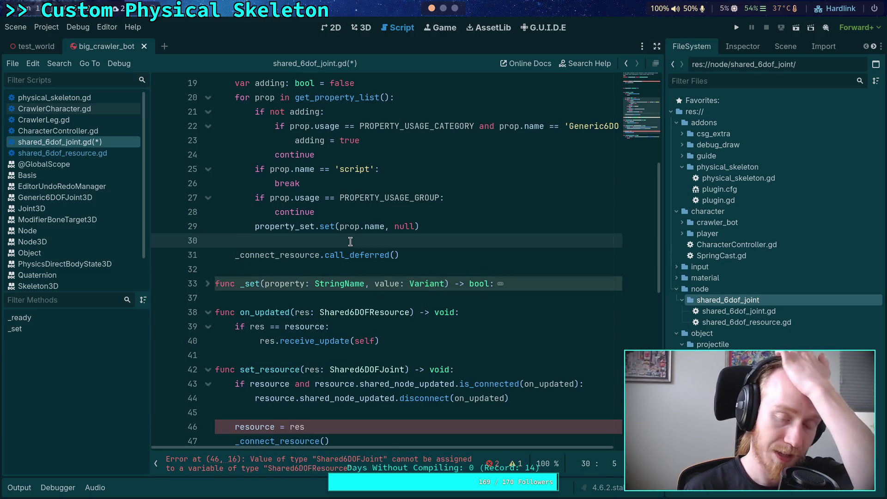
pyautogui.scroll(4, 359, 305)
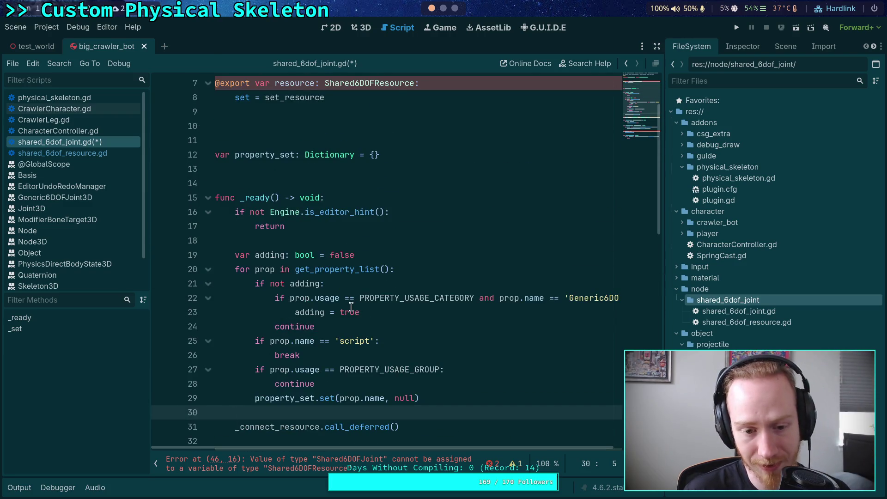
# - Check the resource variable and shared_6dof_resource.gd, then return to shared_6dof_joint.gd
pyautogui.scroll(2, 352, 306)
pyautogui.doubleClick(287, 168)
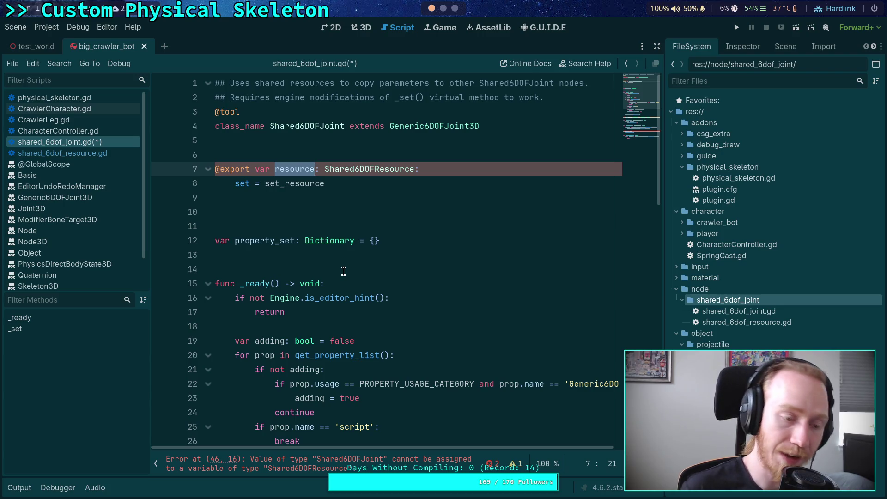
pyautogui.scroll(-8, 384, 313)
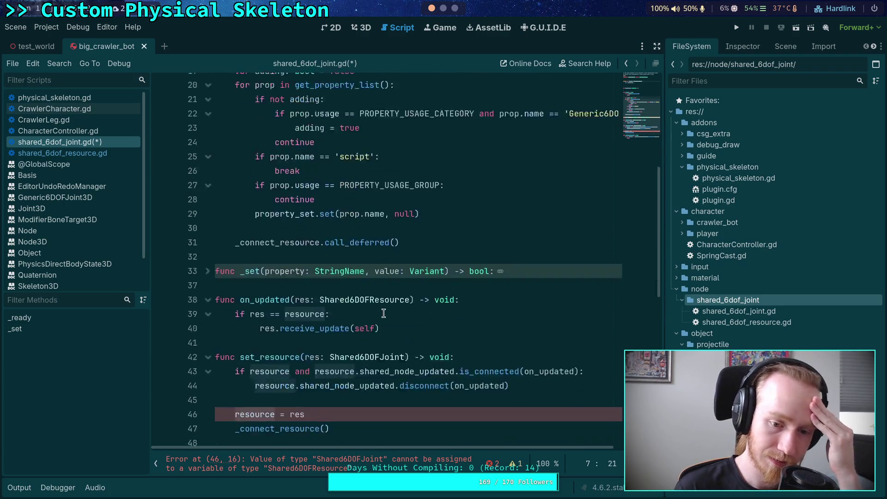
pyautogui.click(415, 341)
pyautogui.scroll(-2, 409, 335)
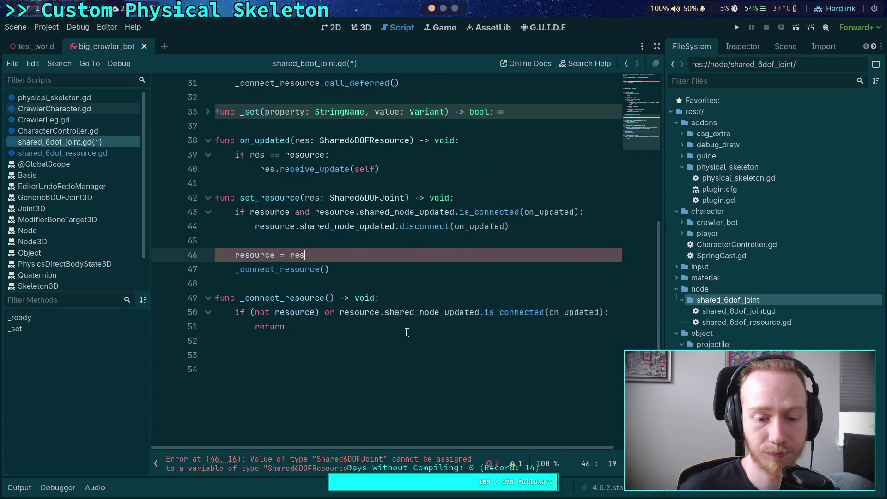
pyautogui.click(63, 153)
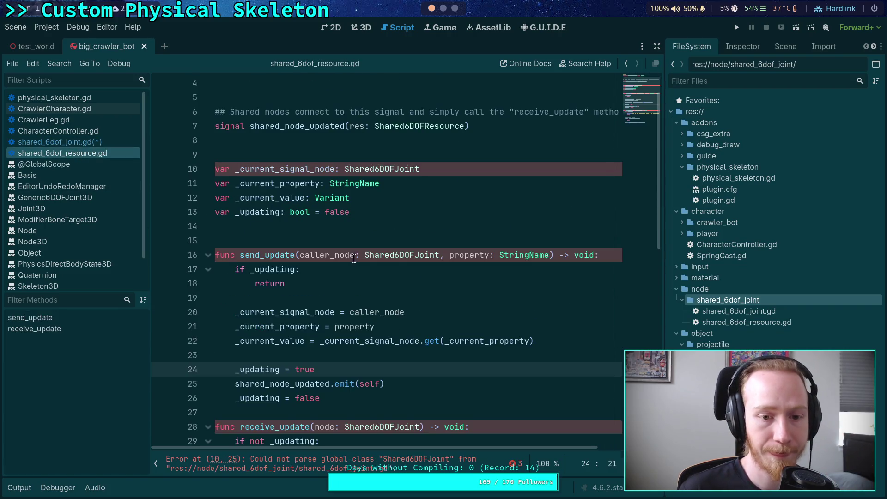
pyautogui.click(357, 238)
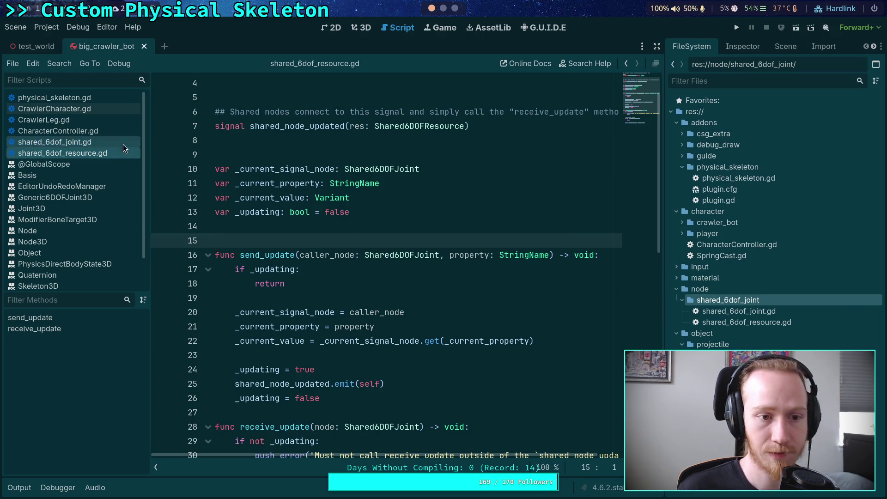
pyautogui.click(55, 142)
pyautogui.click(388, 295)
pyautogui.scroll(2, 392, 313)
pyautogui.scroll(8, 392, 313)
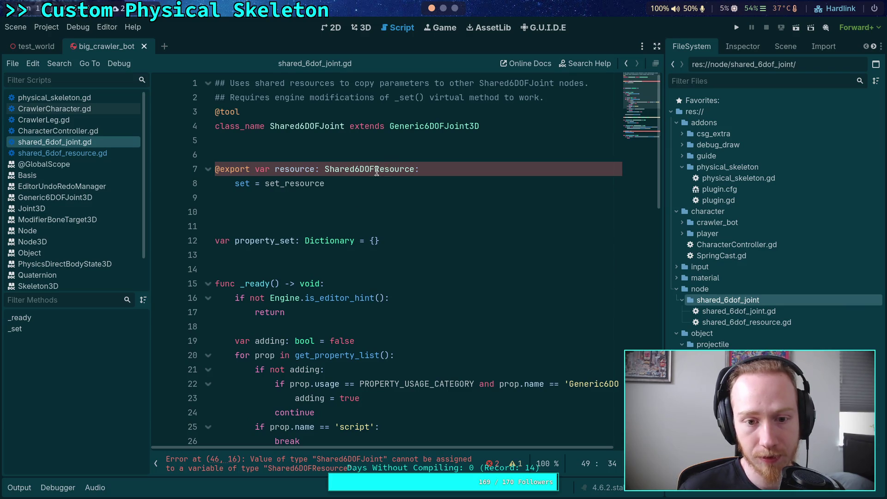
pyautogui.scroll(-8, 377, 172)
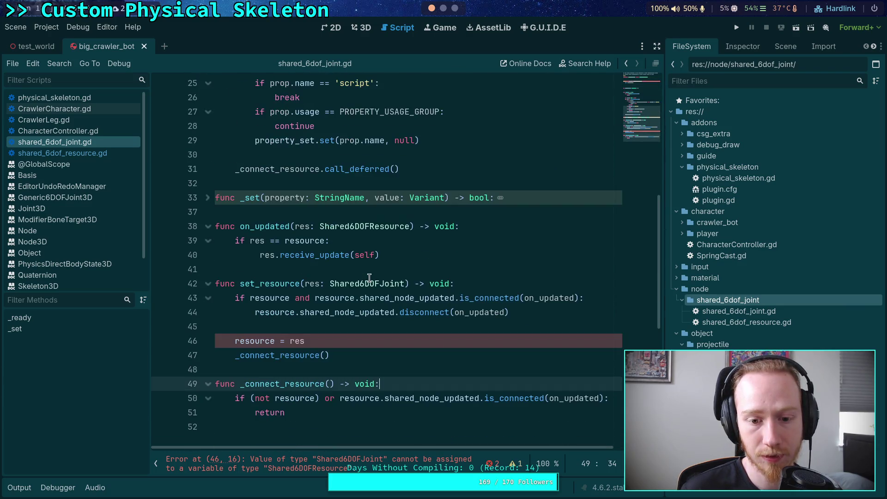
# - Change set_resource's parameter type from Shared6DOFJoint to Shared6DOFResource and save
pyautogui.click(400, 283)
pyautogui.press('BackSpace')
pyautogui.press('BackSpace')
pyautogui.press('BackSpace')
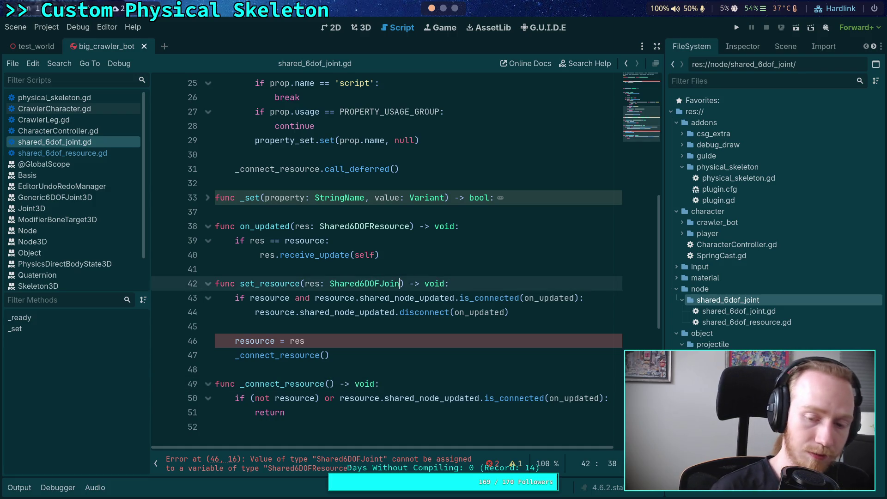
pyautogui.write('R')
pyautogui.press('Return')
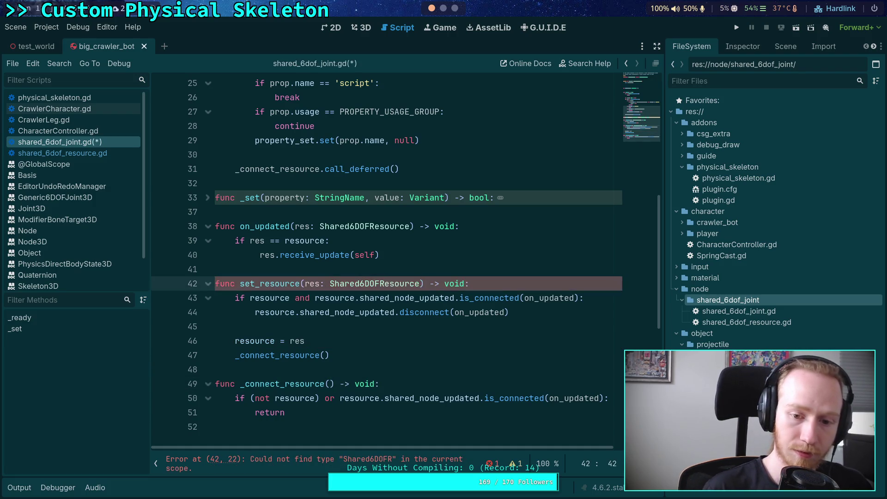
pyautogui.hotkey('ctrl', 's')
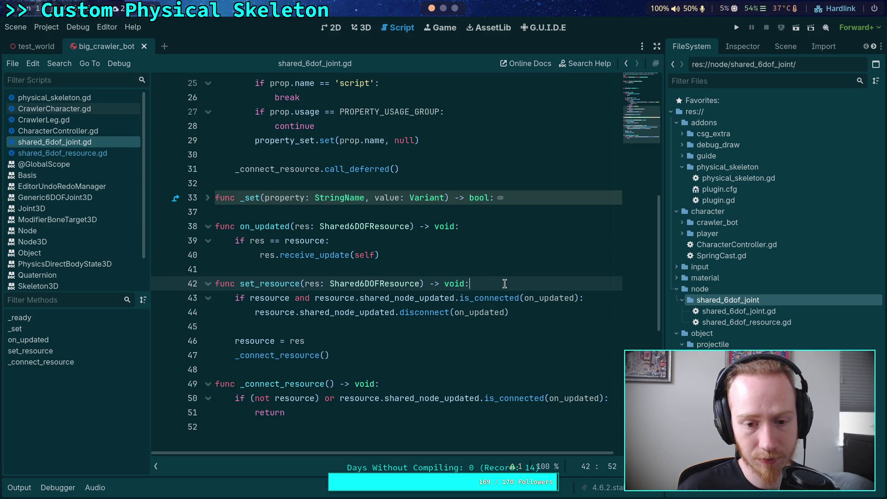
# - Add a new indented line after the early return in _connect_resource
pyautogui.doubleClick(312, 283)
pyautogui.scroll(-1, 357, 341)
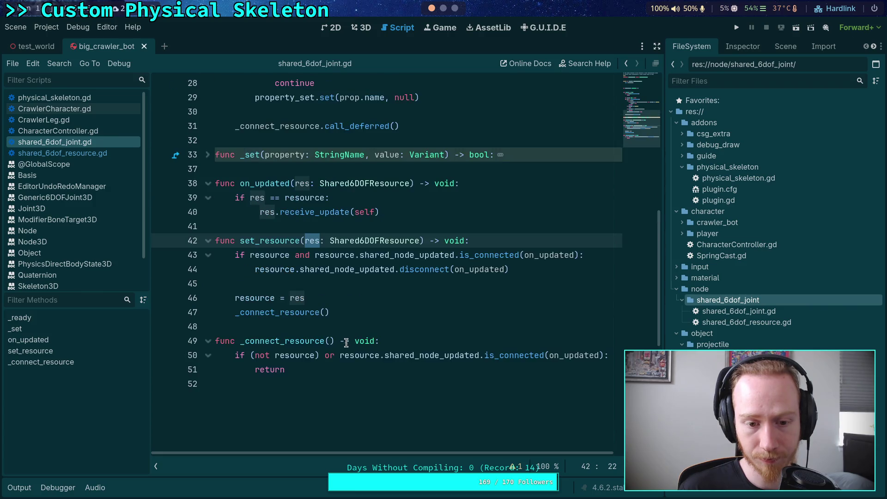
pyautogui.click(366, 385)
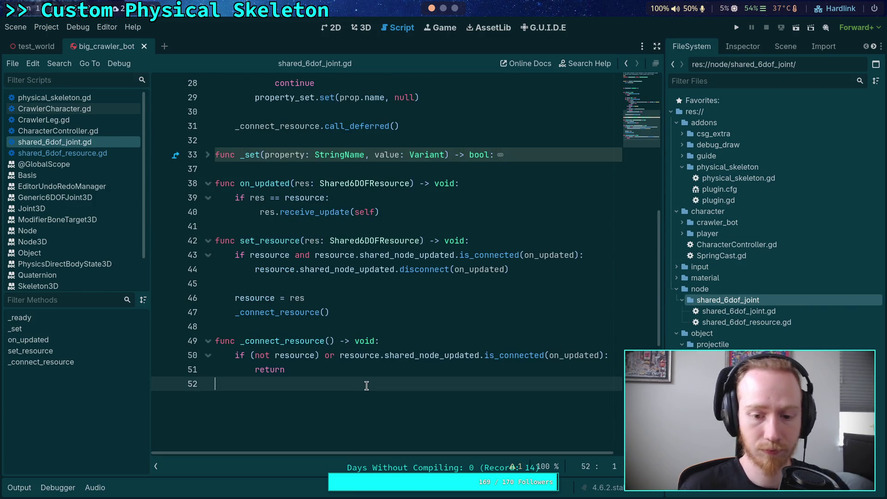
pyautogui.press('Return')
pyautogui.press('Return')
pyautogui.press('Up')
pyautogui.press('Tab')
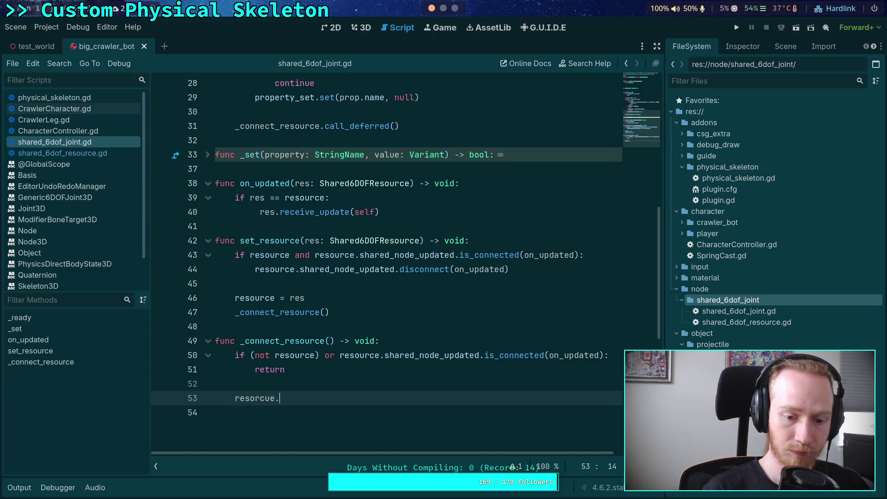
# - Write resource.shared_node_updated.connect(on_updated) and delete the blank line above it
pyautogui.write('u')
pyautogui.press('Return')
pyautogui.write('.sh')
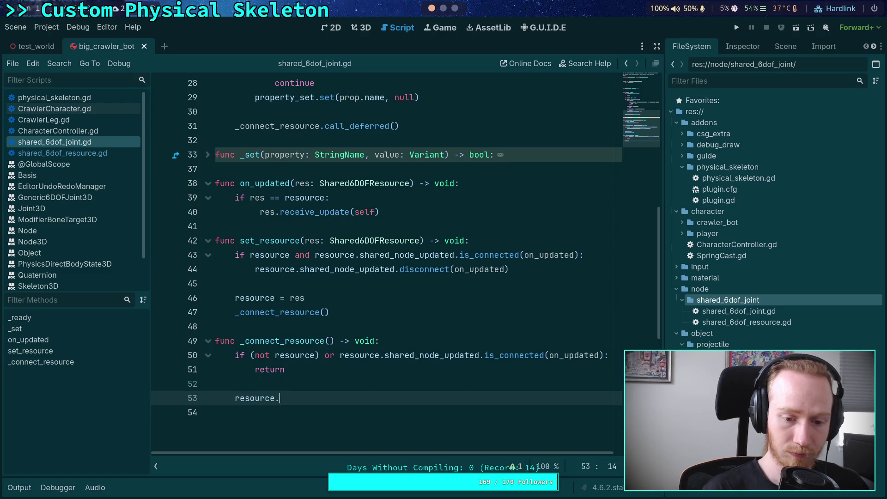
pyautogui.press('Return')
pyautogui.write('.conn')
pyautogui.press('Return')
pyautogui.write('u')
pyautogui.press('BackSpace')
pyautogui.write('on_updated)')
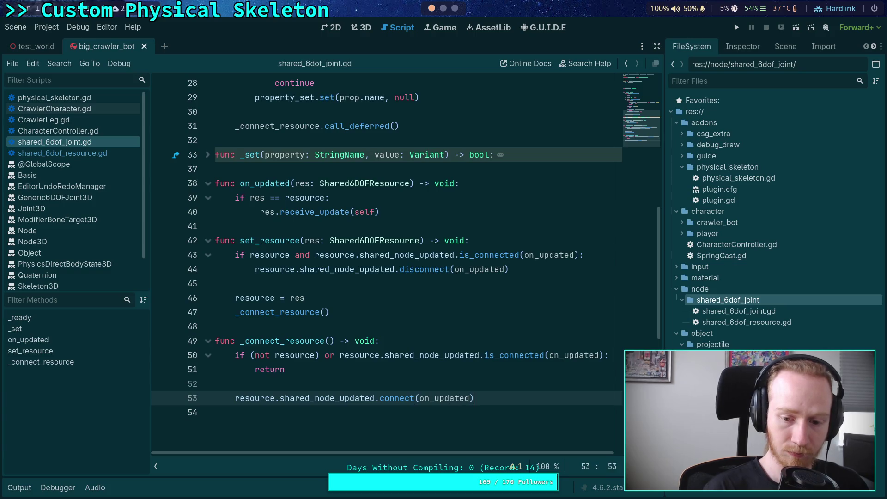
pyautogui.press('Up')
pyautogui.press('BackSpace')
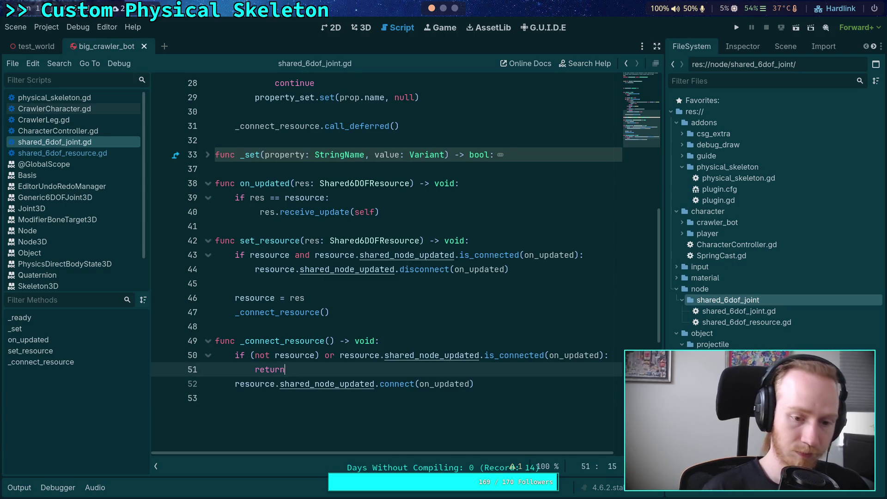
pyautogui.click(326, 311)
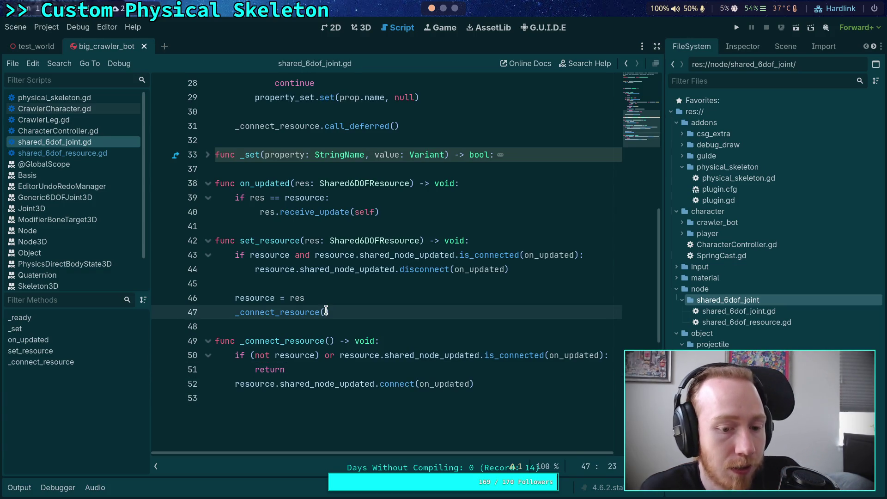
pyautogui.scroll(8, 326, 312)
pyautogui.scroll(-5, 314, 296)
# - Unfold _set and rename its value parameter to _value
pyautogui.click(296, 269)
pyautogui.click(208, 241)
pyautogui.click(400, 241)
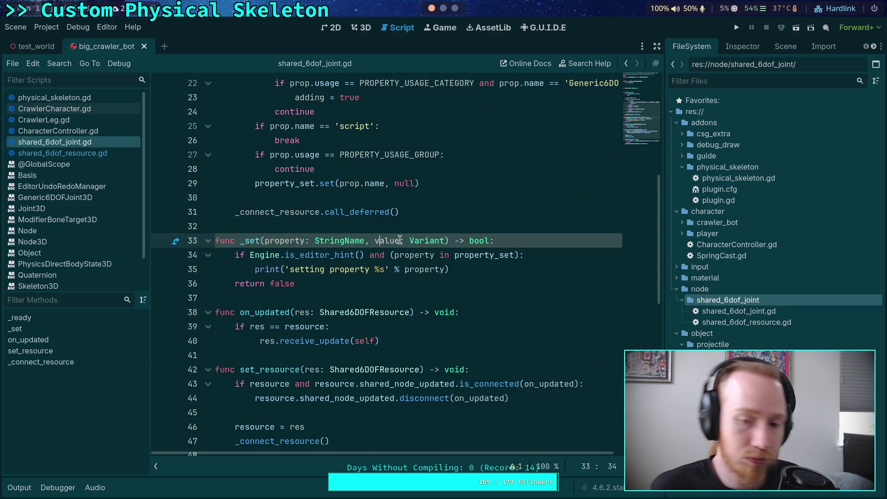
pyautogui.write('_')
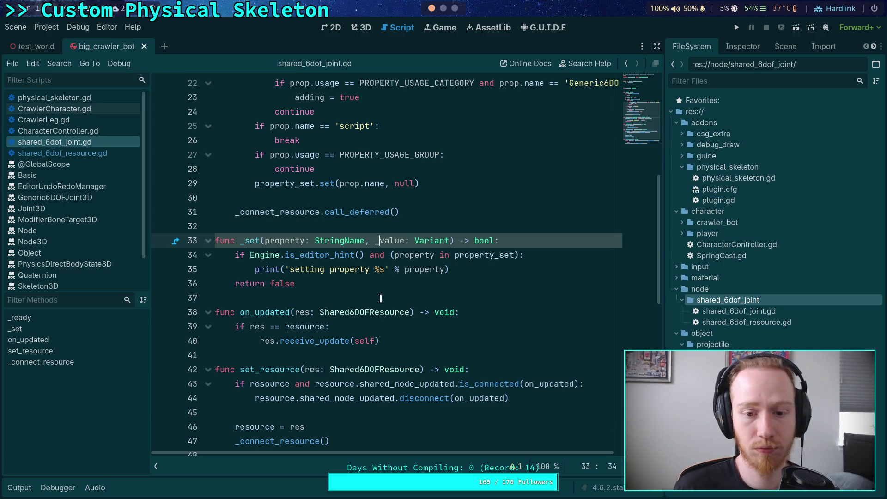
pyautogui.click(381, 298)
# - Add 'and resource' to the property condition in _set
pyautogui.moveTo(471, 269); pyautogui.dragTo(253, 267)
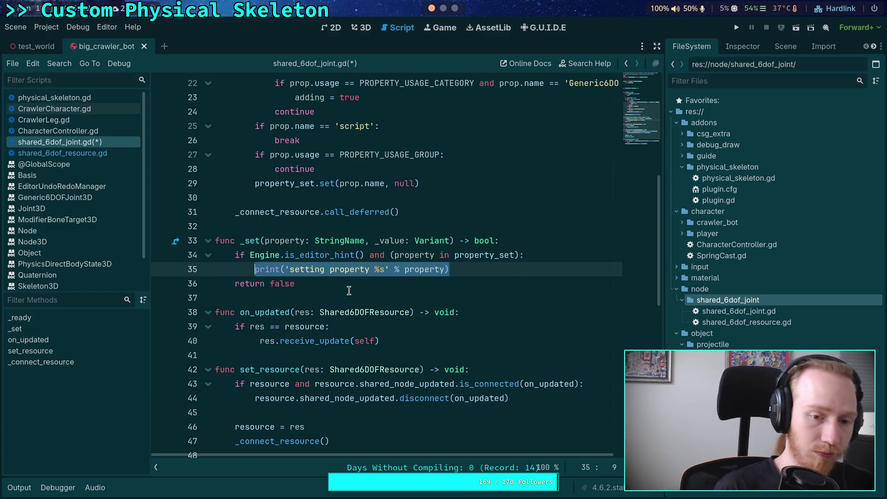
pyautogui.write('if resource:')
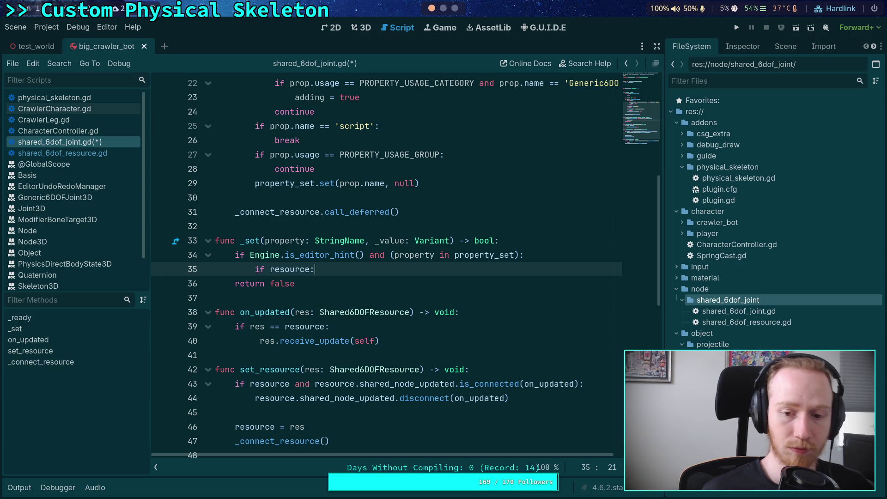
pyautogui.click(519, 255)
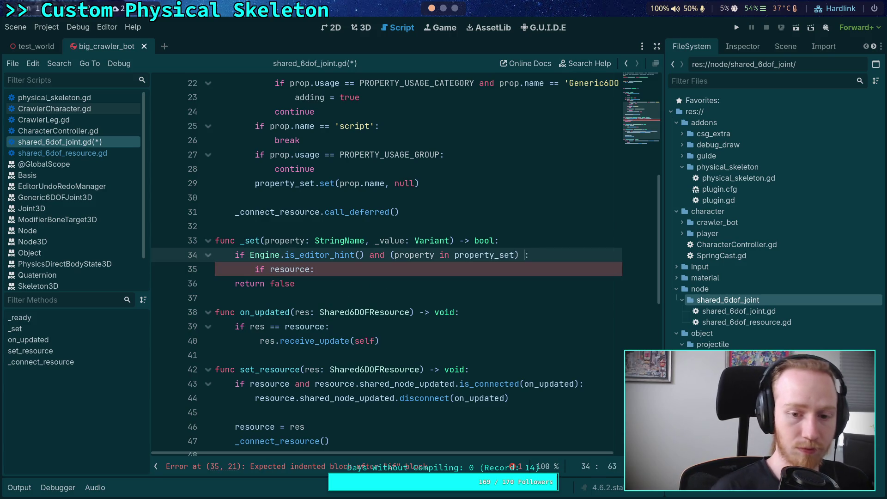
pyautogui.press('BackSpace')
pyautogui.press('BackSpace')
pyautogui.write('esource')
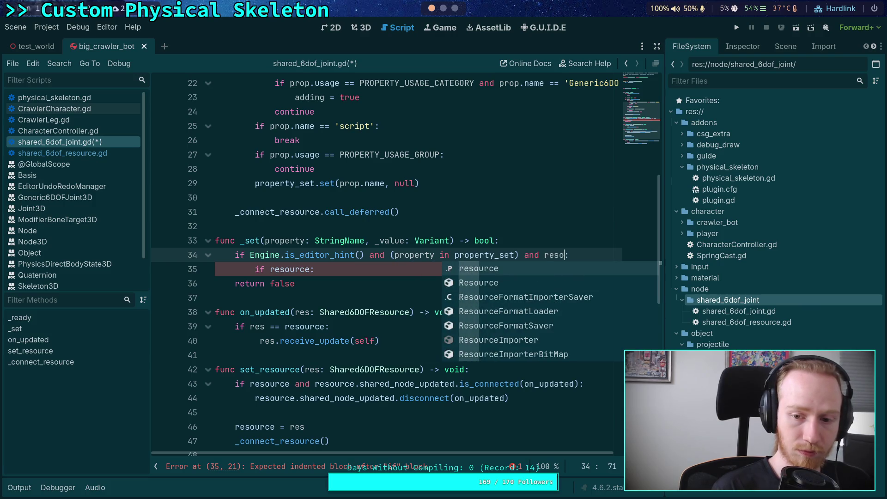
# - Replace the debug print with resource.send_update(self, property) and save the script
pyautogui.moveTo(319, 269); pyautogui.dragTo(253, 271)
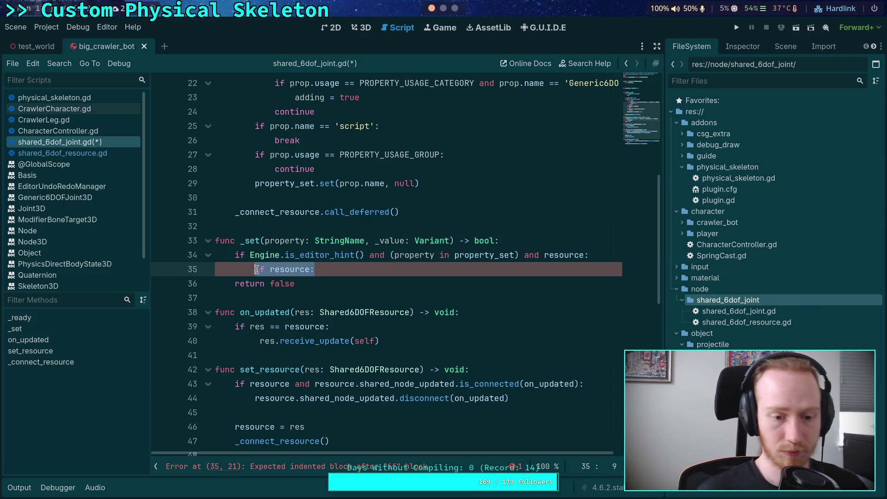
pyautogui.write('ere')
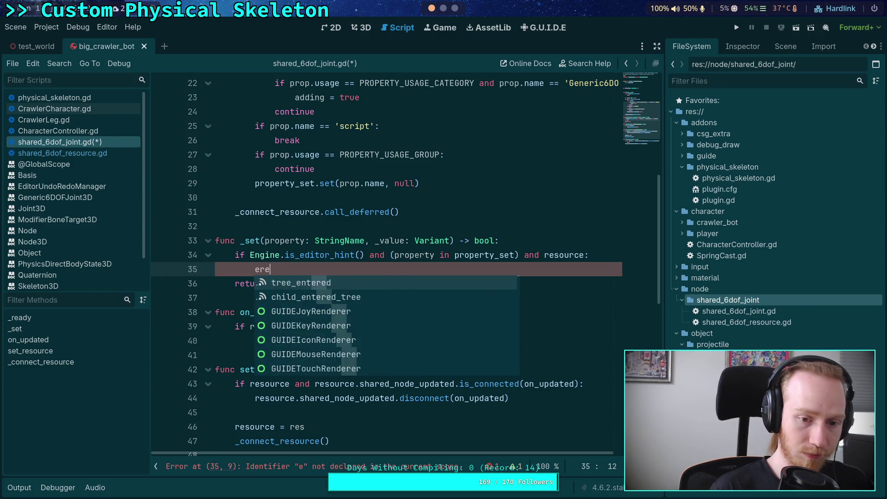
pyautogui.press('BackSpace')
pyautogui.write('ource.')
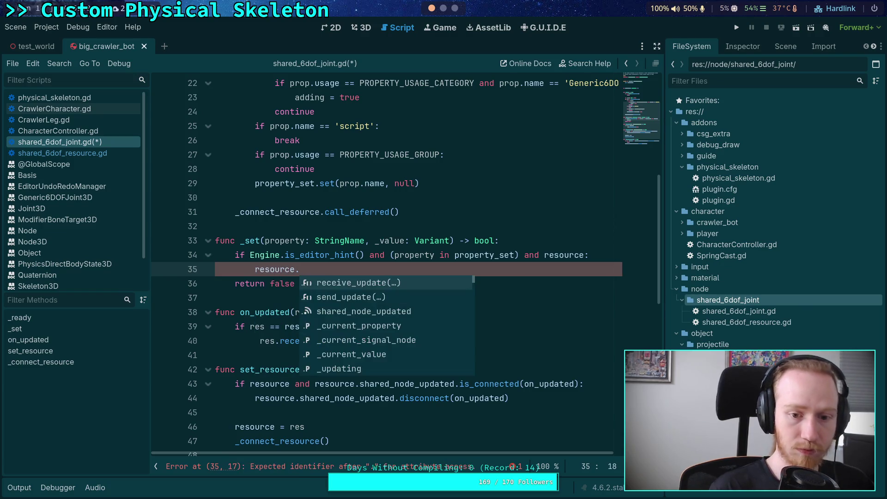
pyautogui.press('Down')
pyautogui.press('Return')
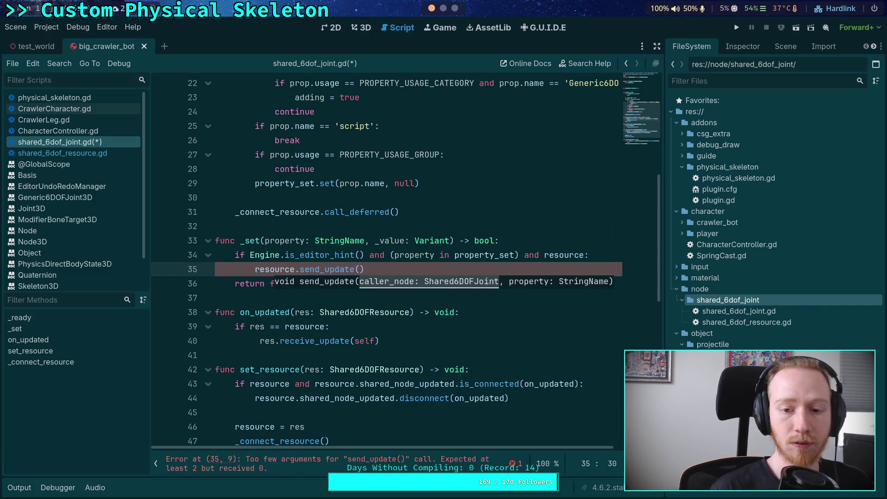
pyautogui.write('self, ')
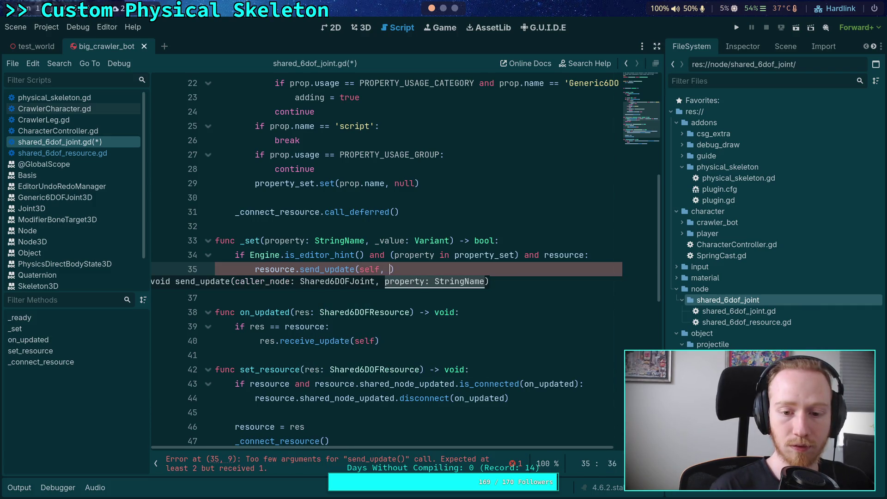
pyautogui.write('property')
pyautogui.press('Return')
pyautogui.write(')')
pyautogui.hotkey('ctrl', 's')
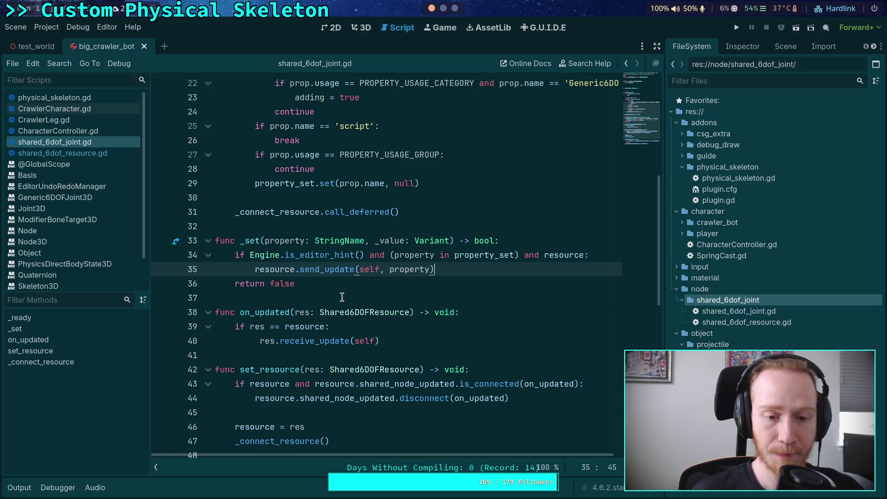
pyautogui.scroll(-2, 318, 284)
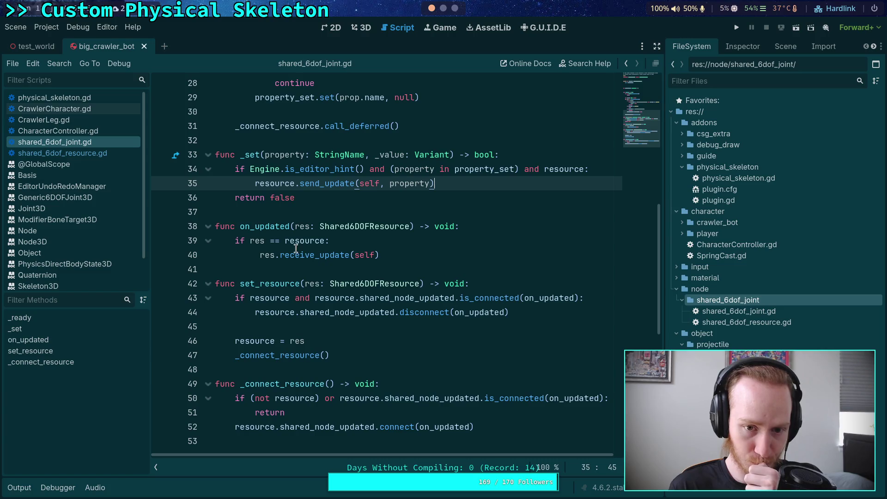
pyautogui.click(62, 153)
pyautogui.scroll(-2, 367, 257)
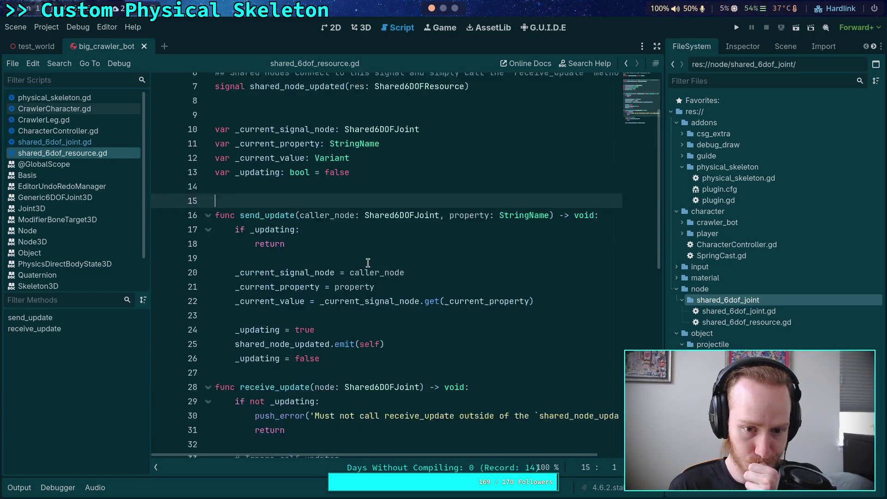
pyautogui.scroll(-4, 367, 258)
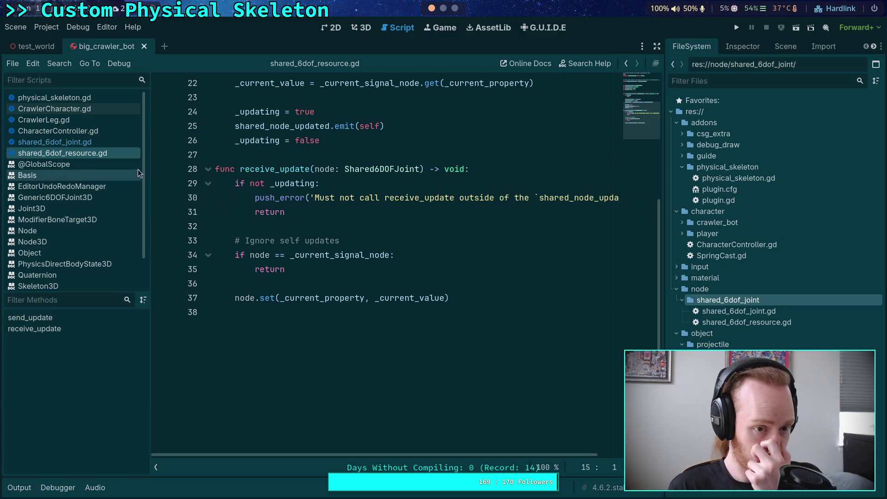
pyautogui.click(97, 142)
pyautogui.scroll(-2, 388, 234)
pyautogui.scroll(2, 388, 235)
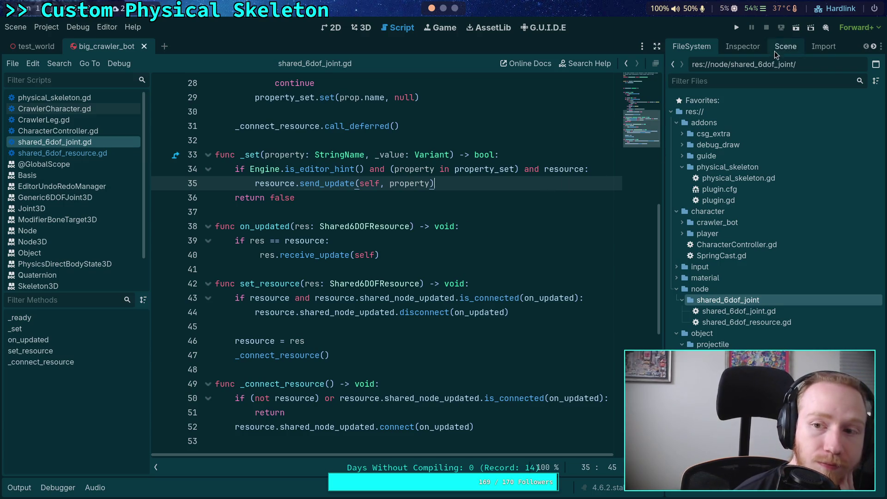
# - Delete the extra Shared6DOFJoint node from the scene tree
pyautogui.click(744, 47)
pyautogui.click(786, 47)
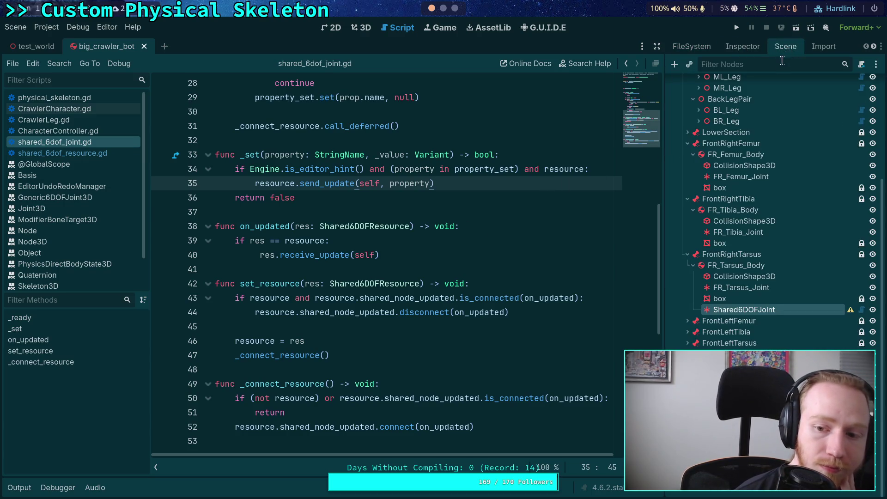
pyautogui.moveTo(758, 309); pyautogui.dragTo(758, 283)
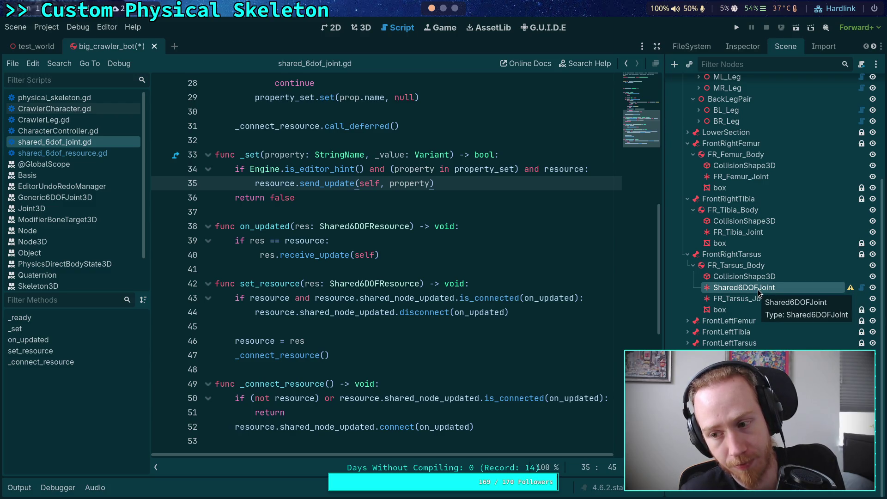
pyautogui.rightClick(758, 291)
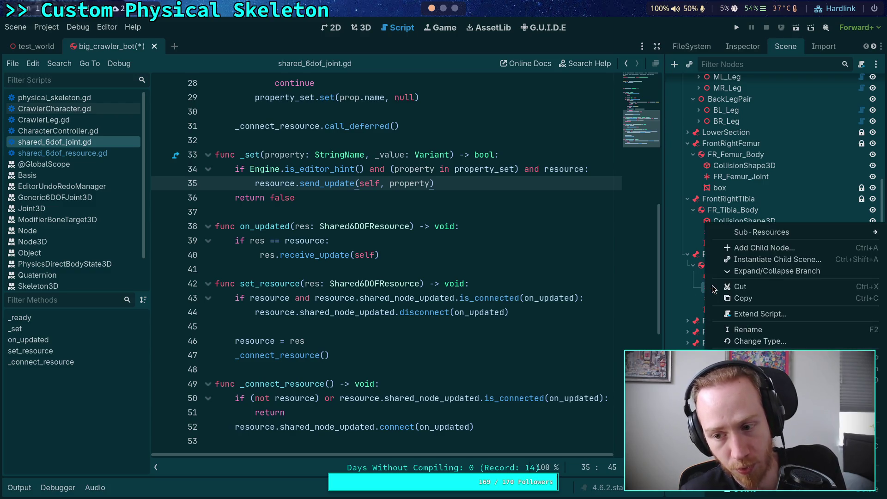
pyautogui.press('Delete')
pyautogui.click(472, 267)
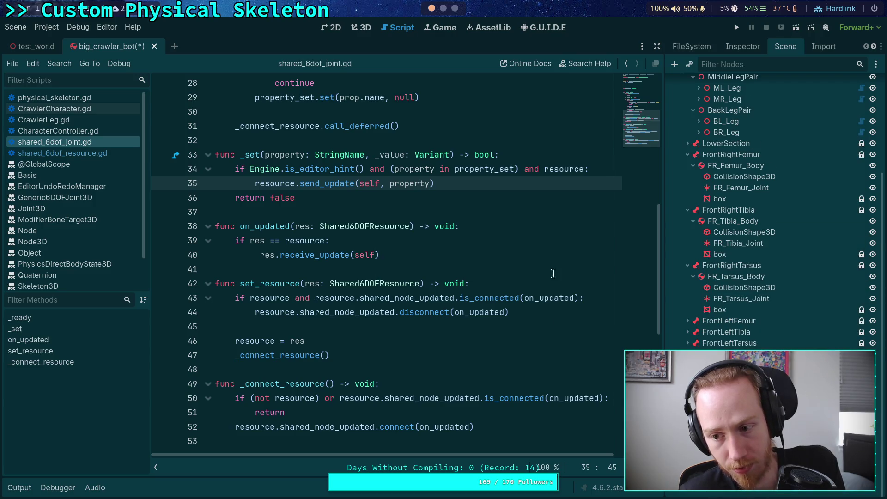
# - Save the big_crawler_bot scene and collapse FR_Tarsus_Joint's Angular Spring group
pyautogui.click(740, 47)
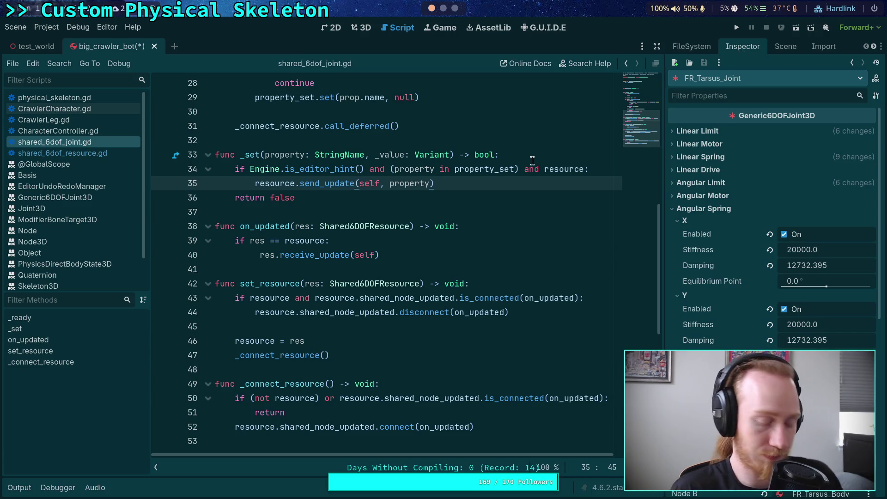
pyautogui.hotkey('ctrl', 's')
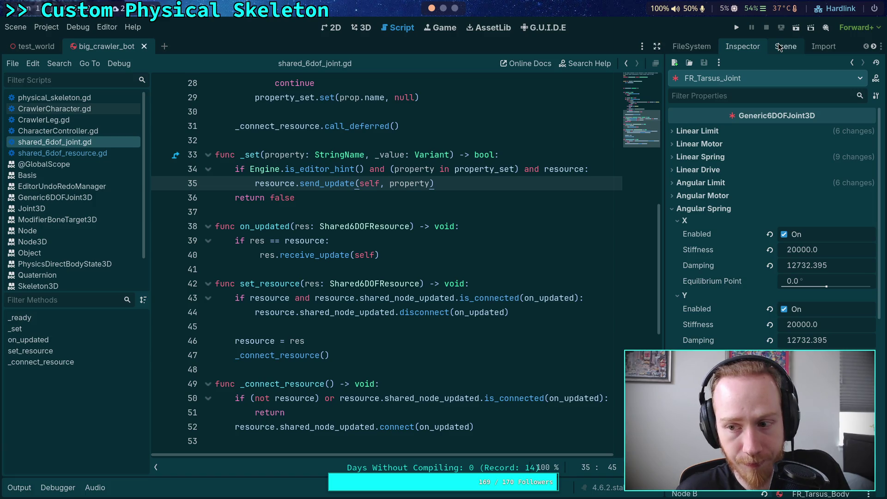
pyautogui.click(706, 209)
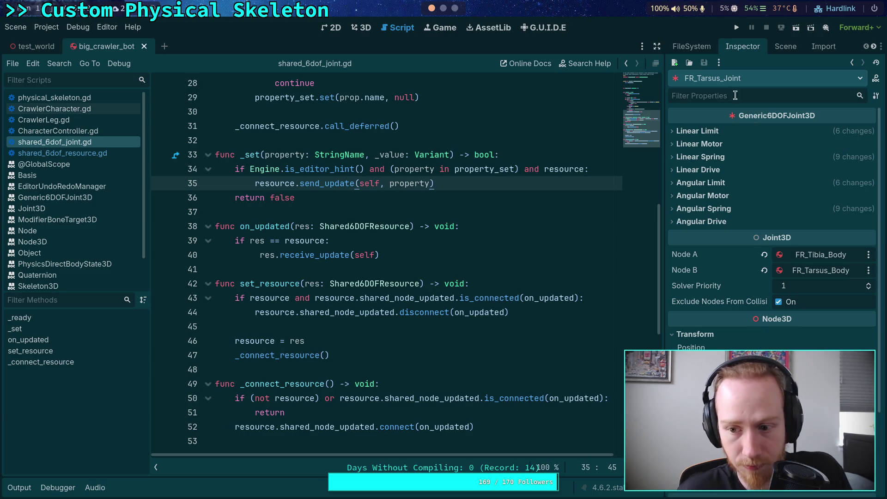
# - Change FR_Tarsus_Joint's node type to Shared6DOFJoint
pyautogui.click(775, 44)
pyautogui.rightClick(707, 240)
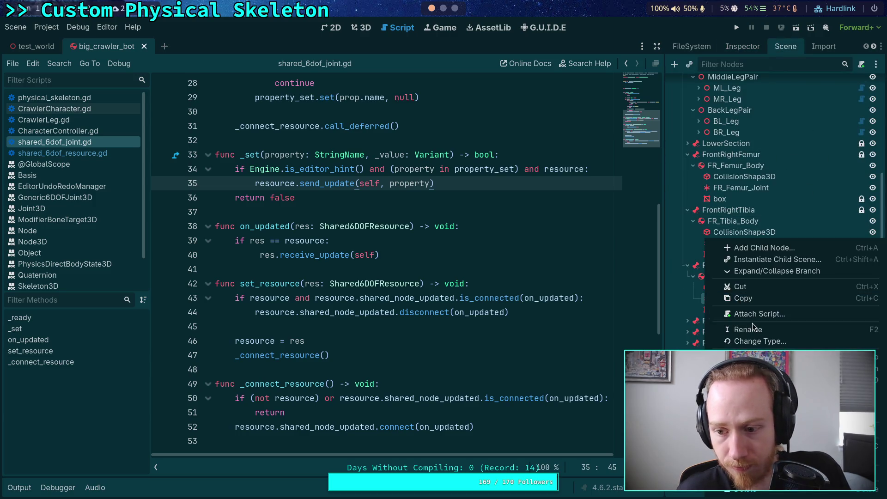
pyautogui.click(760, 341)
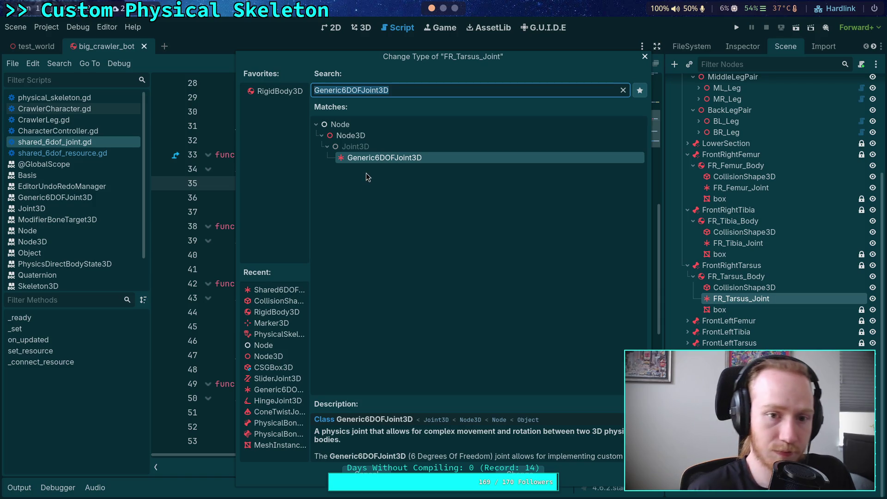
pyautogui.press('BackSpace')
pyautogui.click(275, 289)
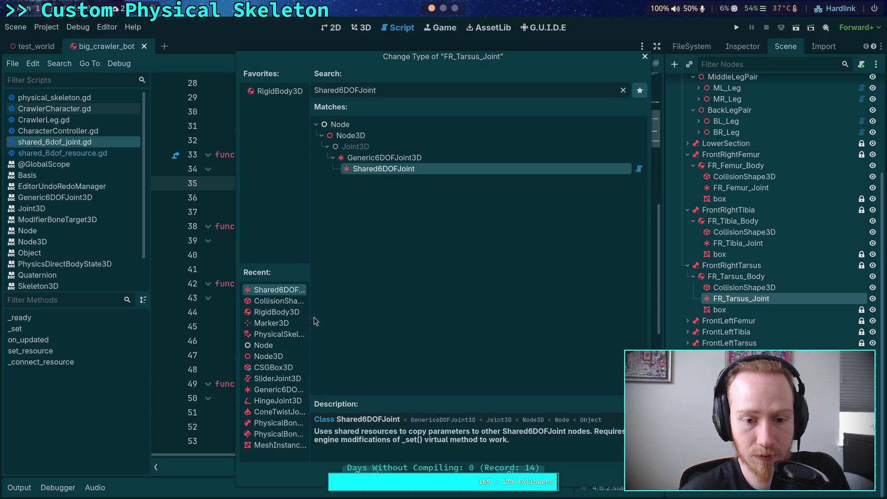
pyautogui.press('Return')
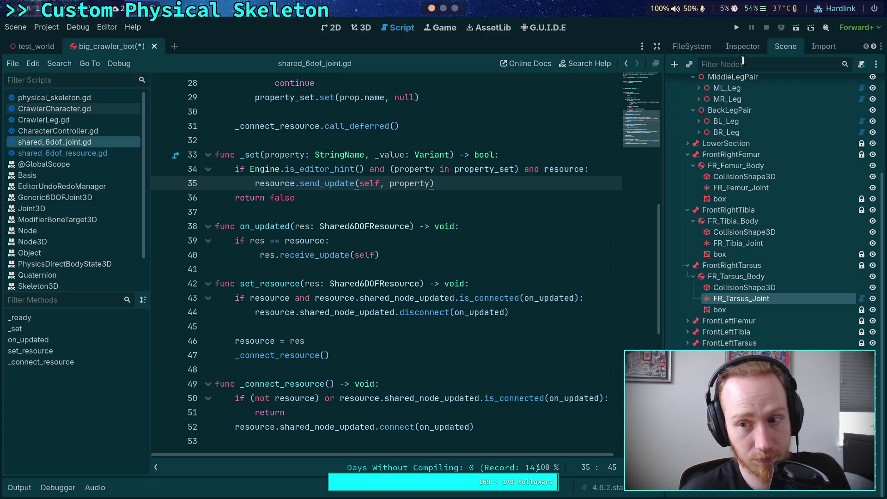
# - Check that FR_Tarsus_Joint's Linear Limit settings survived the type change
pyautogui.click(752, 49)
pyautogui.click(704, 165)
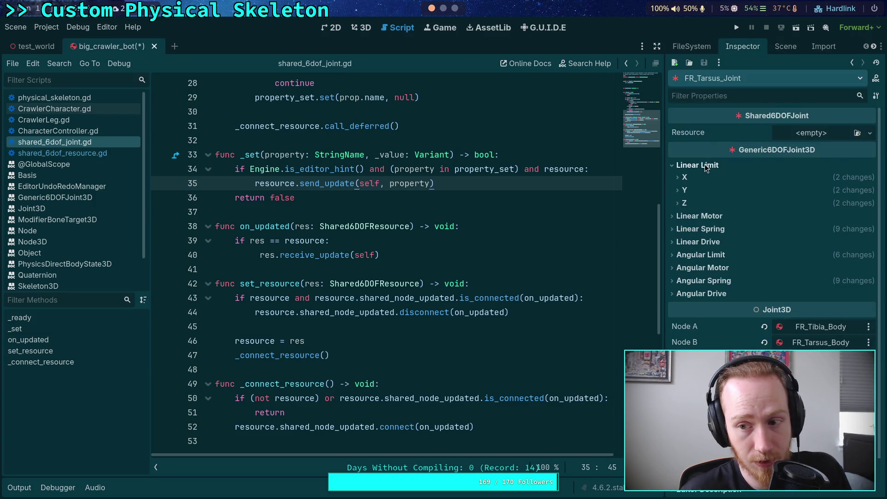
pyautogui.click(698, 178)
pyautogui.click(699, 178)
pyautogui.click(698, 165)
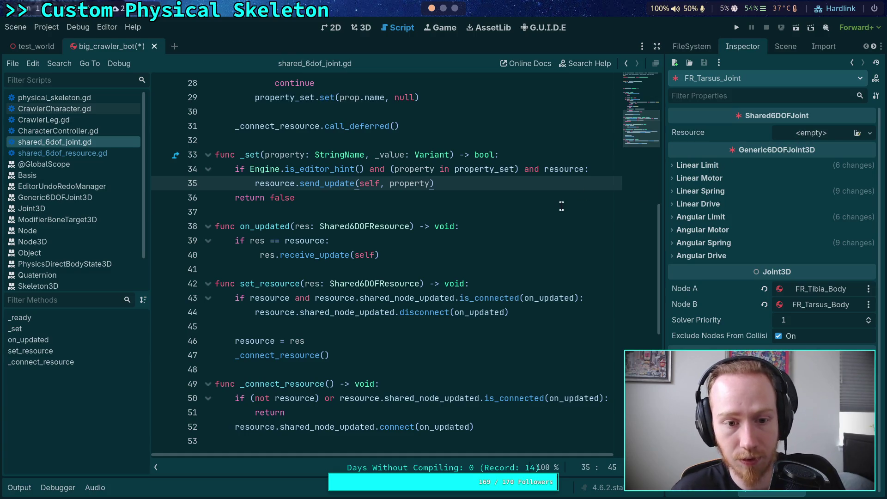
pyautogui.scroll(2, 554, 208)
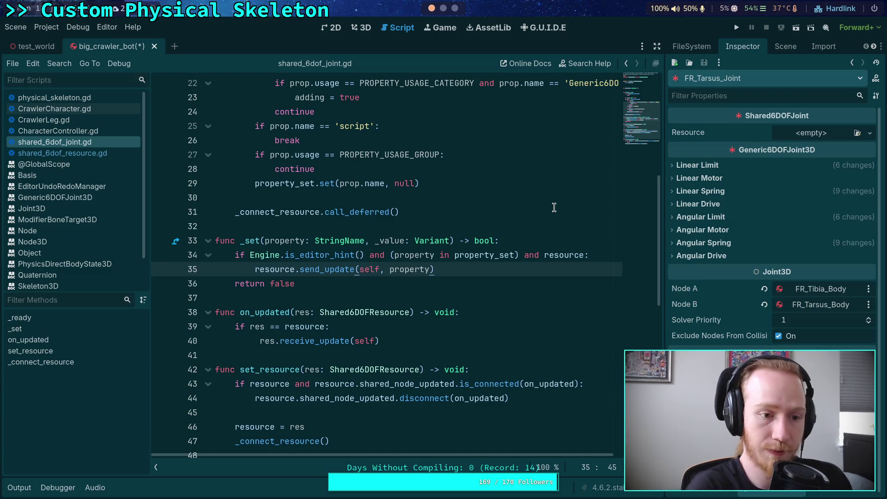
pyautogui.click(19, 488)
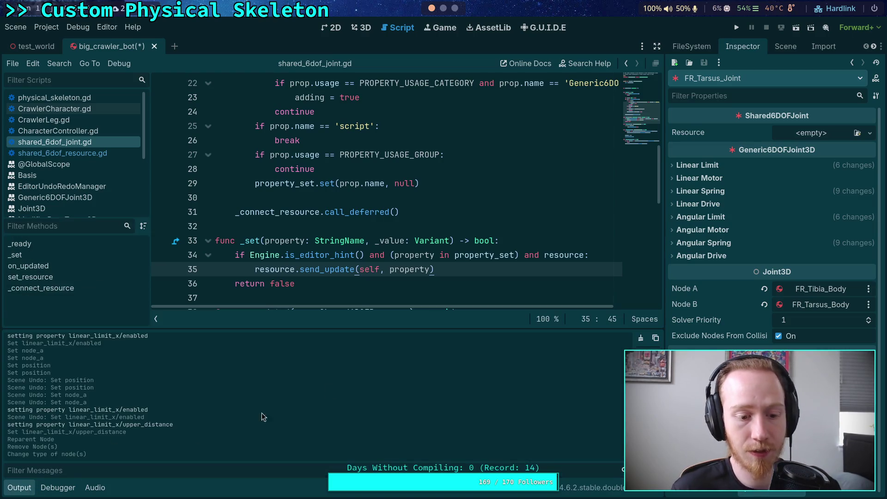
pyautogui.moveTo(420, 311); pyautogui.dragTo(418, 347)
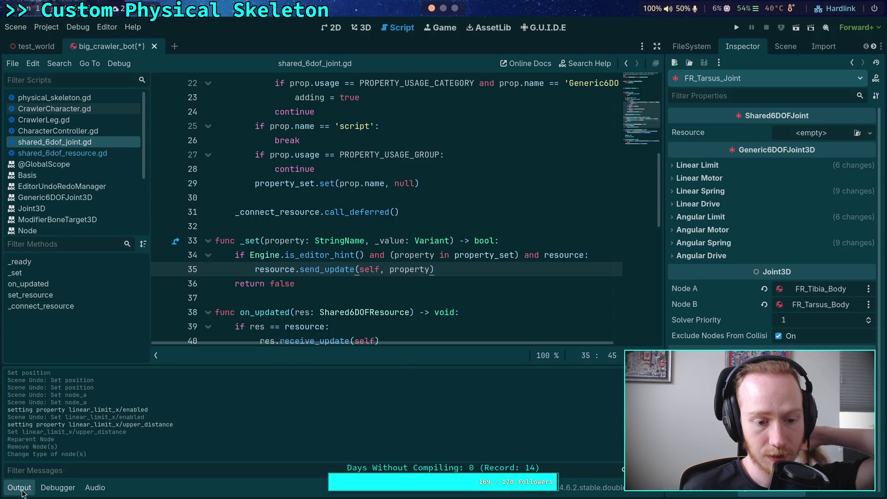
pyautogui.hotkey('ctrl', 'j')
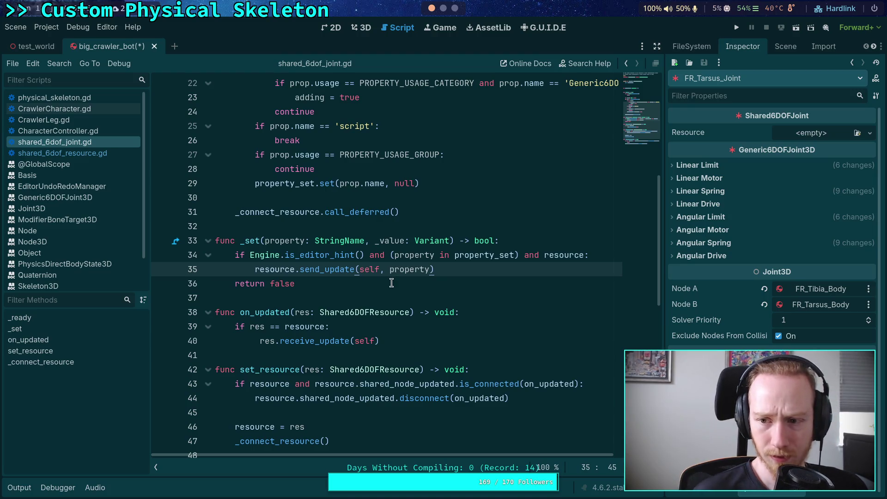
pyautogui.scroll(-5, 392, 282)
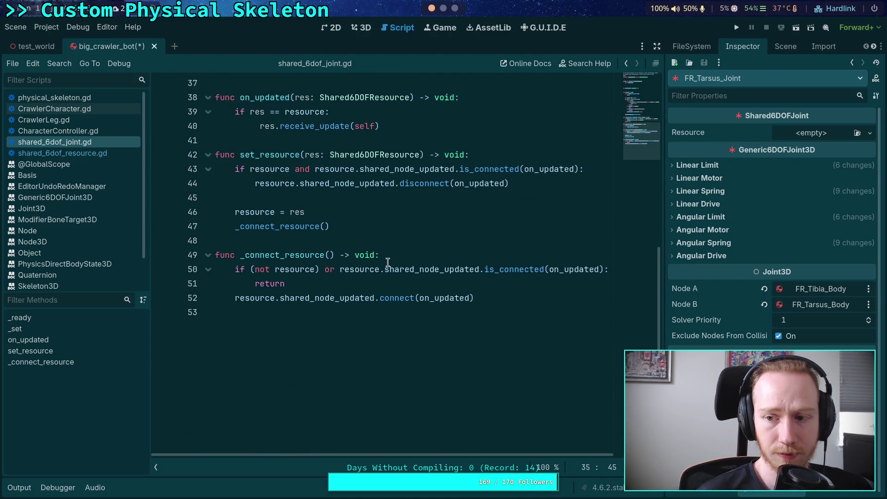
pyautogui.scroll(4, 358, 257)
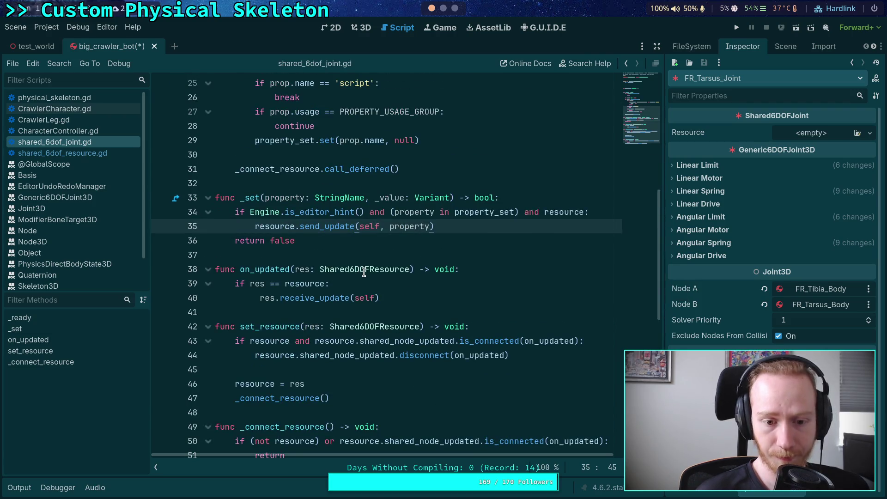
pyautogui.scroll(8, 364, 276)
pyautogui.click(402, 182)
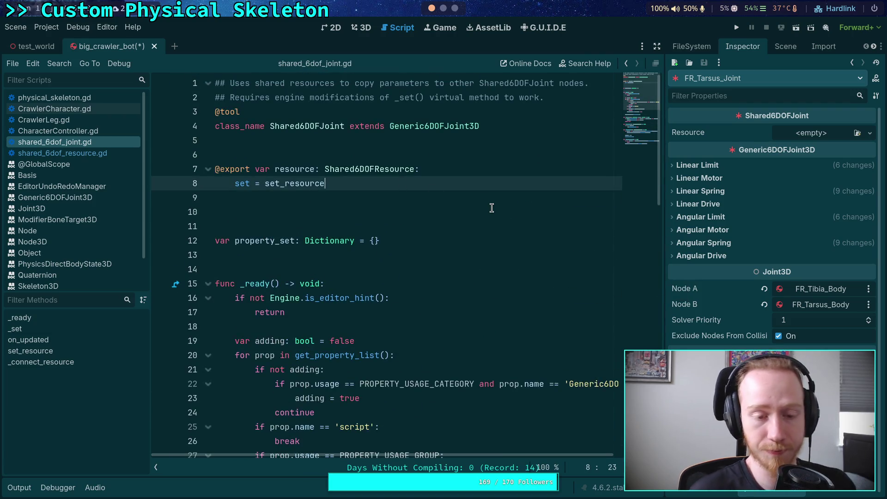
pyautogui.press('Return')
pyautogui.press('Return')
pyautogui.write('@export_')
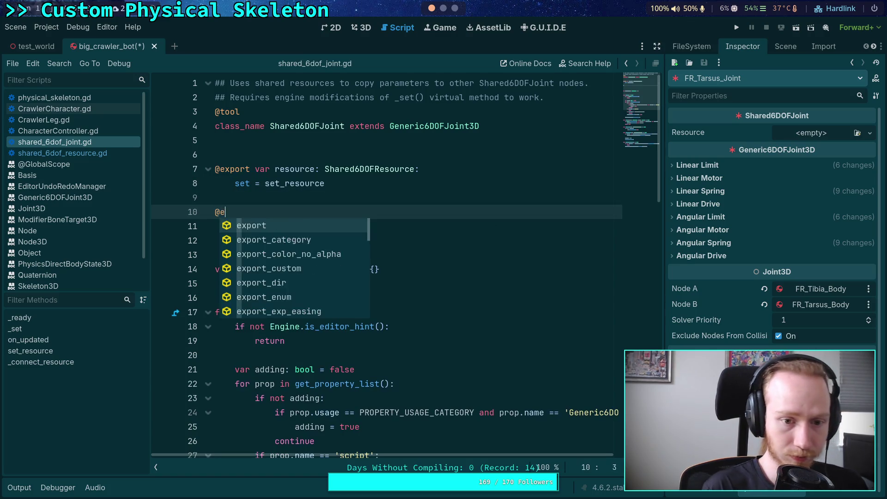
pyautogui.write('t')
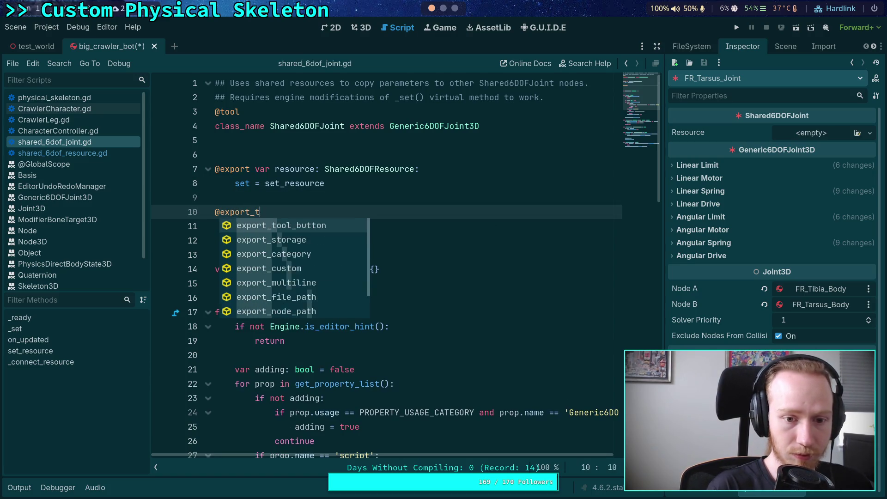
pyautogui.press('Return')
pyautogui.write("'")
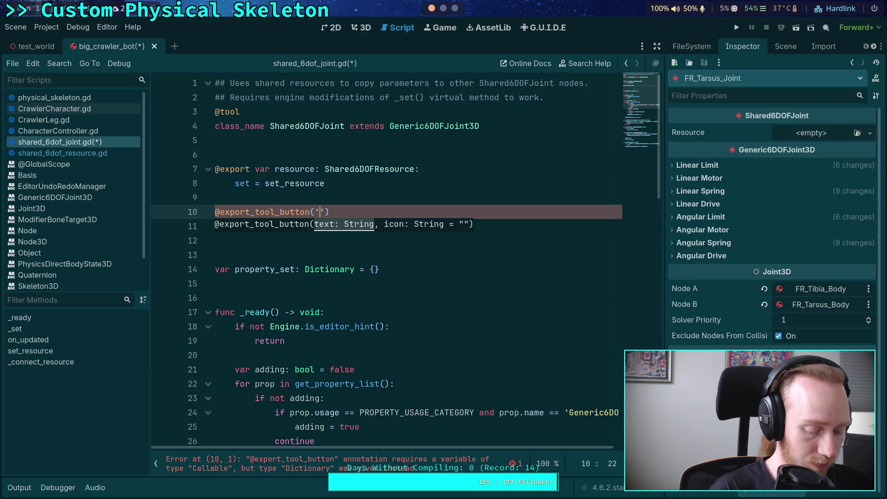
pyautogui.write('Sync')
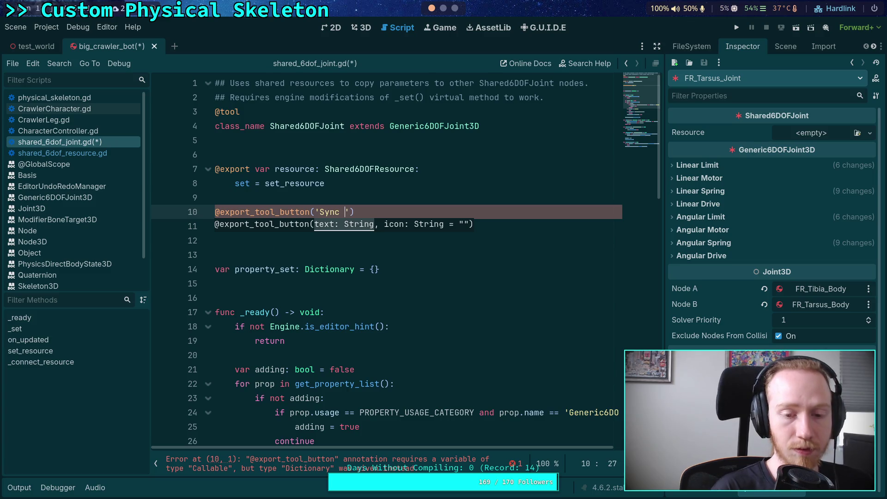
pyautogui.press('BackSpace')
pyautogui.press('BackSpace')
pyautogui.press('BackSpace')
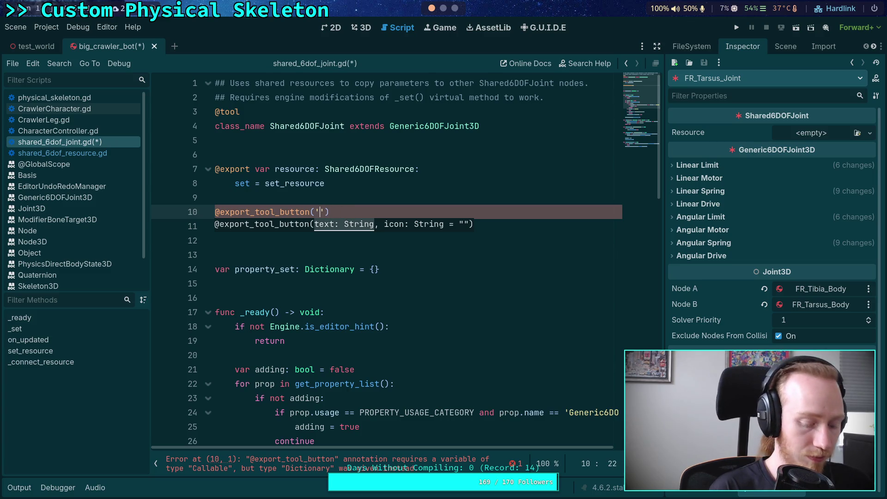
pyautogui.write('Share ')
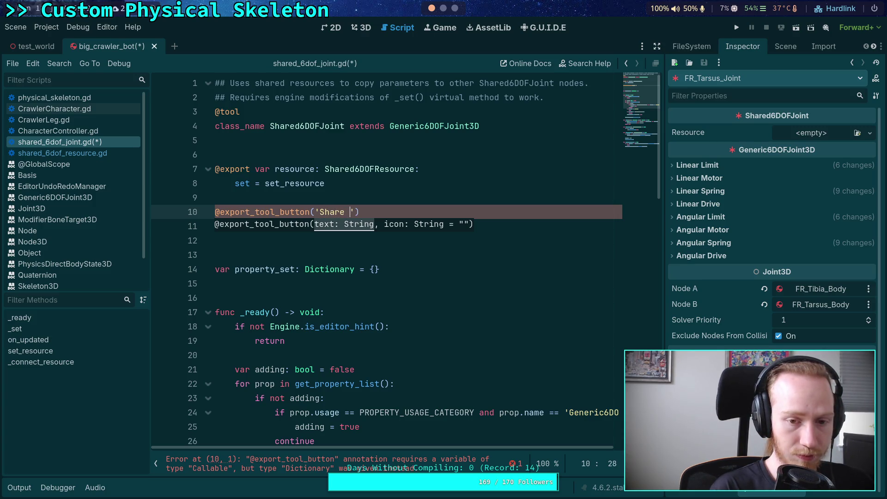
pyautogui.write('This To Al')
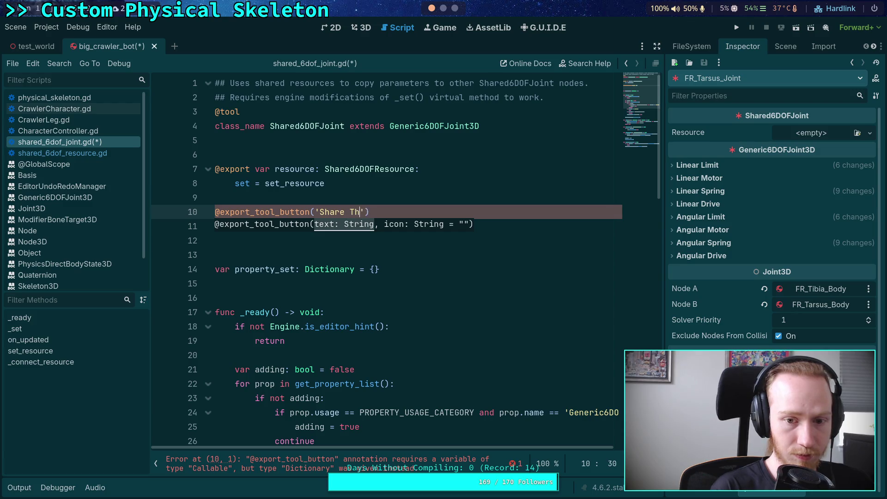
pyautogui.press('BackSpace')
pyautogui.press('BackSpace')
pyautogui.press('BackSpace')
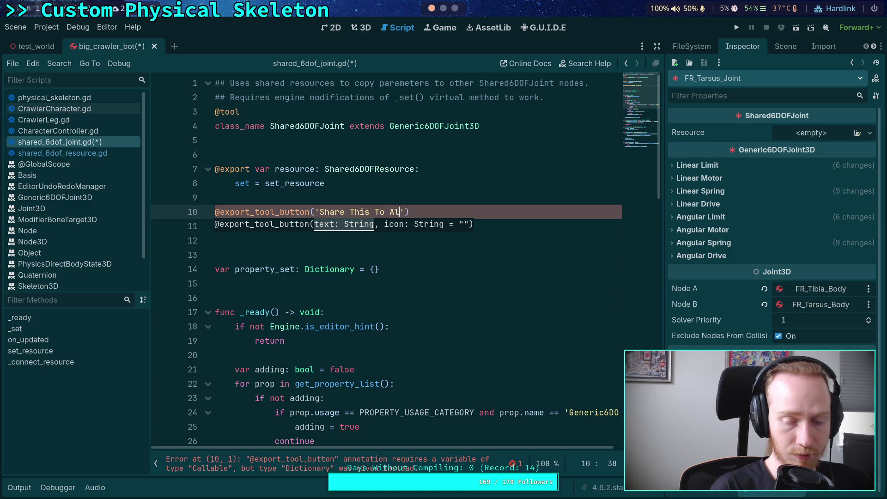
pyautogui.write("to All'")
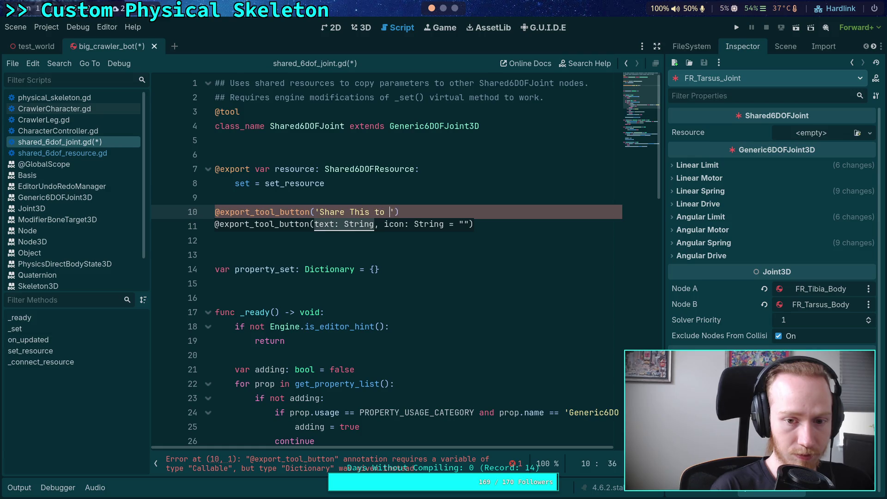
pyautogui.write(", '")
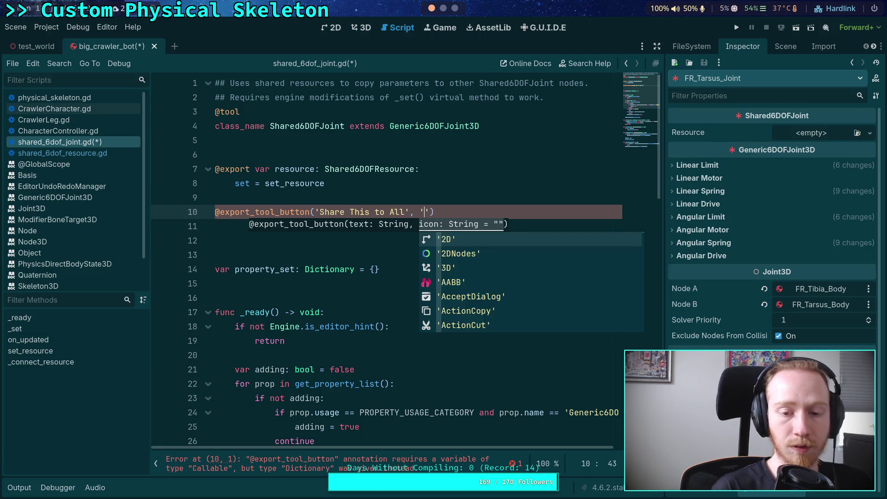
# - Choose Signals as the tool button's icon
pyautogui.press('Down')
pyautogui.press('Down')
pyautogui.press('Down')
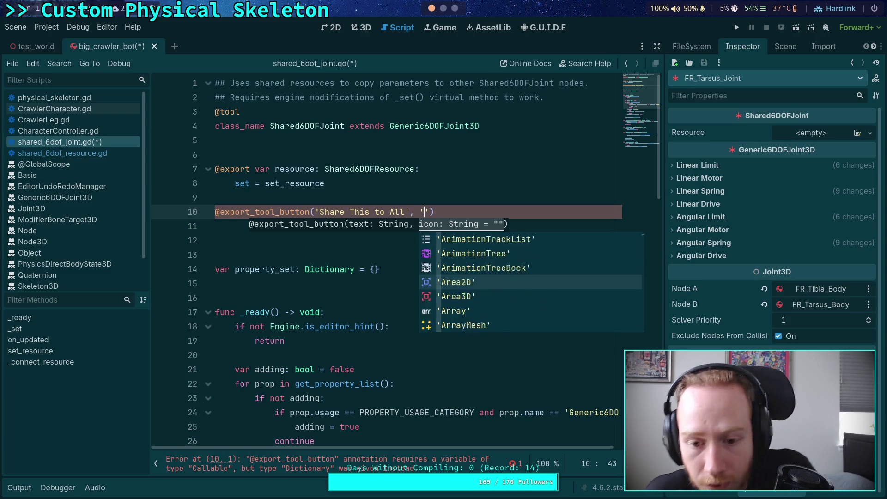
pyautogui.press('Down')
pyautogui.press('Down')
pyautogui.press('Down')
pyautogui.press('Up')
pyautogui.press('Up')
pyautogui.press('Up')
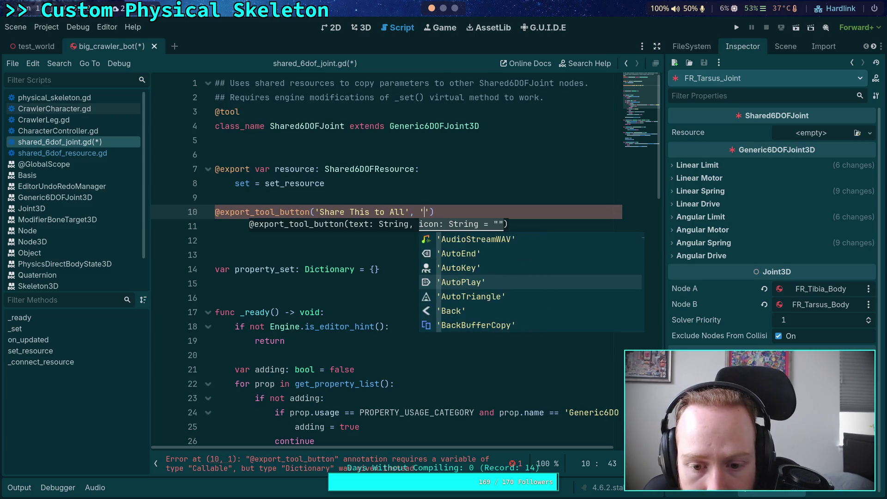
pyautogui.press('Down')
pyautogui.press('Down')
pyautogui.press('Down')
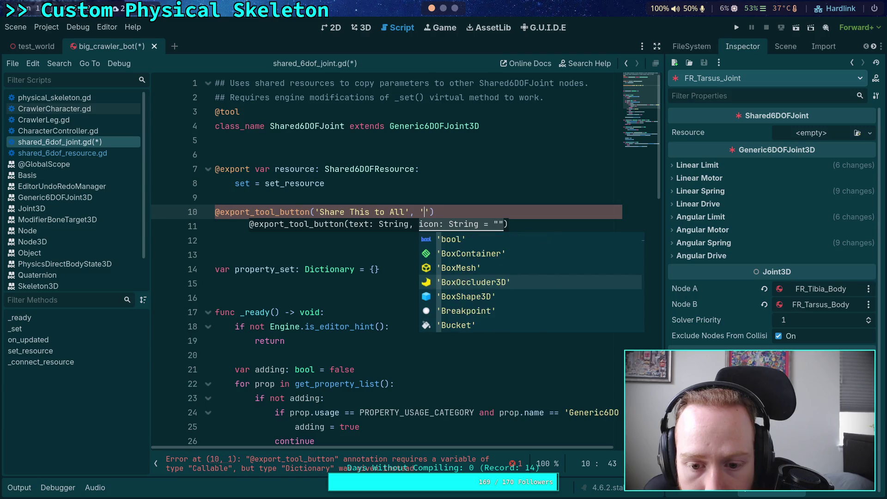
pyautogui.press('Down')
pyautogui.press('Down')
pyautogui.press('Down')
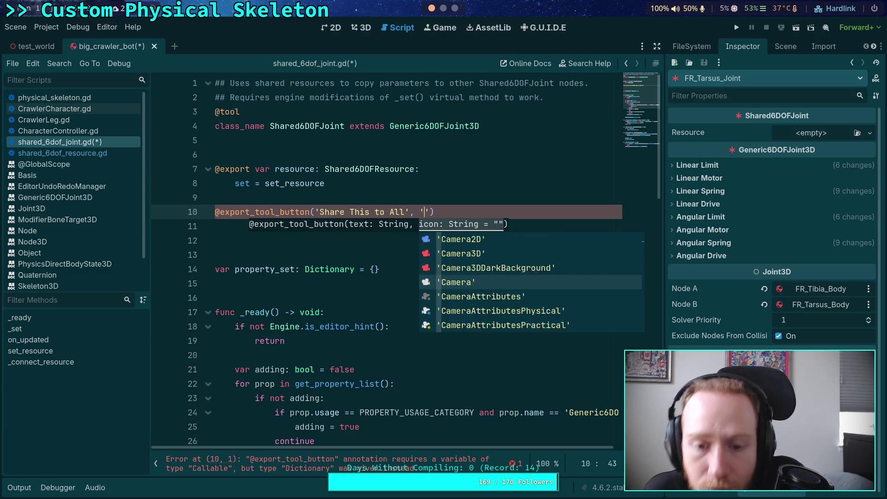
pyautogui.write('si')
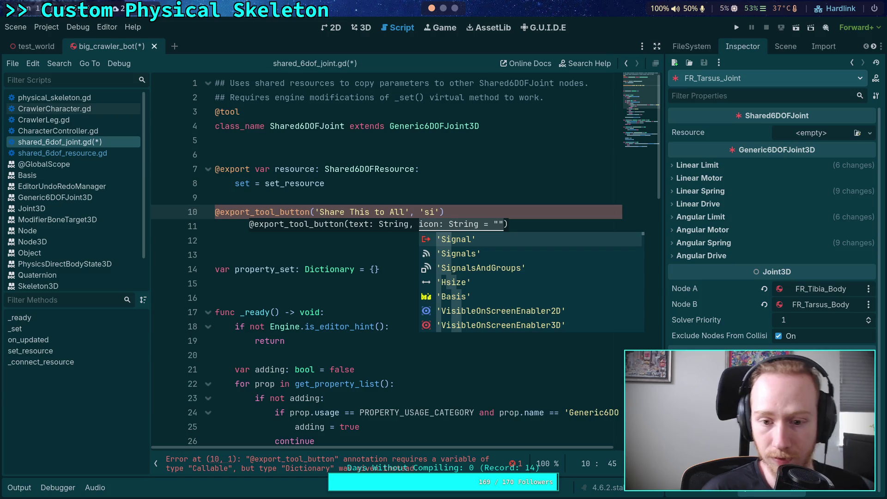
pyautogui.press('Down')
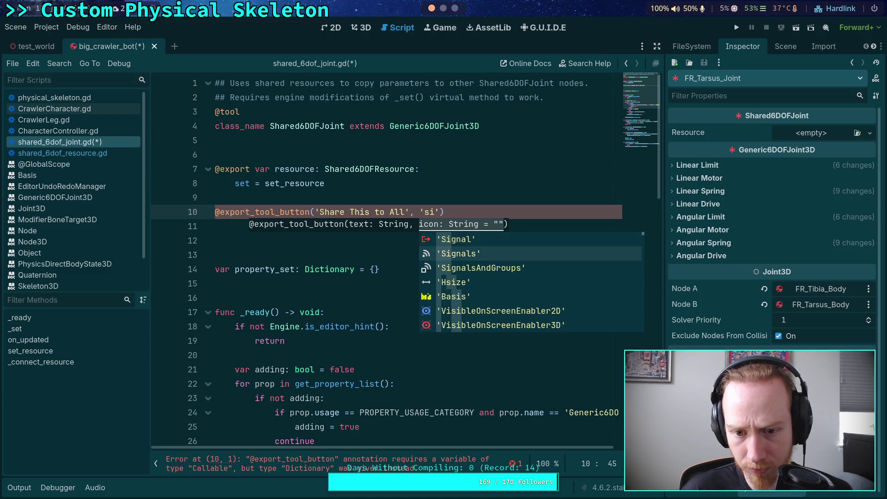
pyautogui.press('Return')
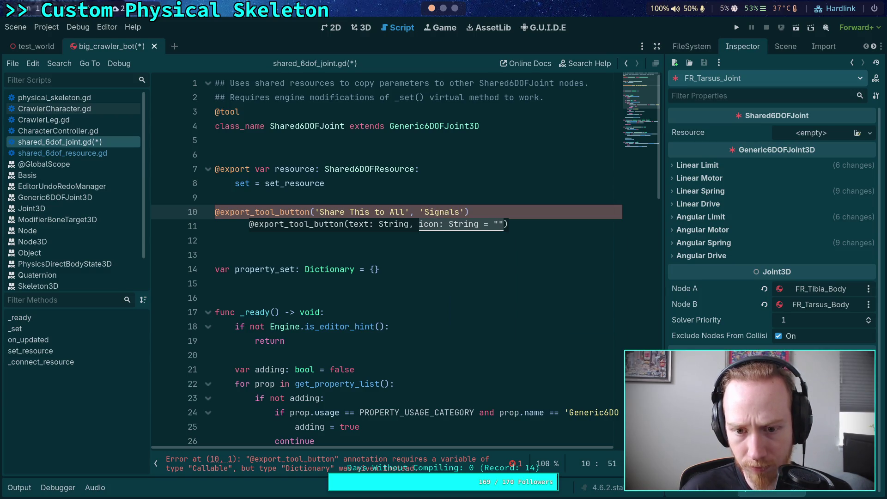
# - Declare var _btn_editor_share_to_all = editor_share_to_all on the next line
pyautogui.press('Down')
pyautogui.write('var _')
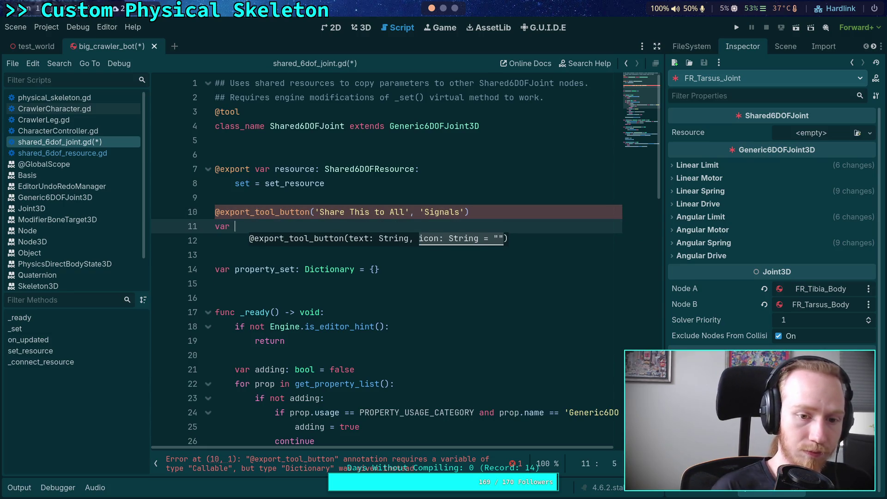
pyautogui.write('btn_edit')
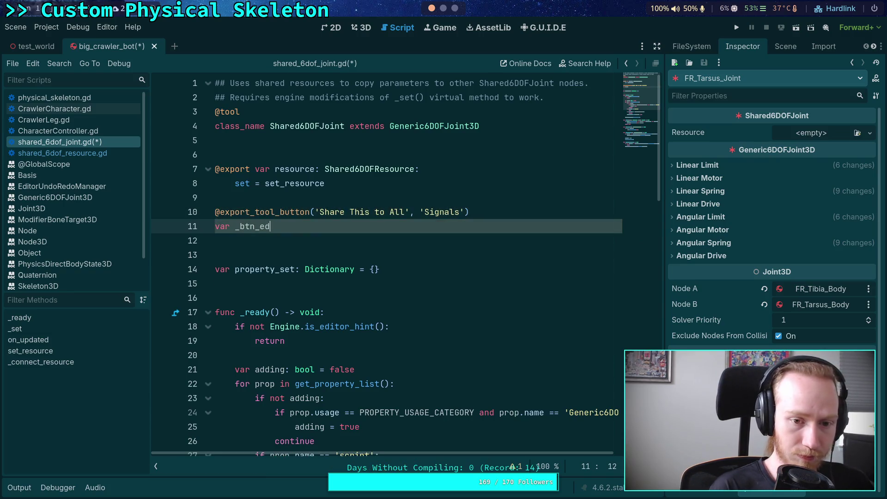
pyautogui.write('or_share_')
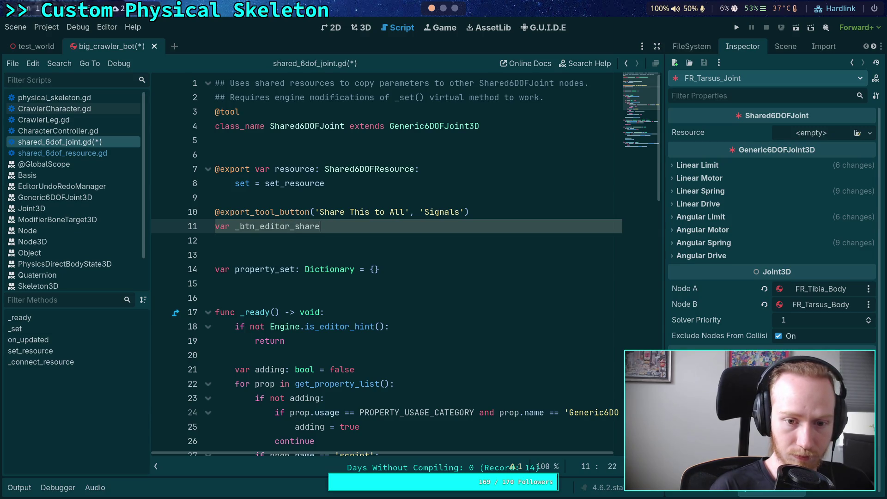
pyautogui.write('to_all:')
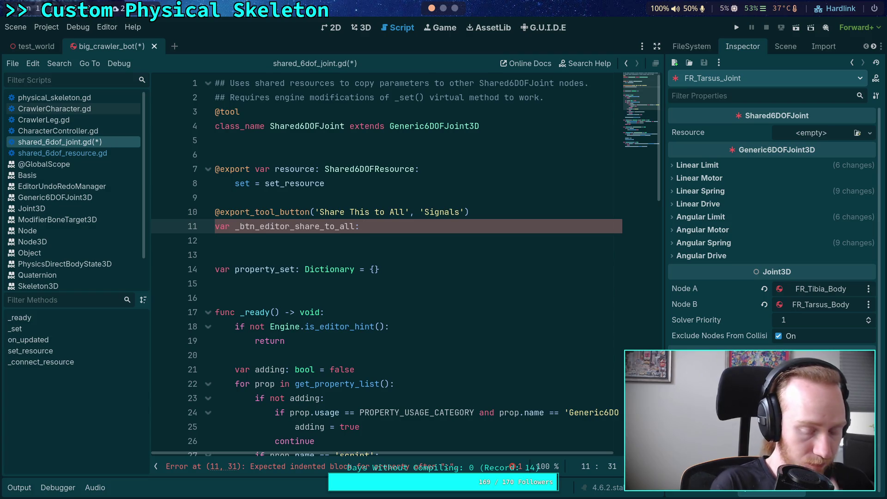
pyautogui.write('= ')
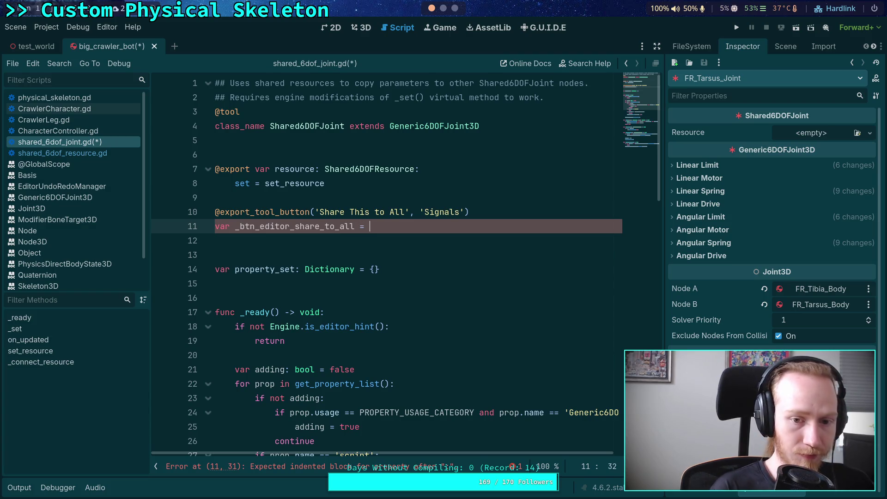
pyautogui.write('editor_share')
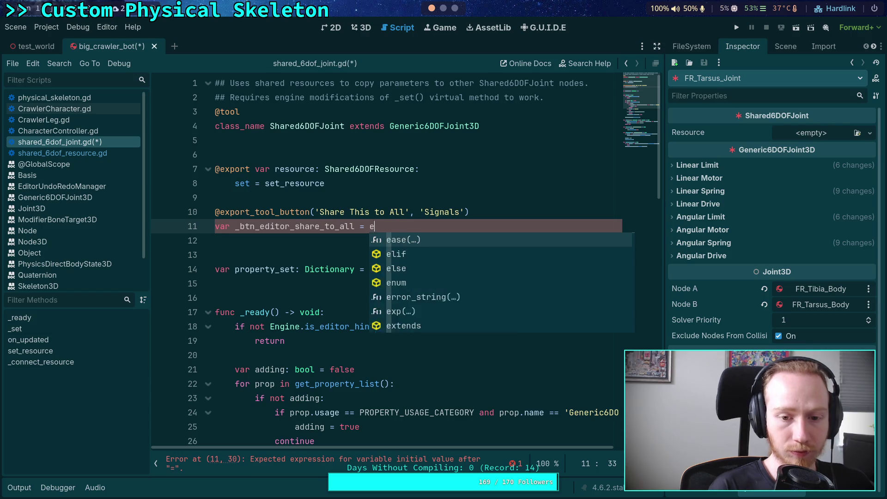
pyautogui.write('_to_all')
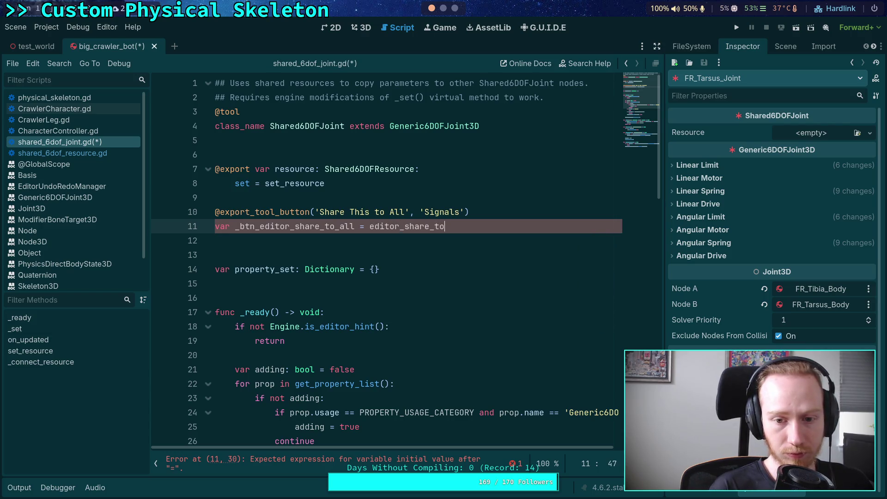
pyautogui.scroll(-8, 327, 312)
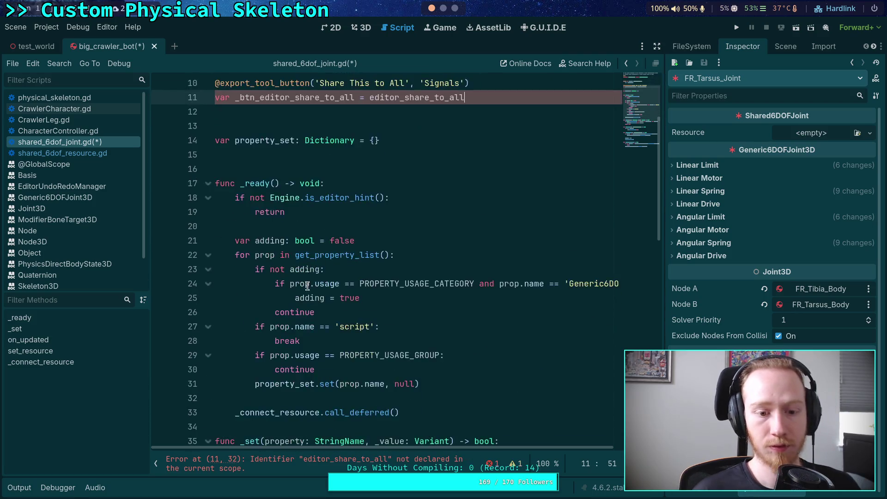
# - Add func editor_share_to_all() -> void: after _set's 'return false' and begin its body
pyautogui.scroll(-5, 328, 312)
pyautogui.scroll(8, 317, 311)
pyautogui.scroll(-2, 317, 311)
pyautogui.click(323, 316)
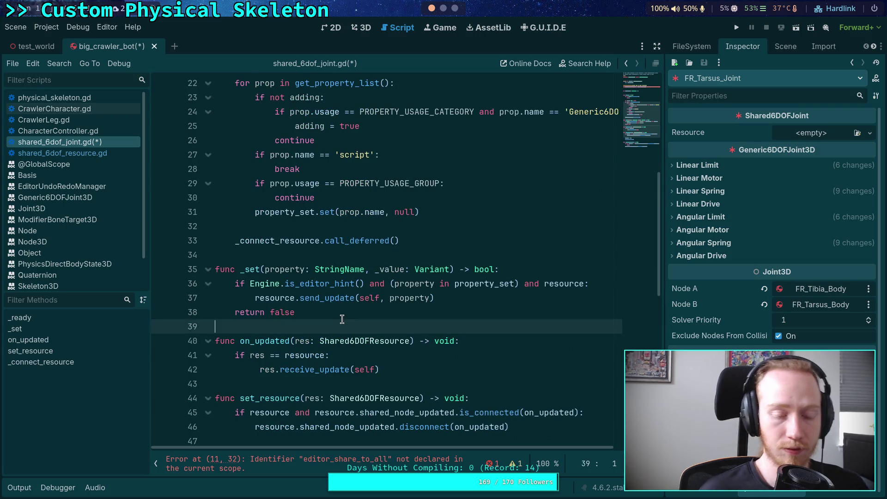
pyautogui.press('Return')
pyautogui.press('Return')
pyautogui.write('unc editor_share')
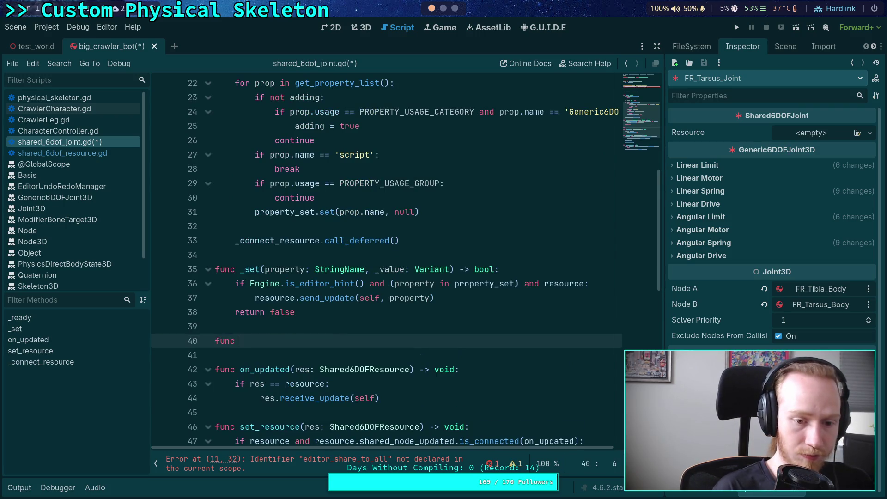
pyautogui.write('_to_all(')
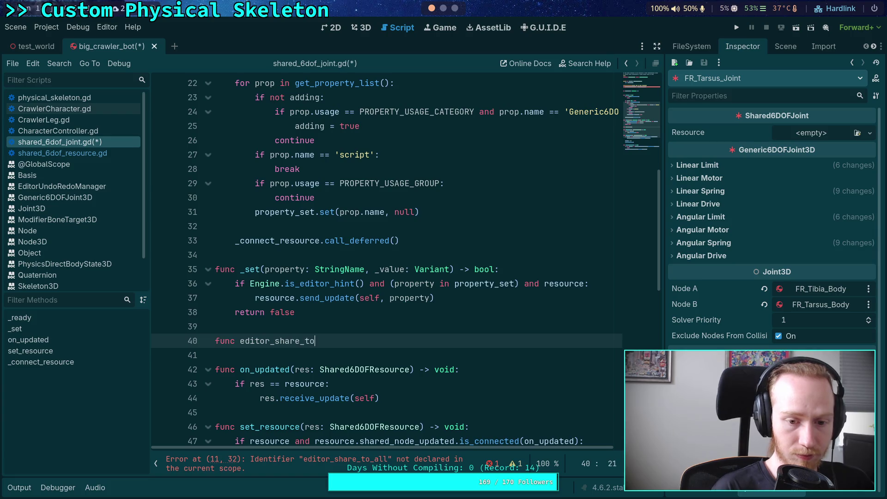
pyautogui.write(') ')
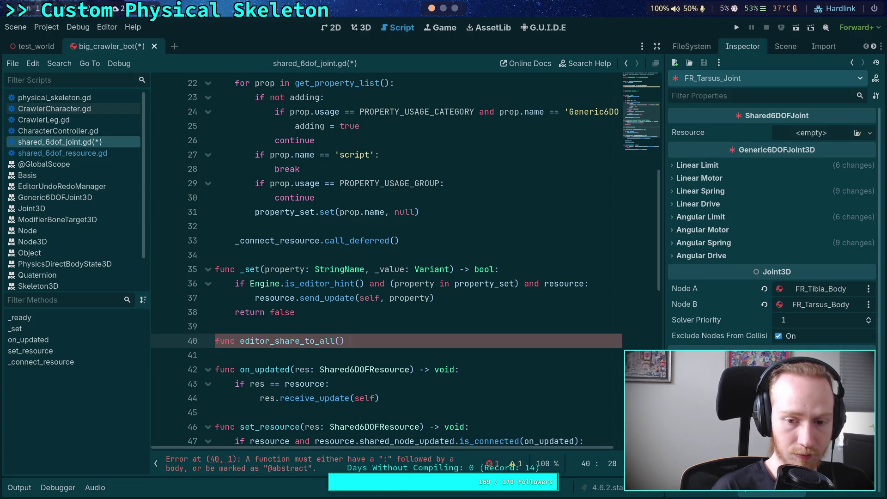
pyautogui.write('-> void:')
pyautogui.press('Return')
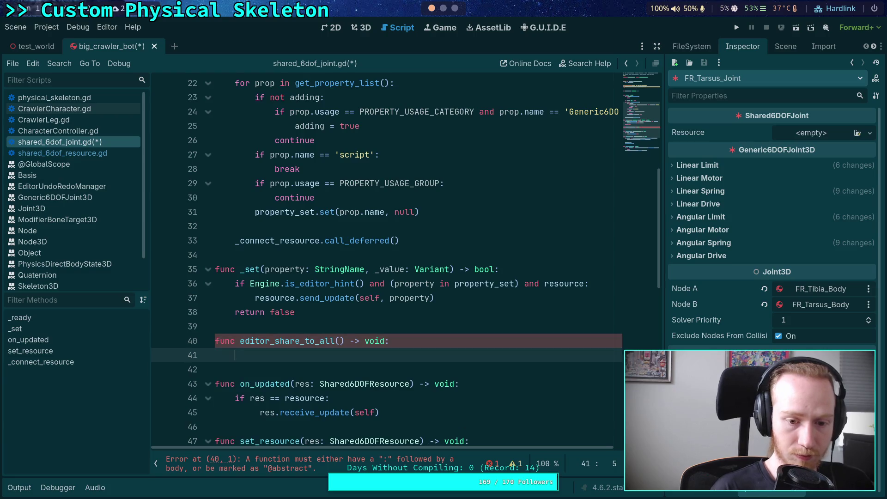
pyautogui.scroll(-2, 335, 325)
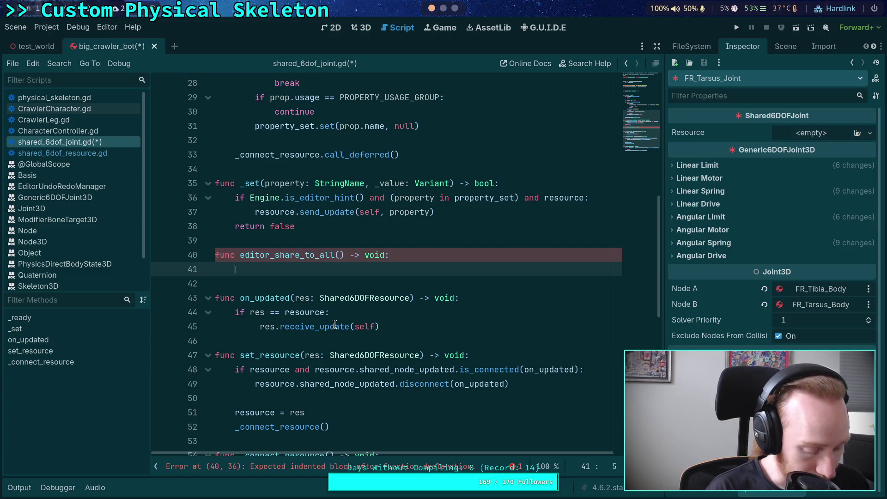
pyautogui.write('Ed')
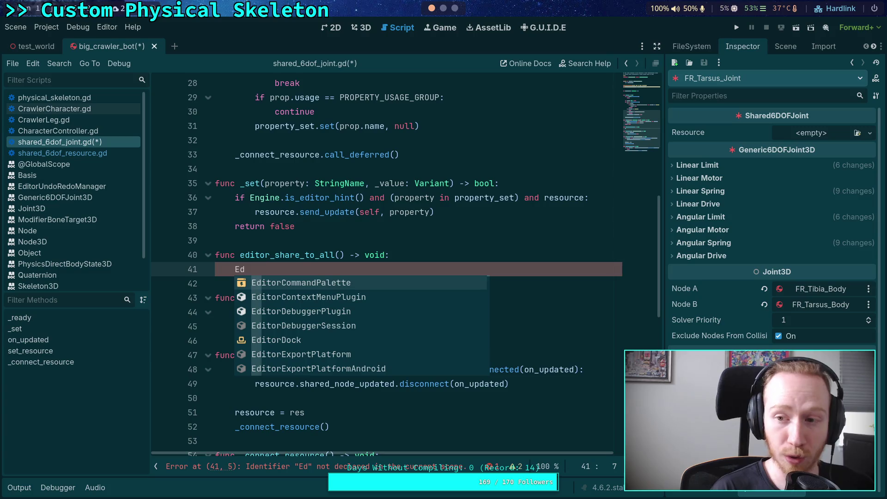
pyautogui.write('itorI')
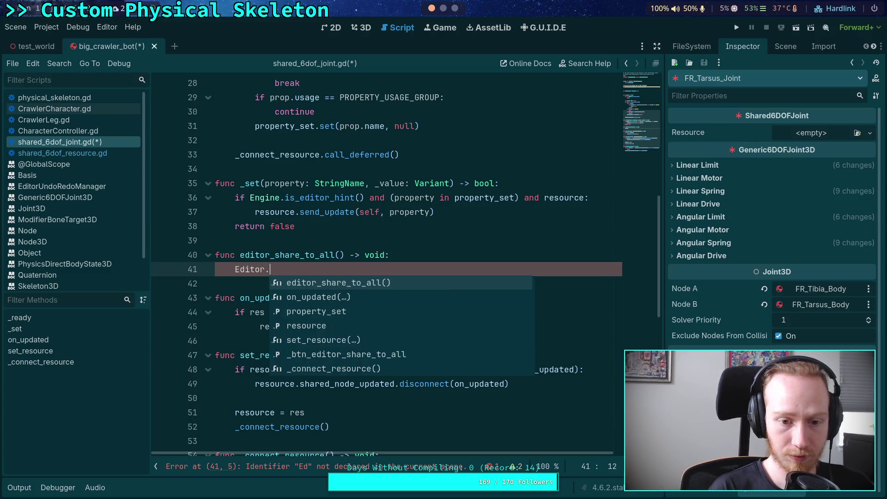
pyautogui.write('n')
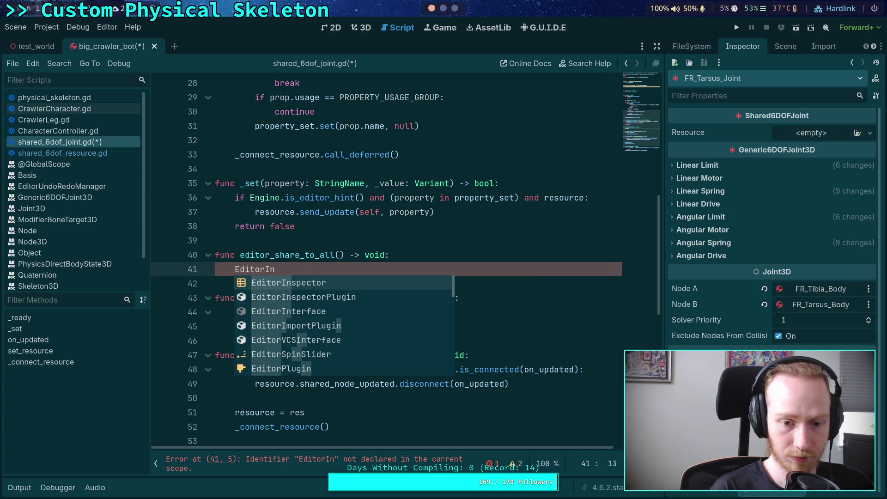
pyautogui.press('Return')
pyautogui.write('.')
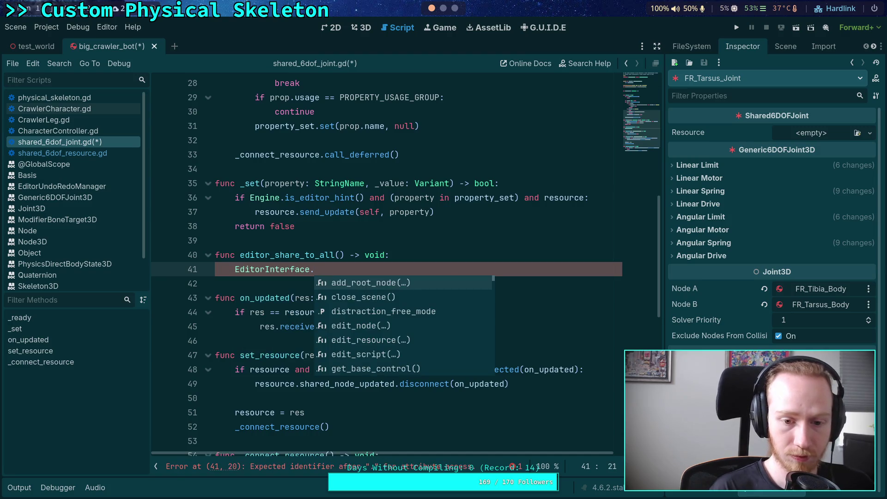
pyautogui.write('pop')
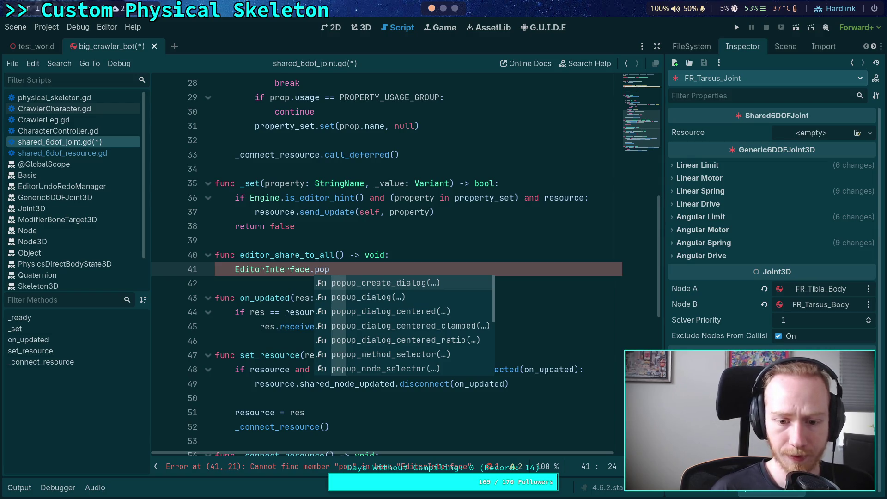
pyautogui.press('BackSpace')
pyautogui.press('BackSpace')
pyautogui.press('BackSpace')
pyautogui.write('con')
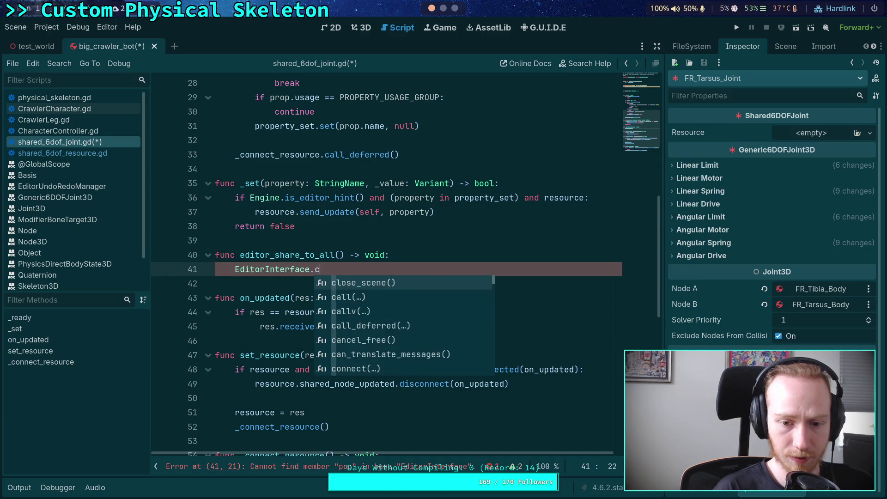
pyautogui.write('f')
pyautogui.press('BackSpace')
pyautogui.press('BackSpace')
pyautogui.press('BackSpace')
pyautogui.write('po')
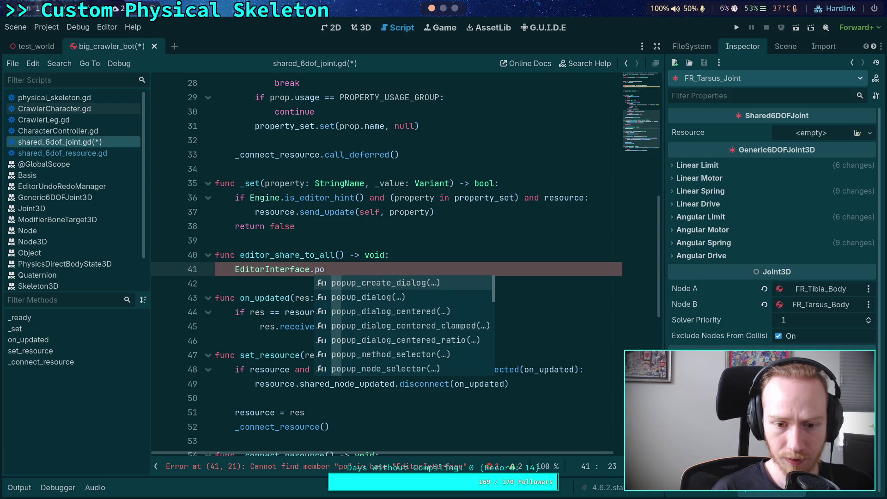
pyautogui.press('Down')
pyautogui.press('Down')
pyautogui.press('Down')
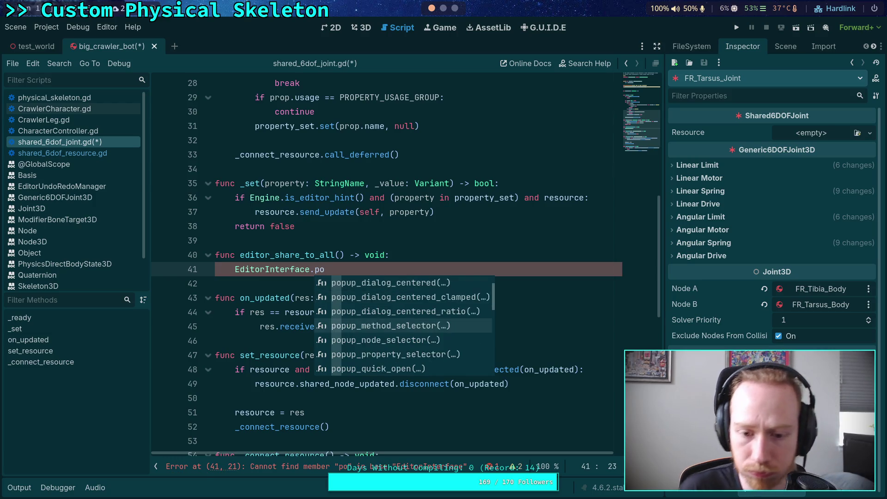
pyautogui.press('Up')
pyautogui.press('Up')
pyautogui.press('Up')
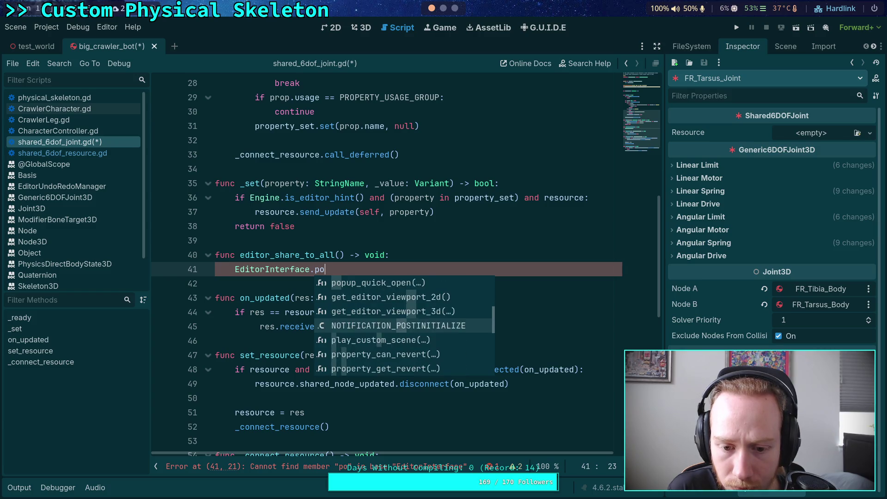
pyautogui.press('Up')
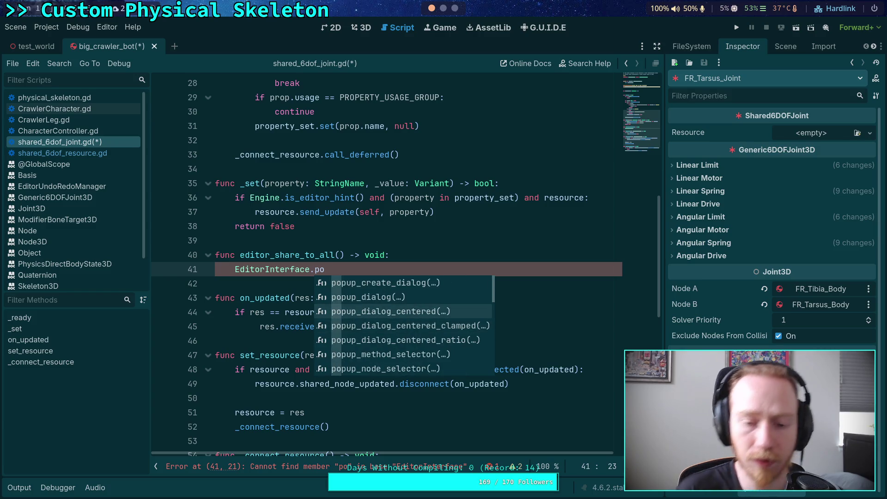
pyautogui.press('BackSpace')
pyautogui.press('BackSpace')
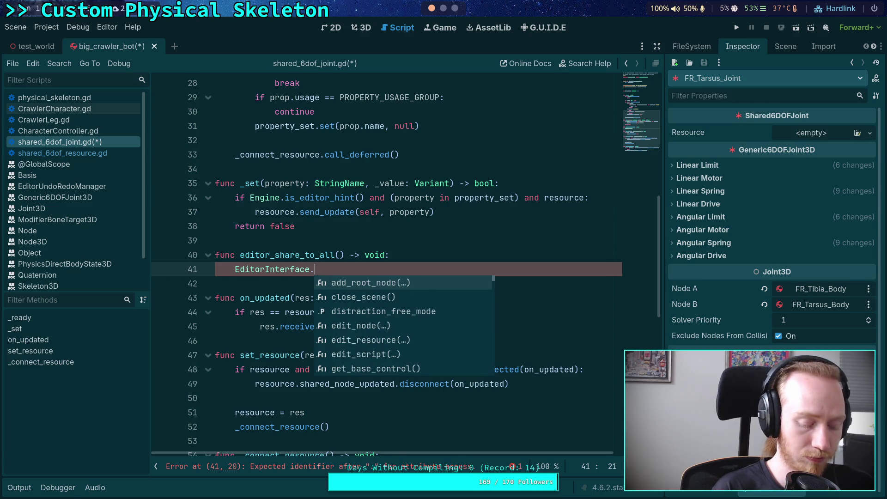
pyautogui.press('BackSpace')
pyautogui.press('BackSpace')
pyautogui.press('BackSpace')
pyautogui.write('Pop')
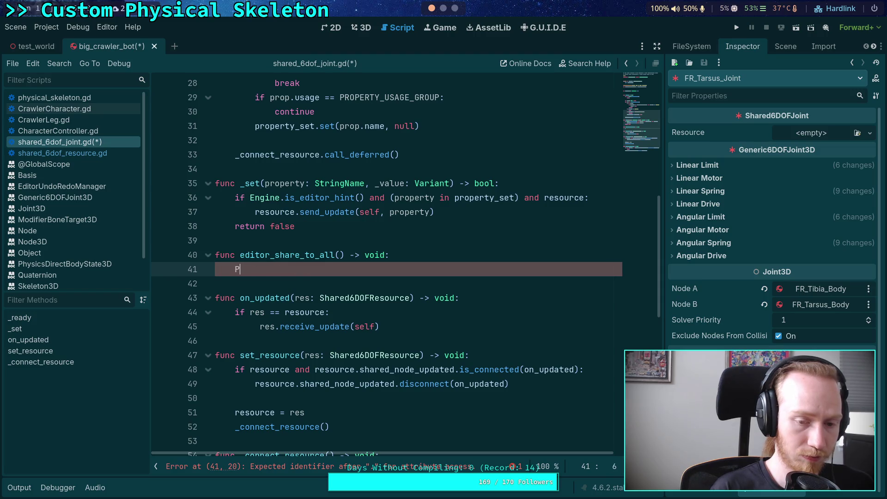
# - Complete the ConfirmationDialog class name on line 41
pyautogui.press('BackSpace')
pyautogui.press('BackSpace')
pyautogui.press('BackSpace')
pyautogui.write('Conf')
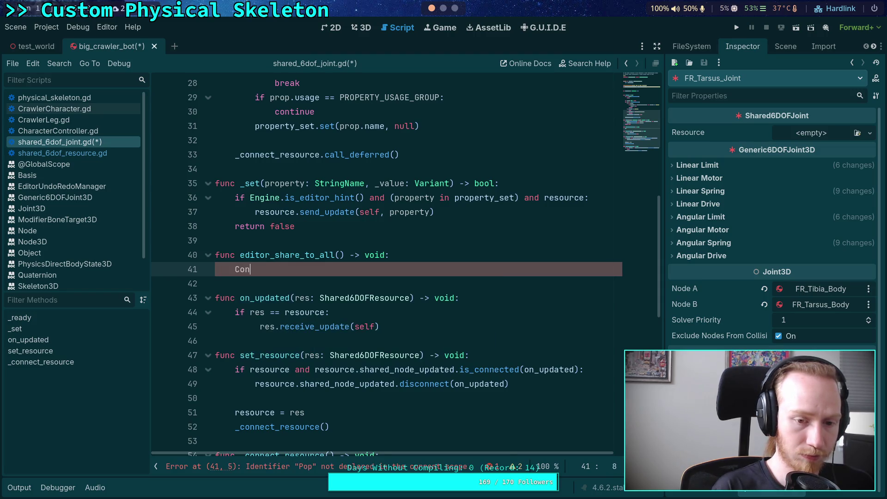
pyautogui.write('irm')
pyautogui.press('Return')
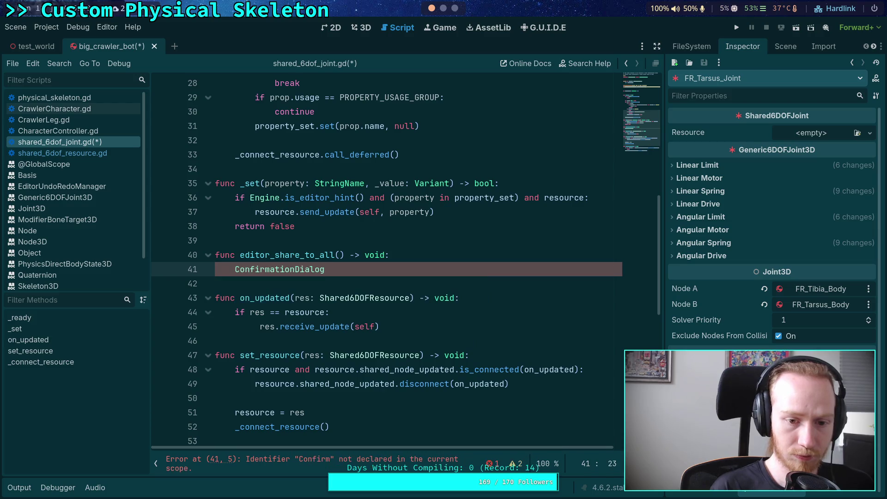
pyautogui.press('Return')
# - Add an EditorInterface.popup_dialog_centered() call on the next line
pyautogui.write('Ed')
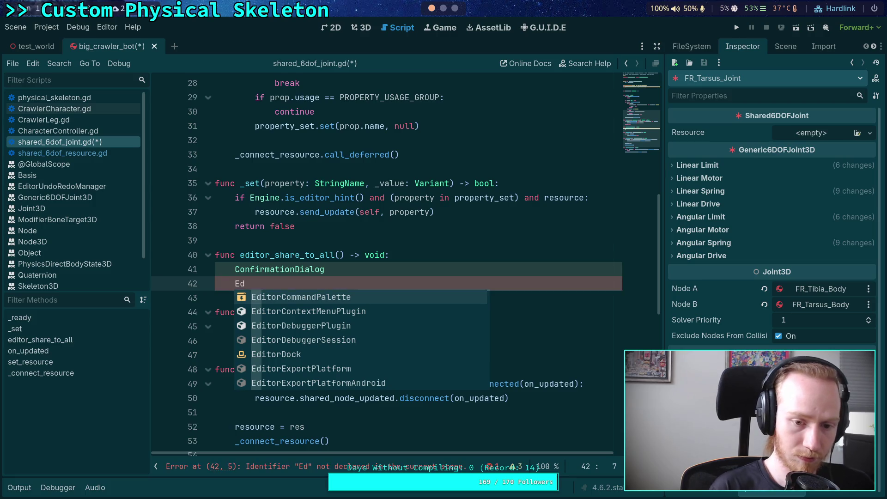
pyautogui.write('itorIn')
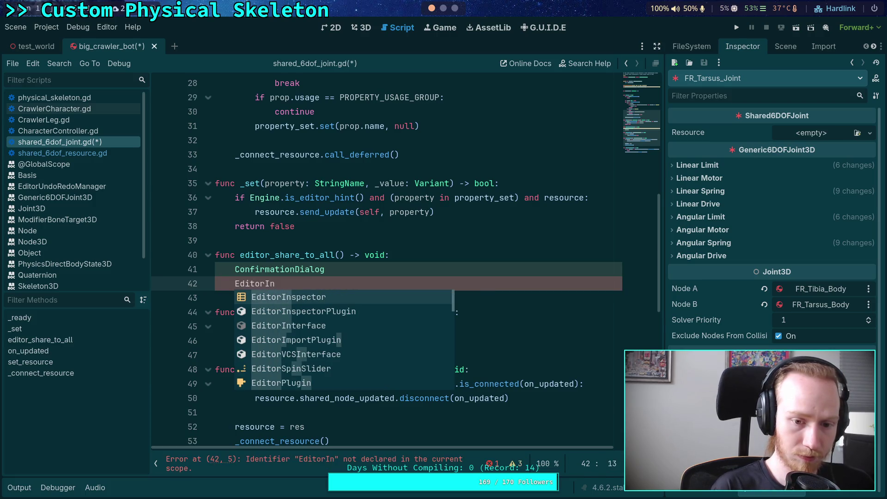
pyautogui.press('Down')
pyautogui.press('Down')
pyautogui.press('Return')
pyautogui.write('.')
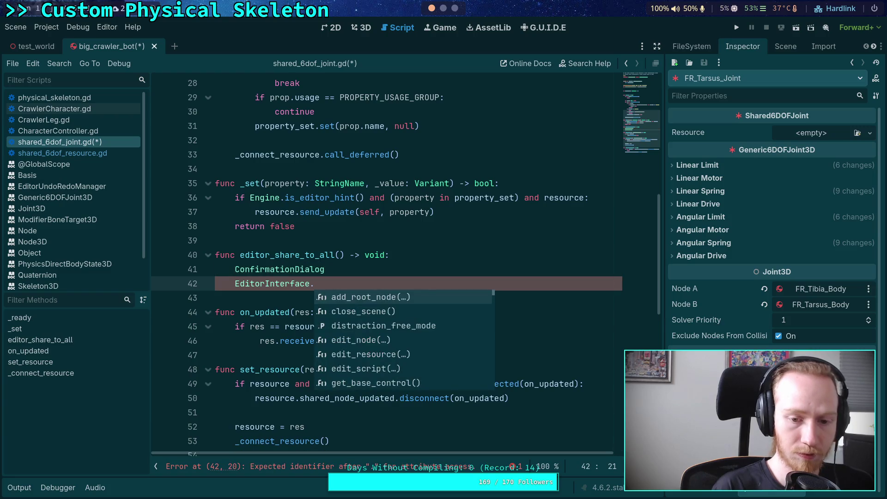
pyautogui.write('pop')
pyautogui.press('Down')
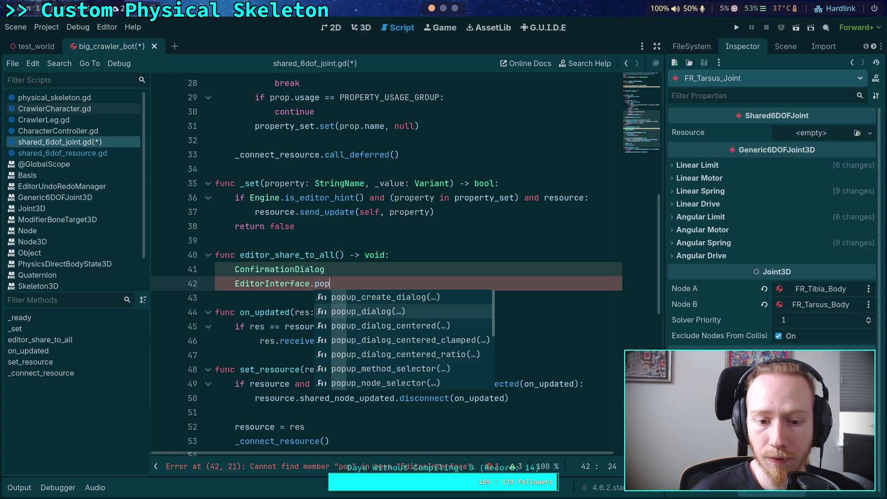
pyautogui.press('Down')
pyautogui.press('Return')
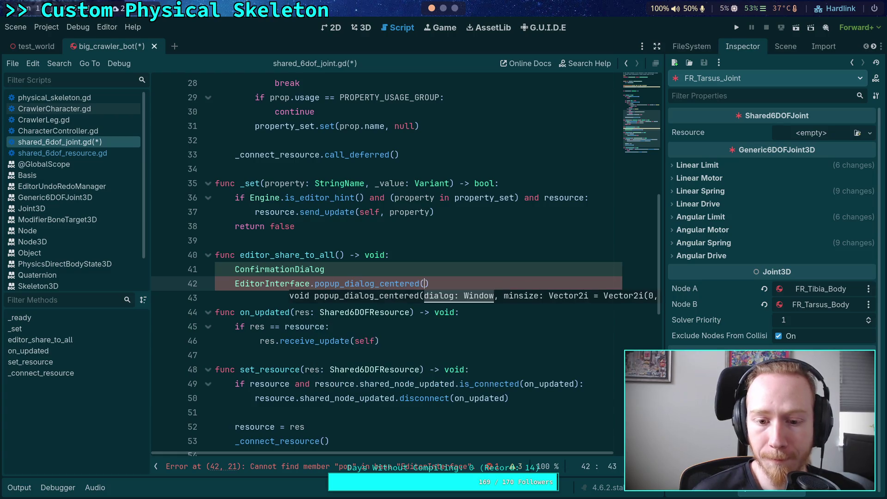
pyautogui.moveTo(382, 280)
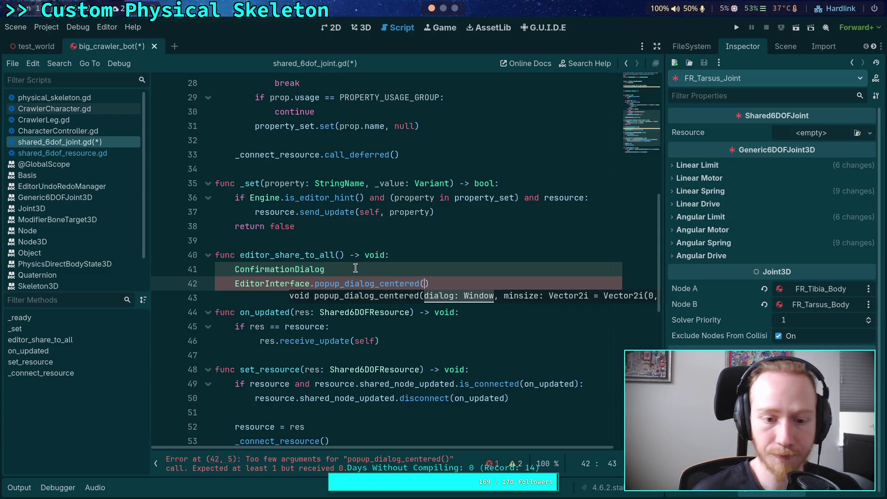
# - Look up the ConfirmationDialog class documentation from the script
pyautogui.click(310, 269)
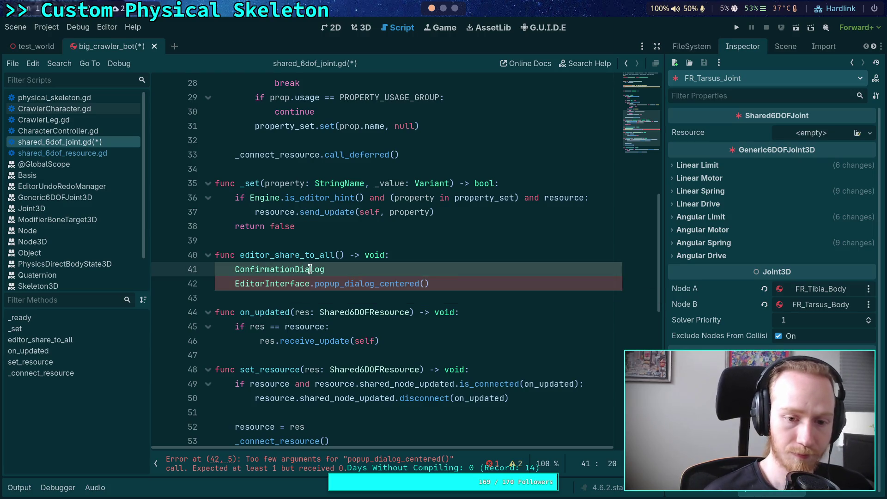
pyautogui.rightClick(310, 269)
pyautogui.click(347, 409)
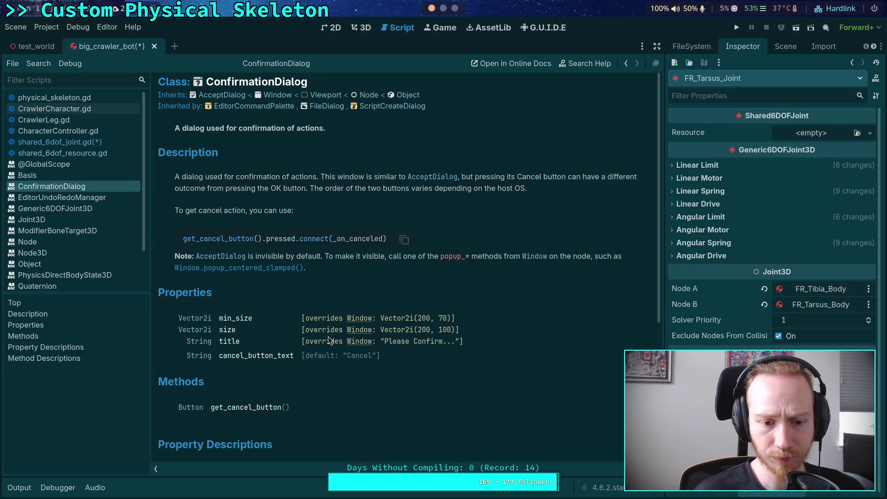
# - Skim the ConfirmationDialog reference, then return to shared_6dof_joint.gd
pyautogui.scroll(-5, 329, 337)
pyautogui.scroll(4, 328, 336)
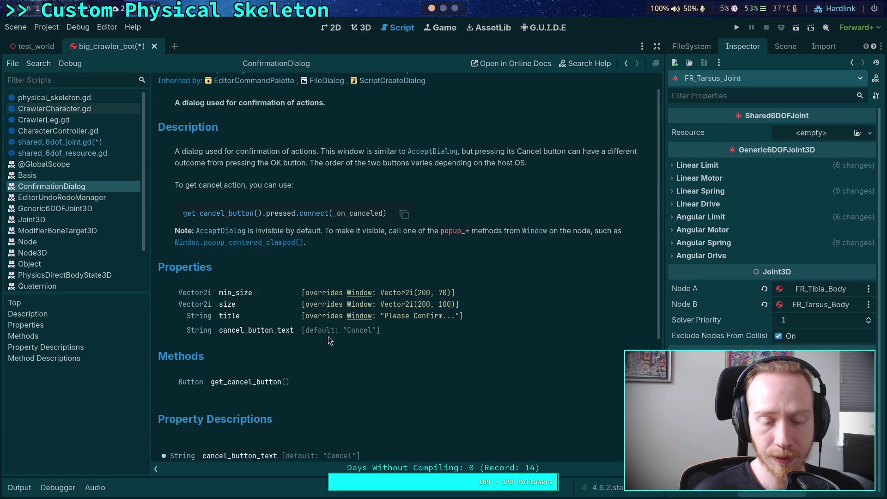
pyautogui.scroll(1, 326, 350)
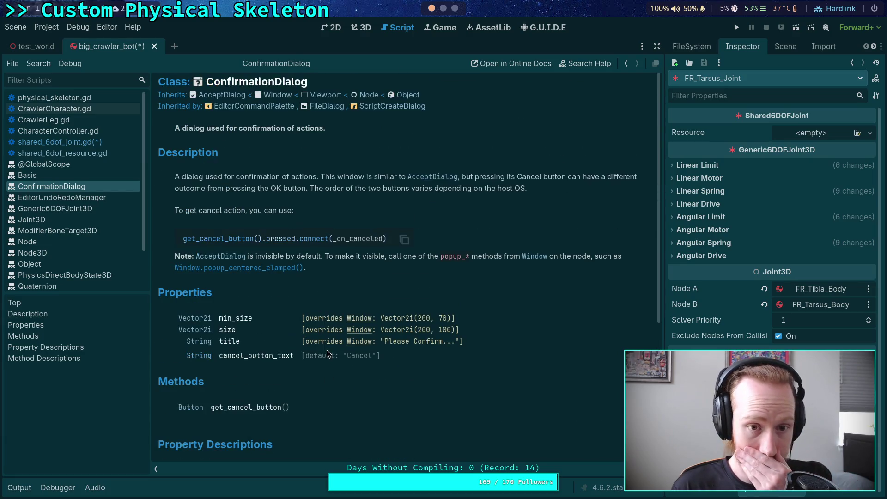
pyautogui.click(87, 141)
# - Change line 41 to var dialog := ConfirmationDialog.new()
pyautogui.write('.ne')
pyautogui.press('Return')
pyautogui.click(232, 268)
pyautogui.write('var dialog')
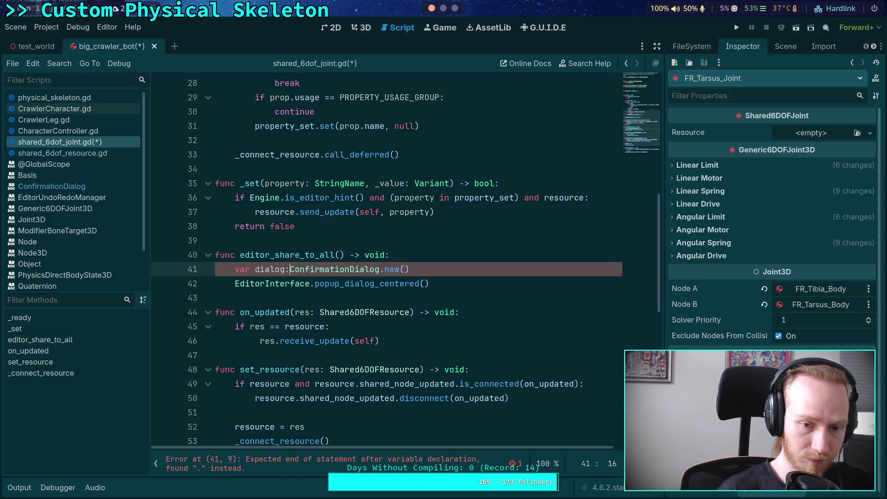
pyautogui.write(' :=')
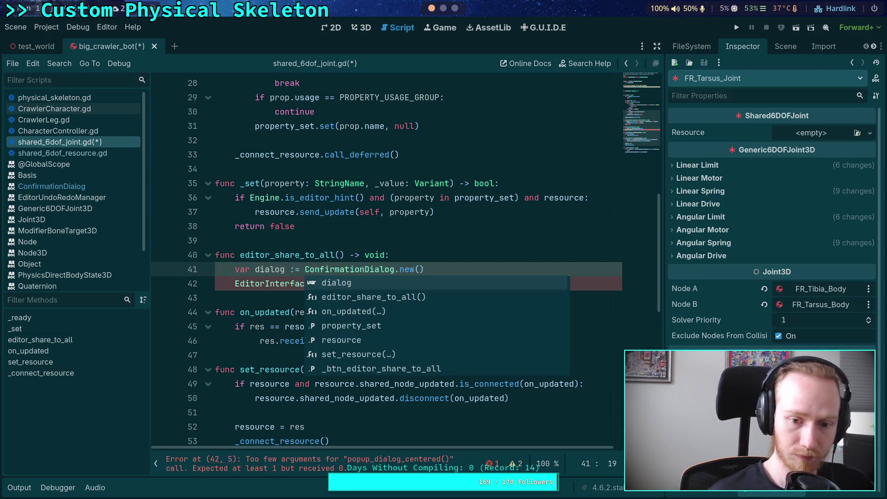
# - Pass dialog as the argument to popup_dialog_centered
pyautogui.click(425, 283)
pyautogui.press('BackSpace')
pyautogui.write('di')
pyautogui.press('Return')
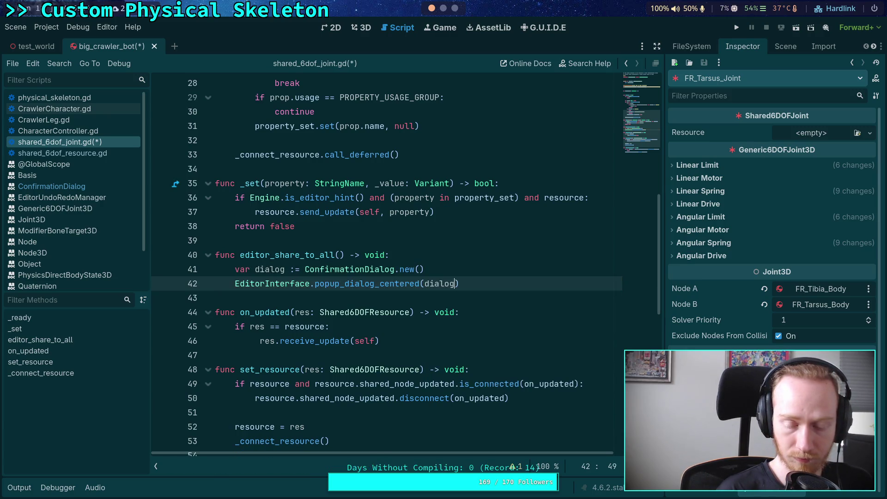
# - Add dialog.confirmed.connect(share_to_all) below the dialog creation
pyautogui.click(469, 269)
pyautogui.press('Return')
pyautogui.write('dialog.')
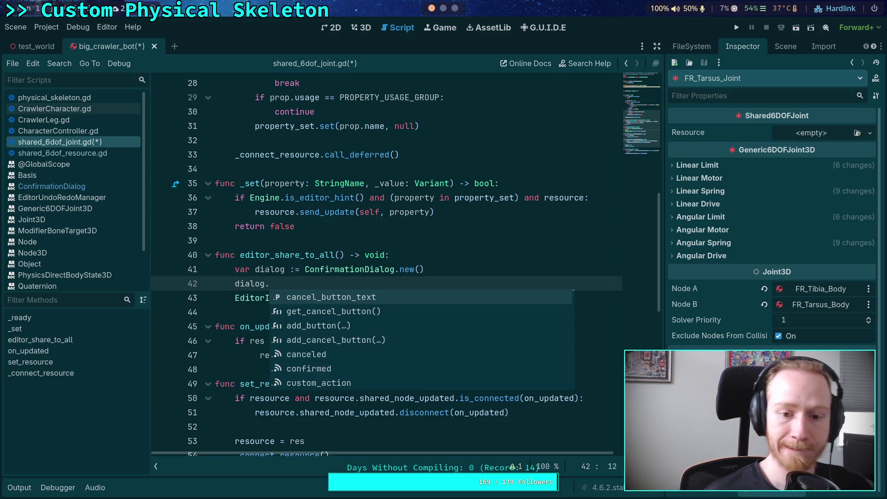
pyautogui.press('Down')
pyautogui.press('Down')
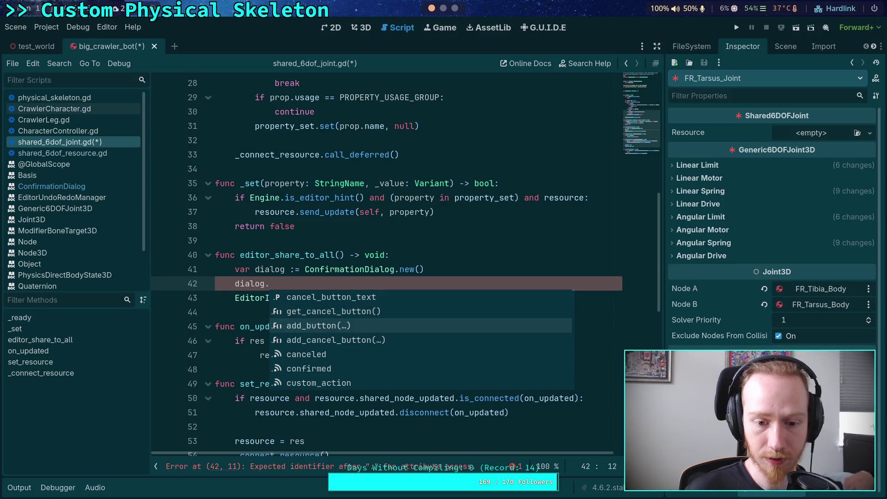
pyautogui.press('Down')
pyautogui.press('Down')
pyautogui.press('Down')
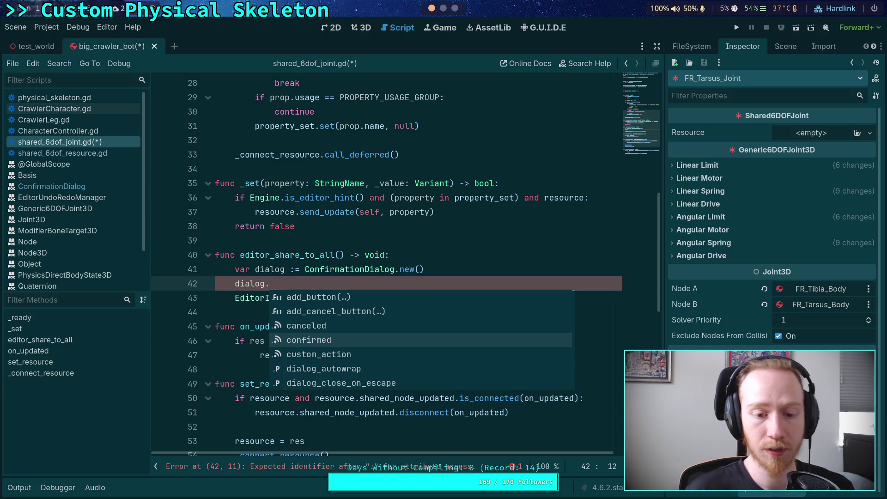
pyautogui.press('Return')
pyautogui.write('.c')
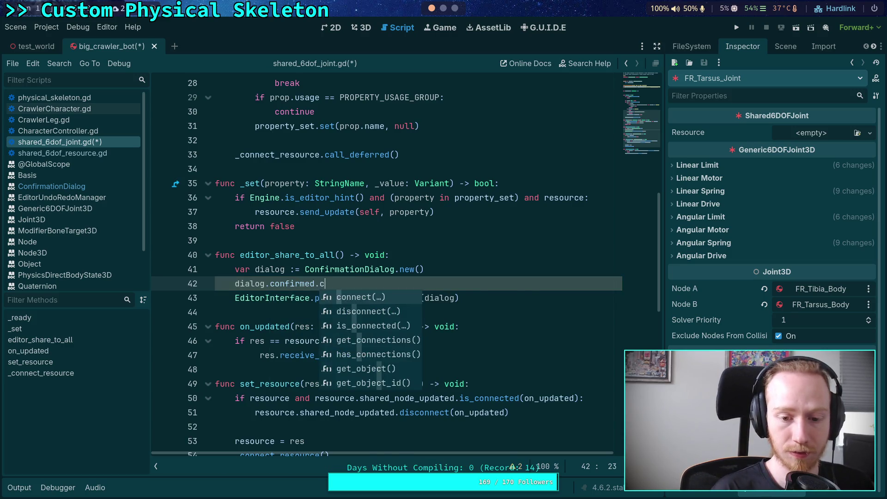
pyautogui.press('Return')
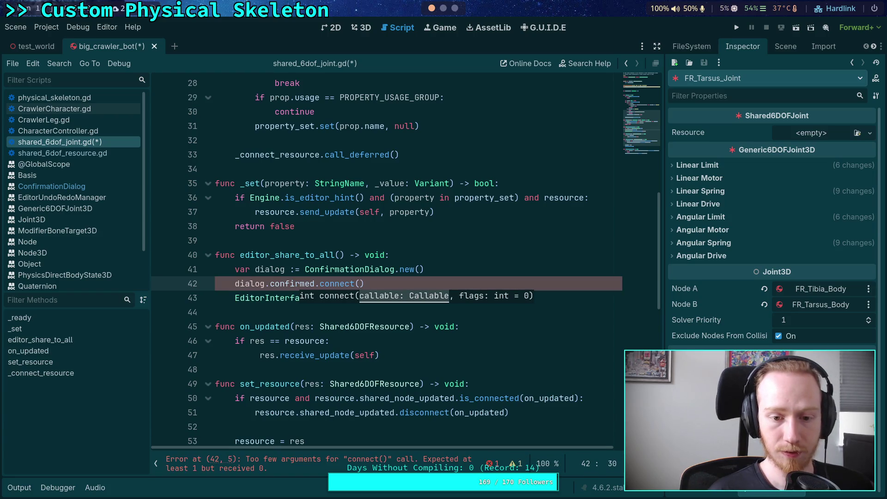
pyautogui.write('share_to_all')
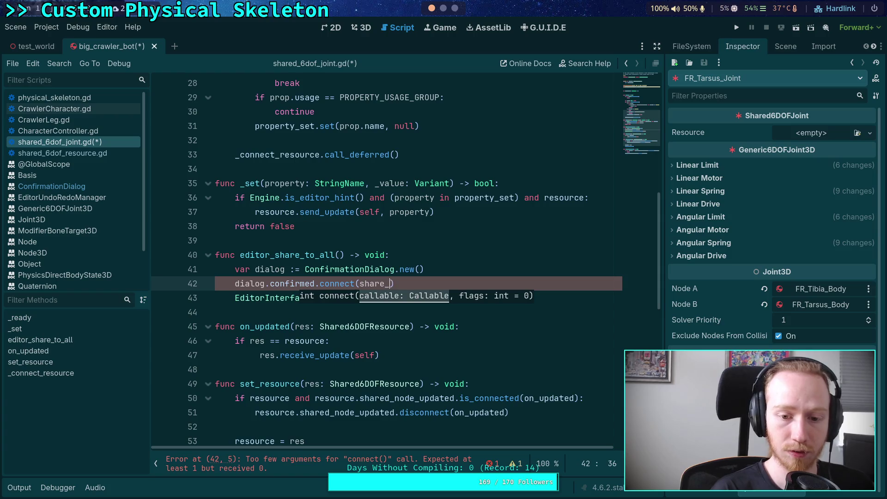
# - Begin a new func share_to_all() -> void: below editor_share_to_all
pyautogui.click(515, 240)
pyautogui.click(457, 309)
pyautogui.press('Return')
pyautogui.press('Return')
pyautogui.press('Up')
pyautogui.write('func shar')
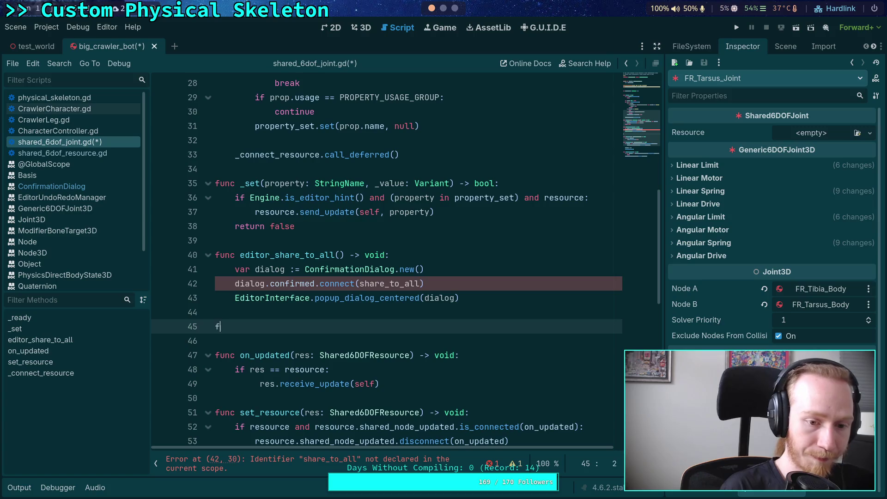
pyautogui.write('e_to_all() -')
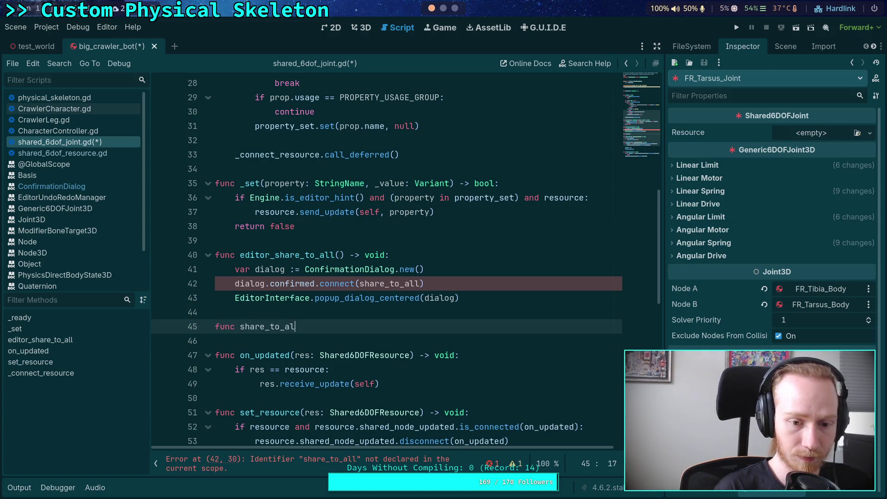
pyautogui.write('> void:')
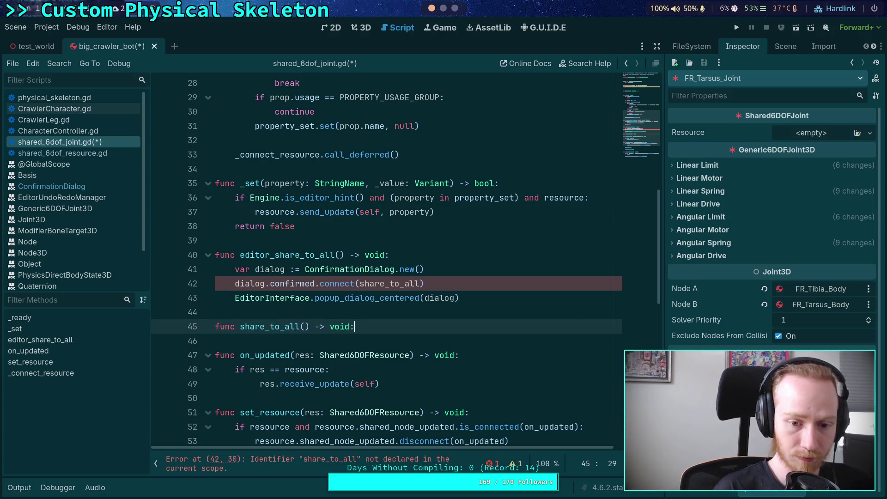
# - Make share_to_all return early with 'if not resource: return'
pyautogui.press('Return')
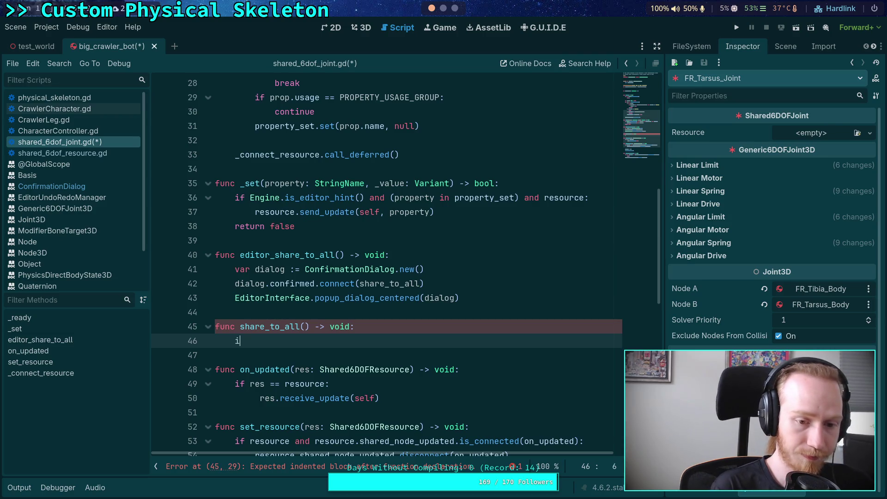
pyautogui.write('ot resource:')
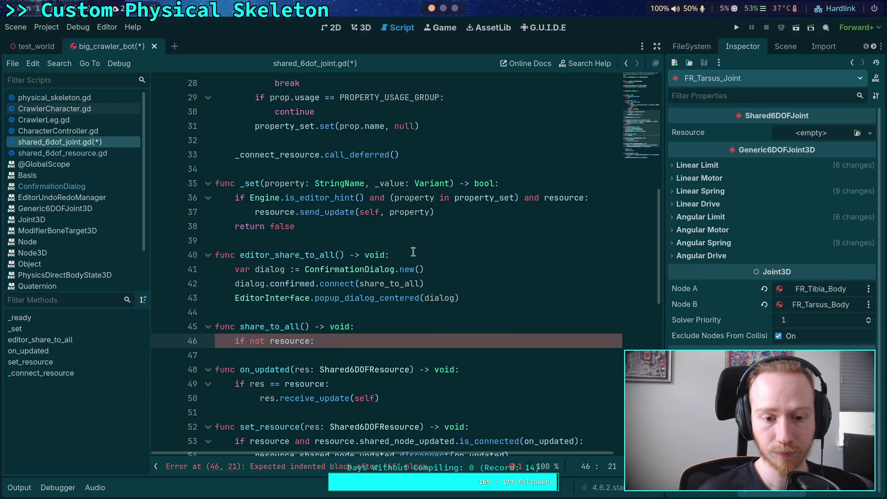
pyautogui.press('Return')
pyautogui.write('return')
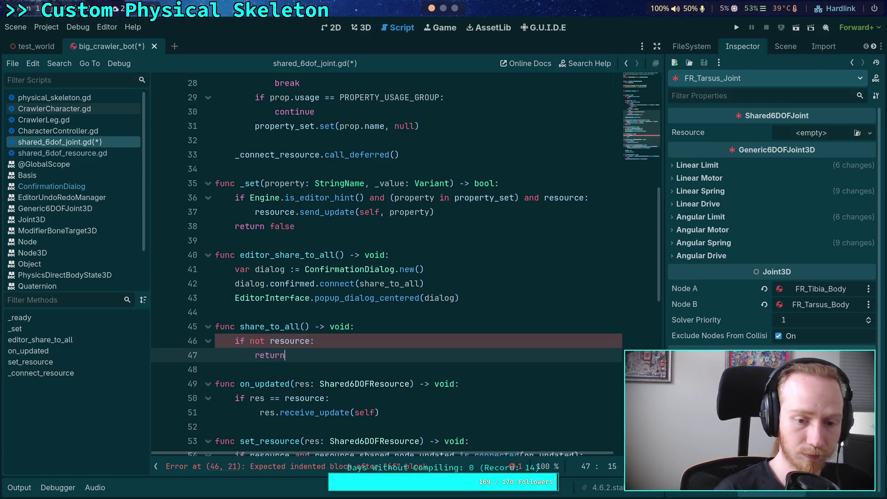
# - Start an 'if not resource:' check at the top of editor_share_to_all
pyautogui.click(389, 255)
pyautogui.press('Return')
pyautogui.write('f not resource:')
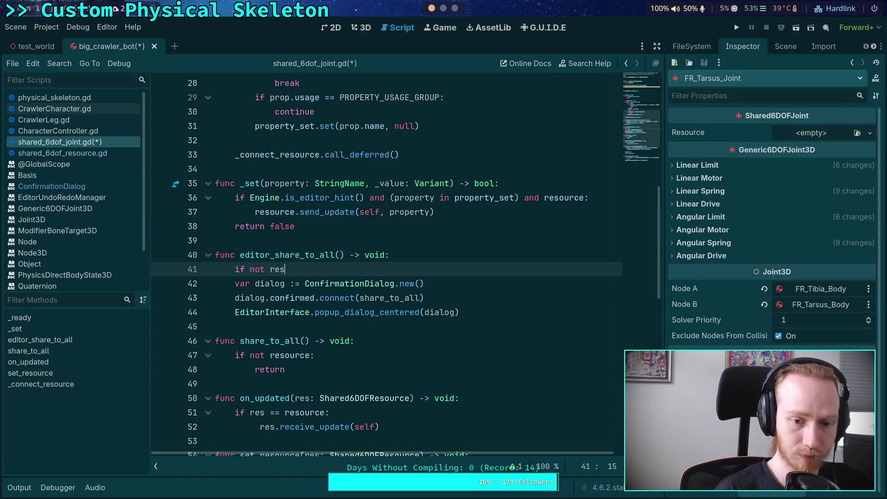
# - Under the check, push an editor toast 'No resource set, there are no nodes to share to!'
pyautogui.press('Return')
pyautogui.write('EditorIn')
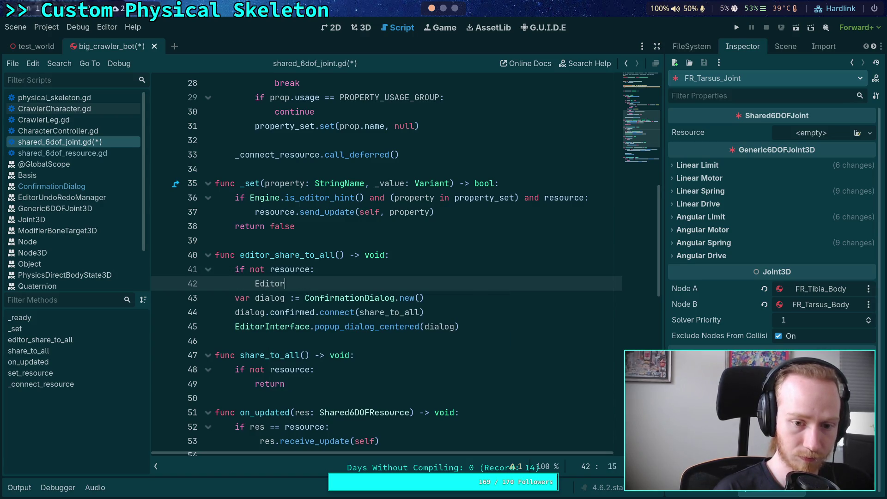
pyautogui.press('Down')
pyautogui.press('Down')
pyautogui.press('Return')
pyautogui.write('.toa')
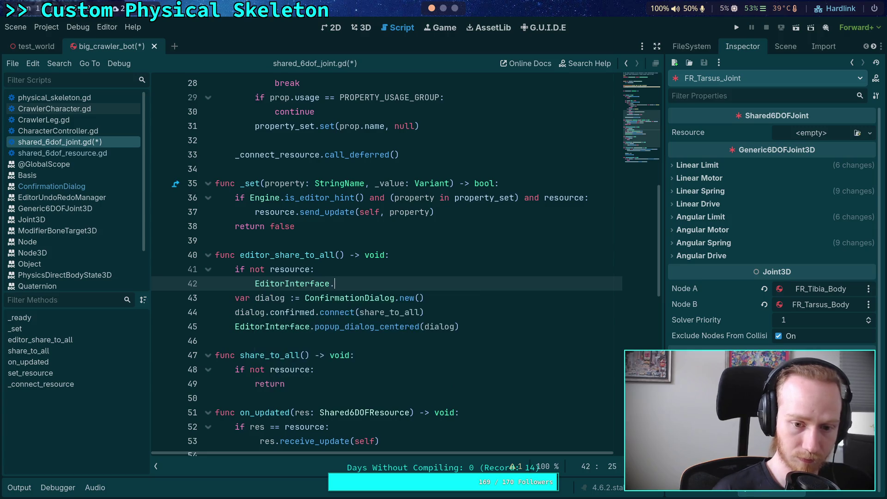
pyautogui.press('Return')
pyautogui.write('.')
pyautogui.press('Return')
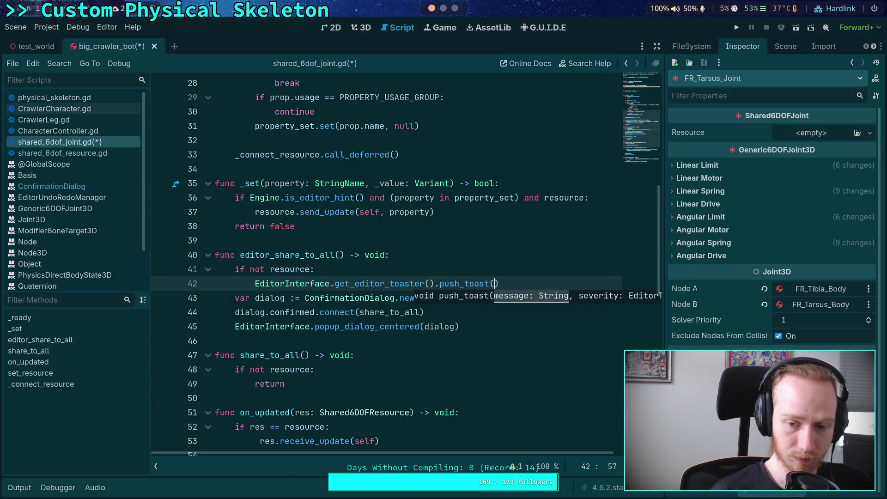
pyautogui.press('Return')
pyautogui.write("'")
pyautogui.write('No resource ')
pyautogui.write('set, ')
pyautogui.write('nob')
pyautogui.press('BackSpace')
pyautogui.press('BackSpace')
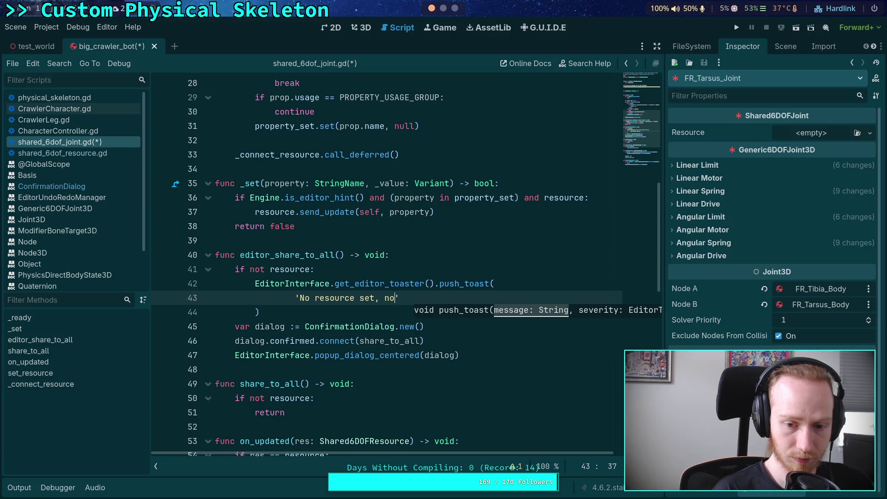
pyautogui.press('BackSpace')
pyautogui.write('there are no nodes to share to!')
# - Save the joint script and open shared_6dof_resource.gd
pyautogui.hotkey('ctrl', 's')
pyautogui.click(407, 241)
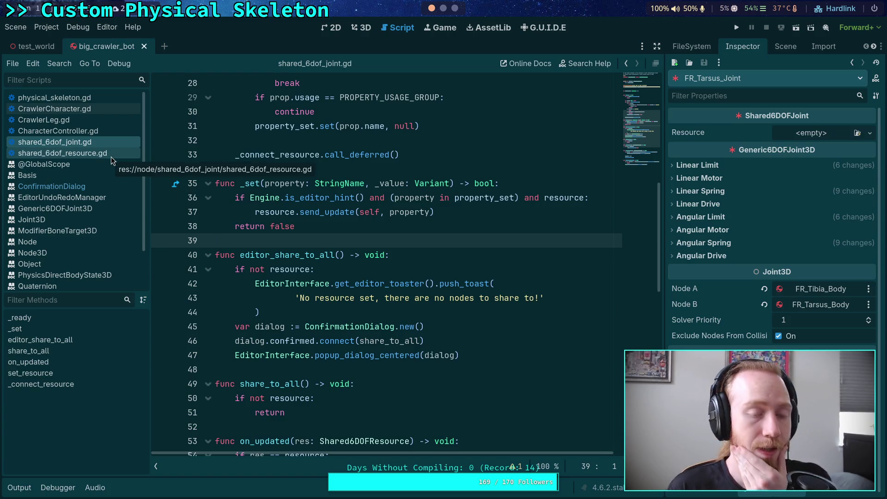
pyautogui.click(70, 153)
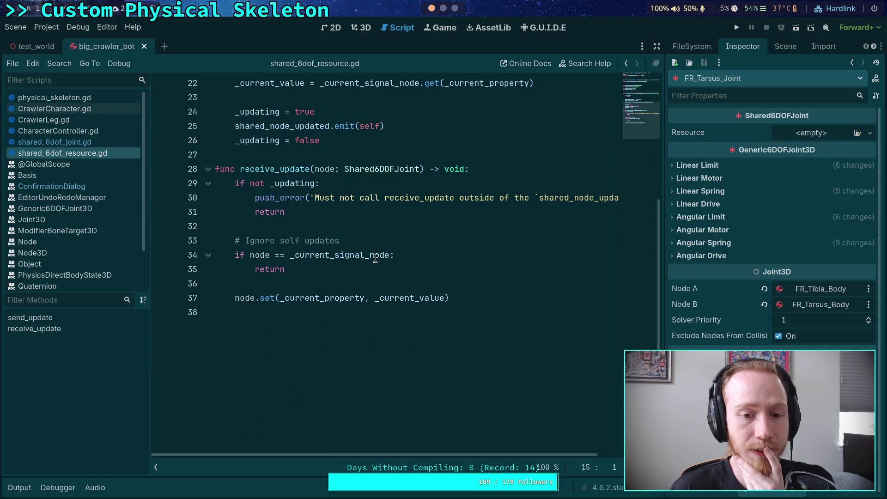
# - Declare var _number_updated: int among the resource script's variables
pyautogui.scroll(7, 375, 259)
pyautogui.click(430, 255)
pyautogui.press('Return')
pyautogui.write('var _number_e')
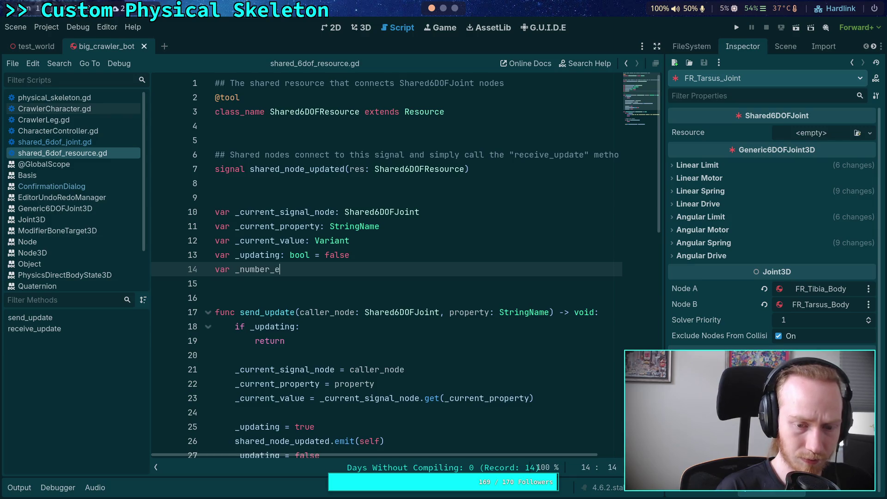
pyautogui.press('BackSpace')
pyautogui.write('ud')
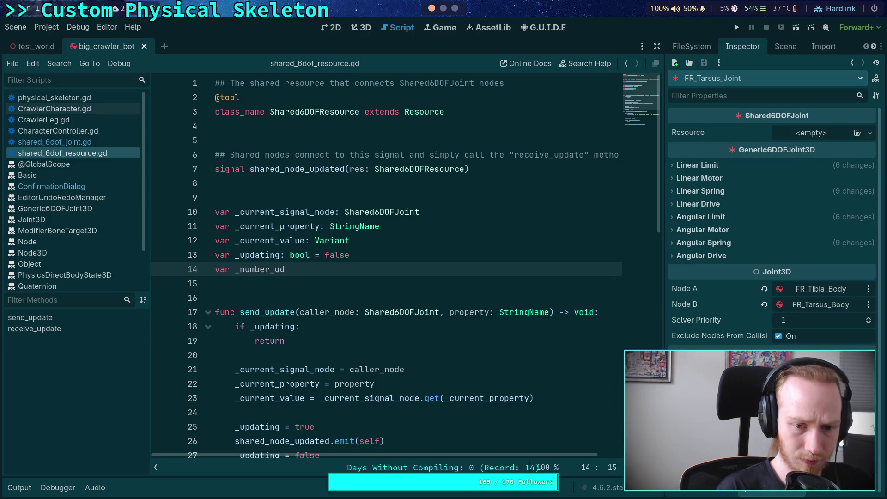
pyautogui.write('pdated')
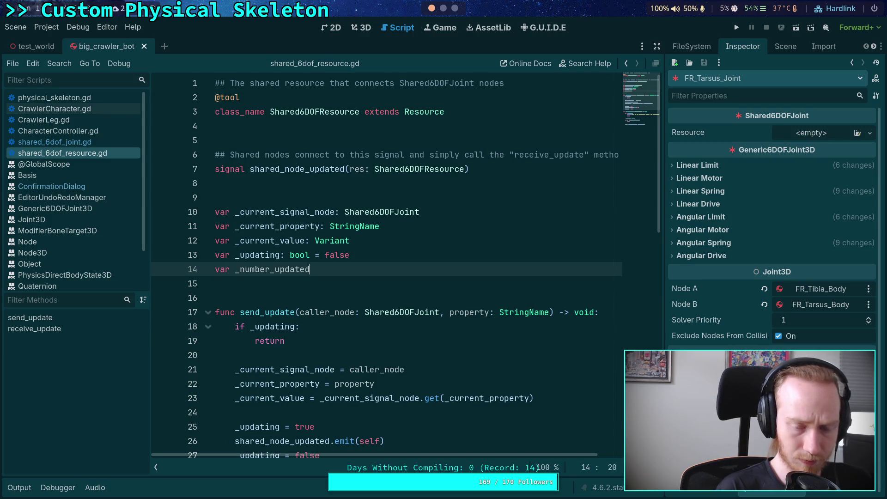
pyautogui.write('int =')
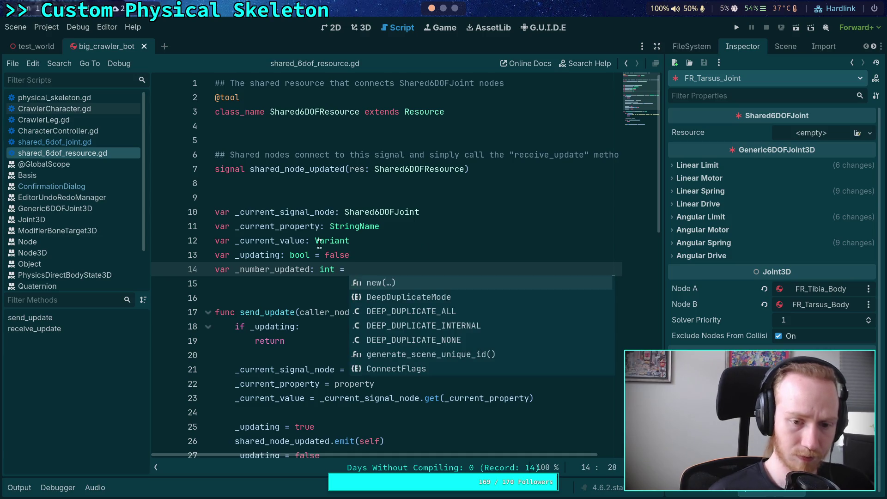
pyautogui.click(235, 270)
pyautogui.click(391, 267)
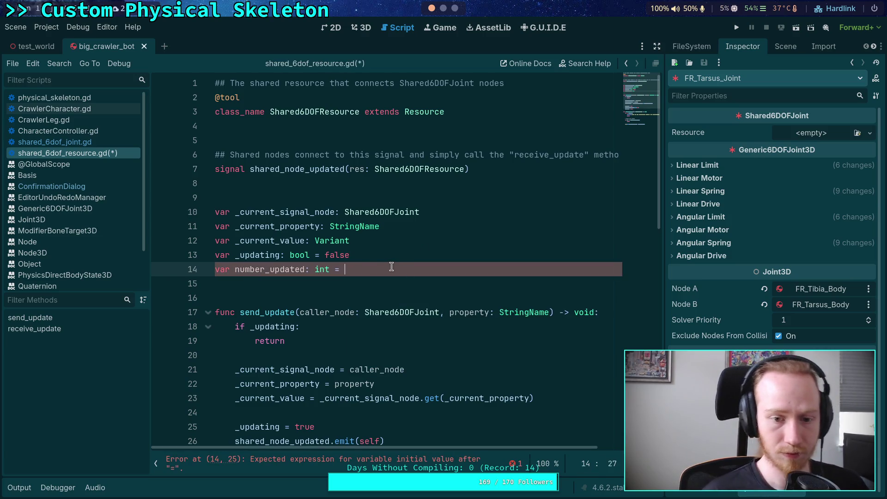
pyautogui.click(235, 269)
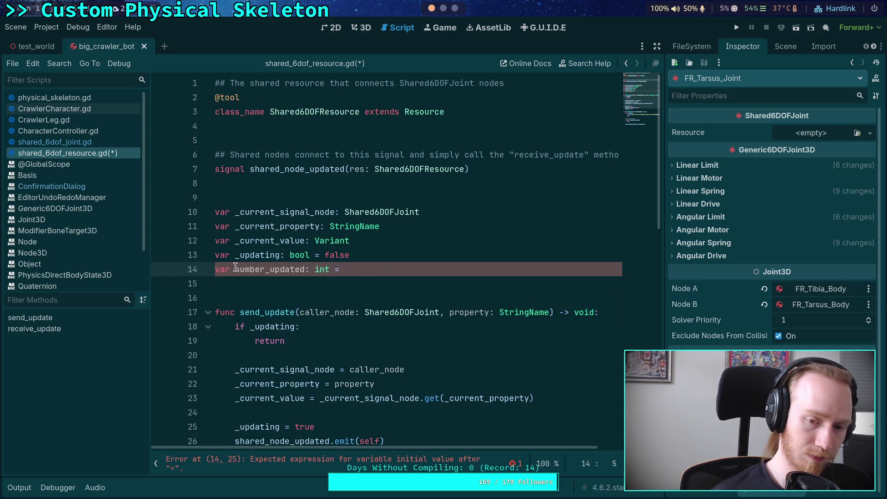
pyautogui.write('_')
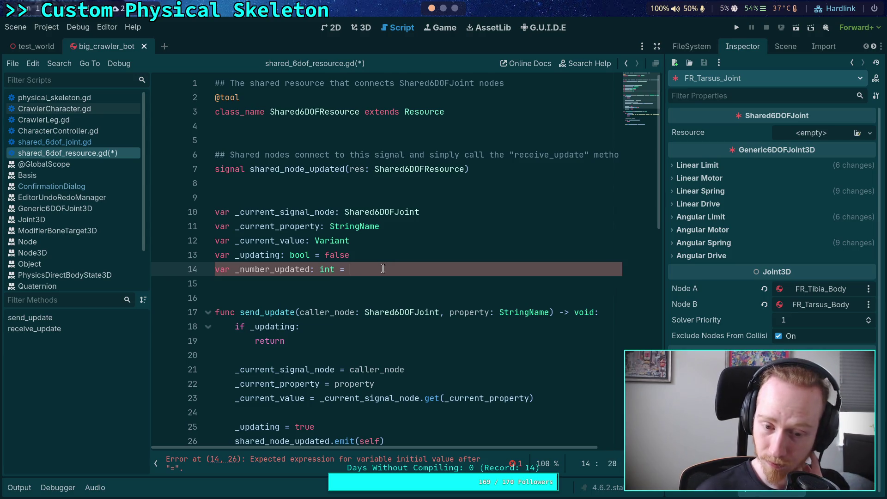
pyautogui.write('0')
pyautogui.scroll(-3, 383, 269)
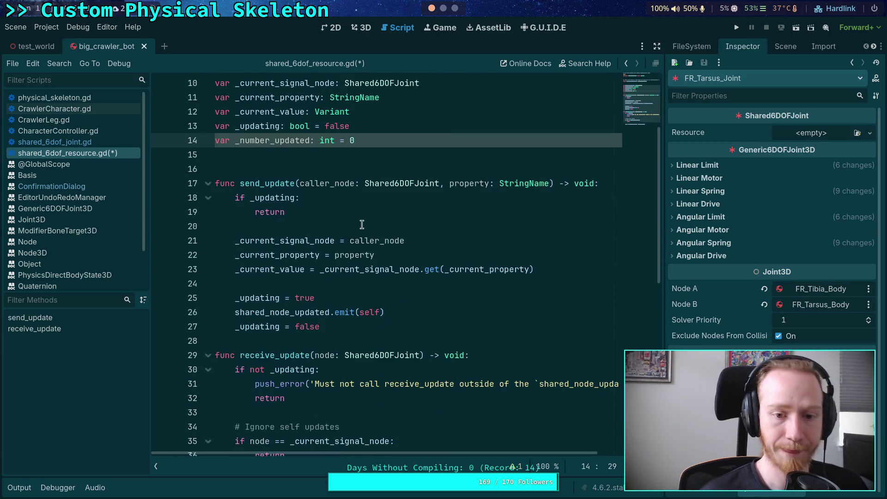
pyautogui.moveTo(338, 140); pyautogui.dragTo(374, 135)
pyautogui.press('BackSpace')
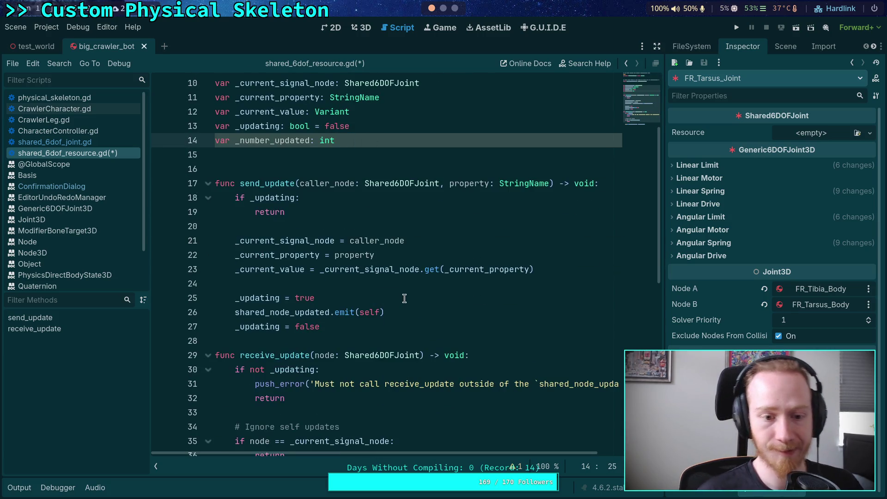
pyautogui.click(400, 308)
pyautogui.click(396, 143)
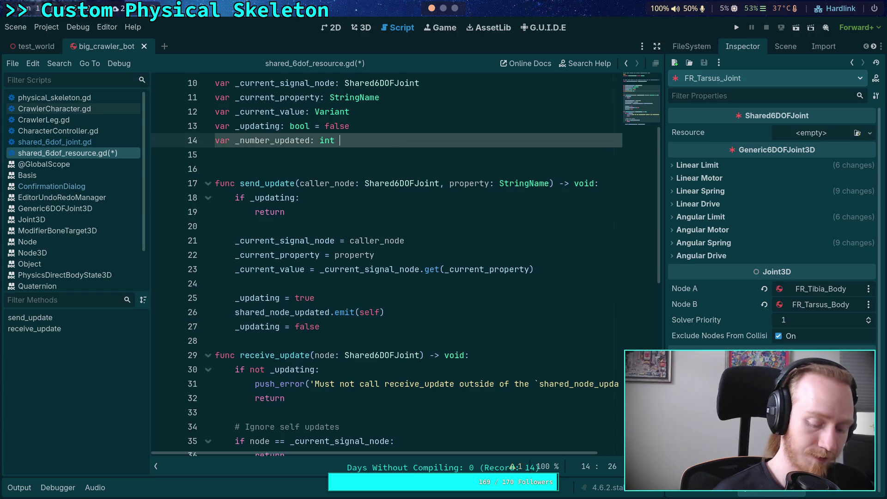
# - Reset _number_updated in send_update and increment it after node.set in receive_update
pyautogui.click(393, 297)
pyautogui.press('Return')
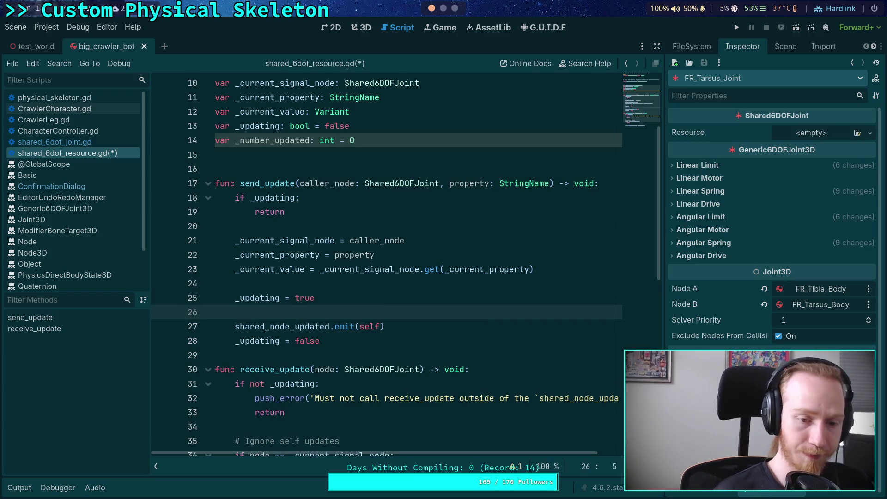
pyautogui.write('_num')
pyautogui.press('Return')
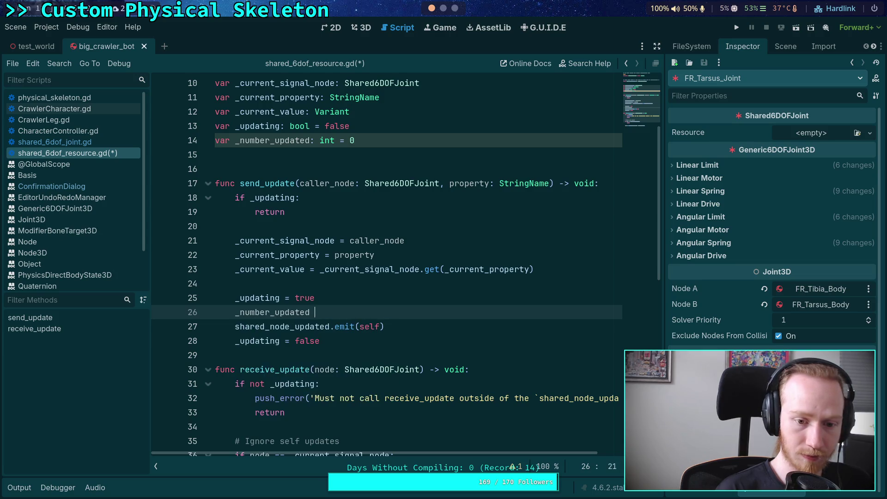
pyautogui.scroll(-3, 388, 333)
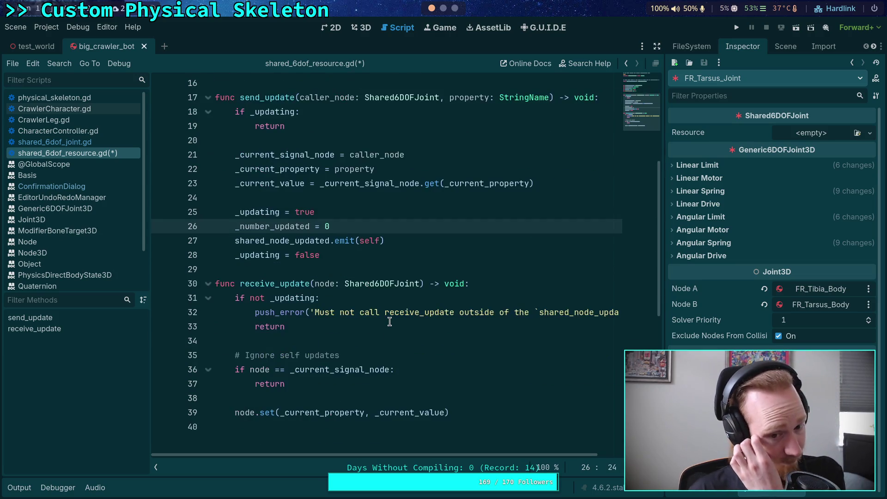
pyautogui.click(486, 372)
pyautogui.press('Return')
pyautogui.write('_num')
pyautogui.press('Return')
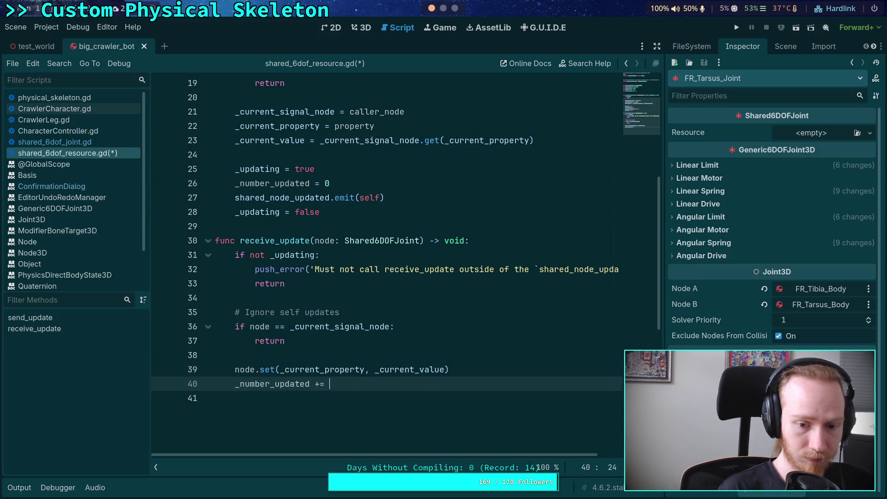
pyautogui.scroll(3, 374, 305)
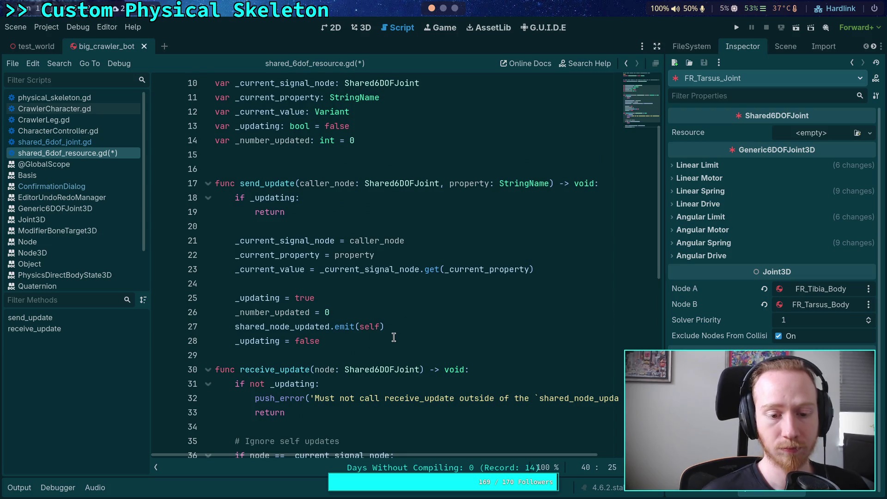
pyautogui.scroll(1, 394, 337)
pyautogui.click(357, 387)
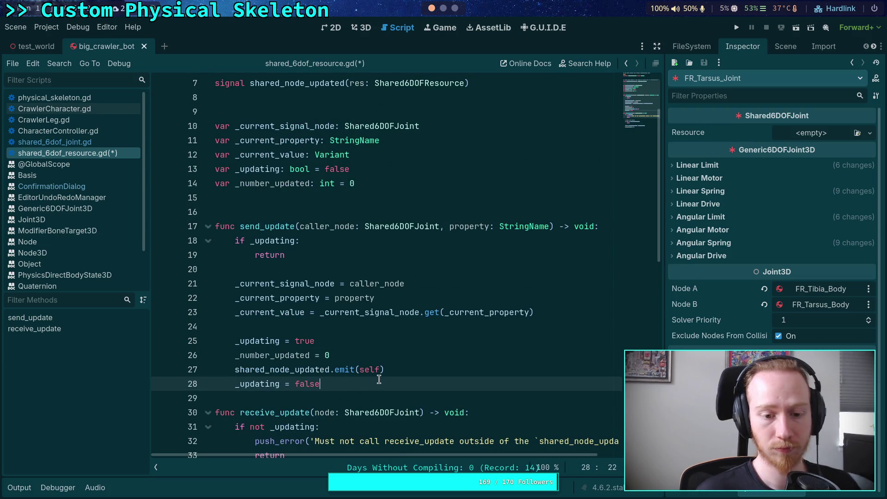
# - Add func last_updated_total() -> int at the end of the script, returning _number_updated
pyautogui.hotkey('ctrl', 'End')
pyautogui.write('func ')
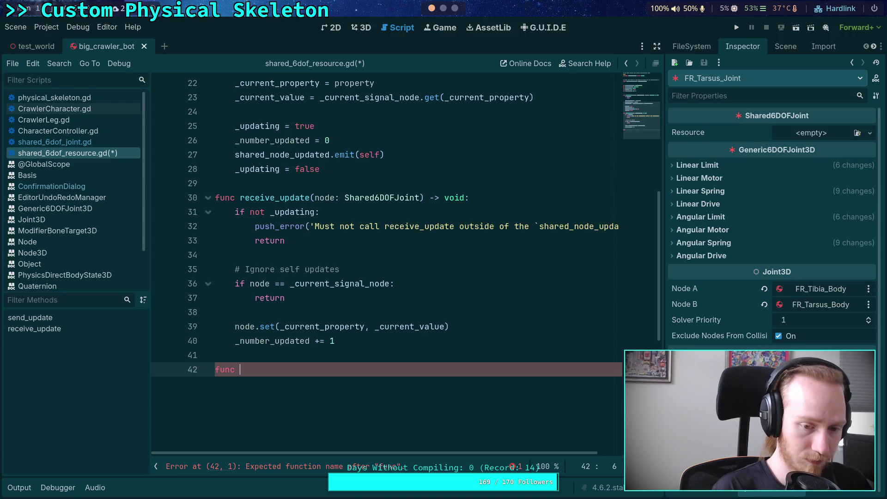
pyautogui.write('total')
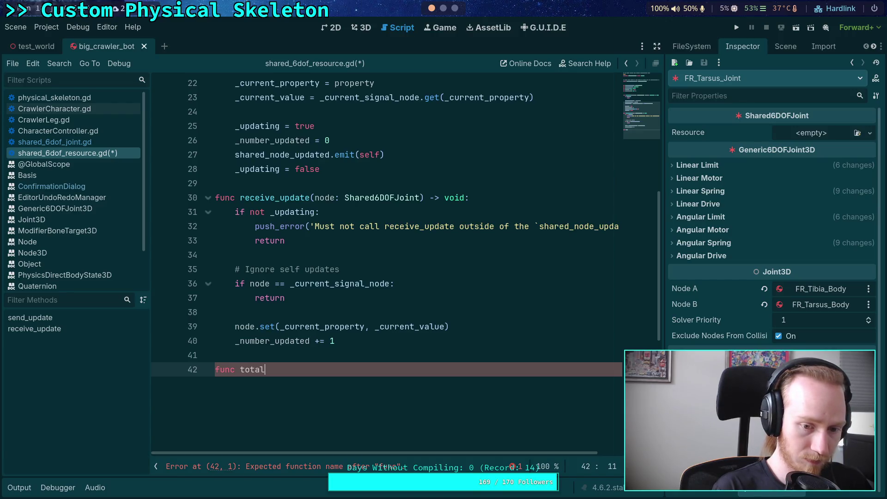
pyautogui.press('BackSpace')
pyautogui.press('BackSpace')
pyautogui.press('BackSpace')
pyautogui.write('last_updated_total() -> ')
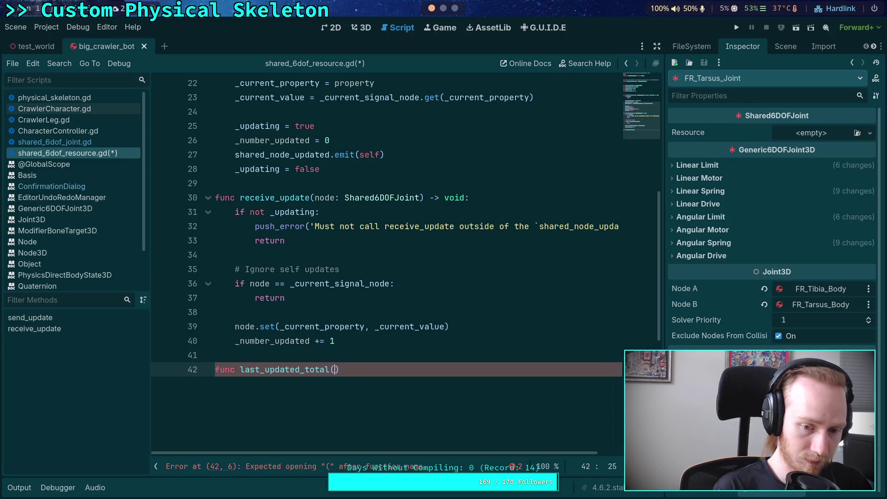
pyautogui.write('int:')
pyautogui.press('Return')
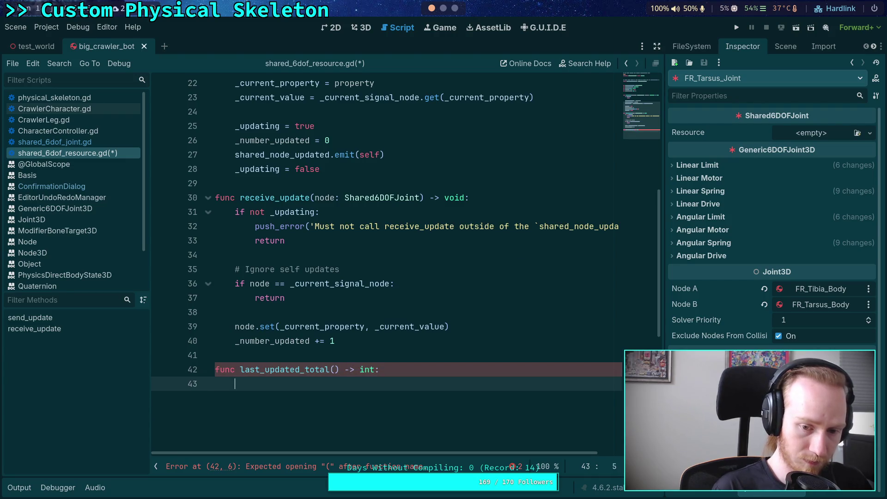
pyautogui.write('return ')
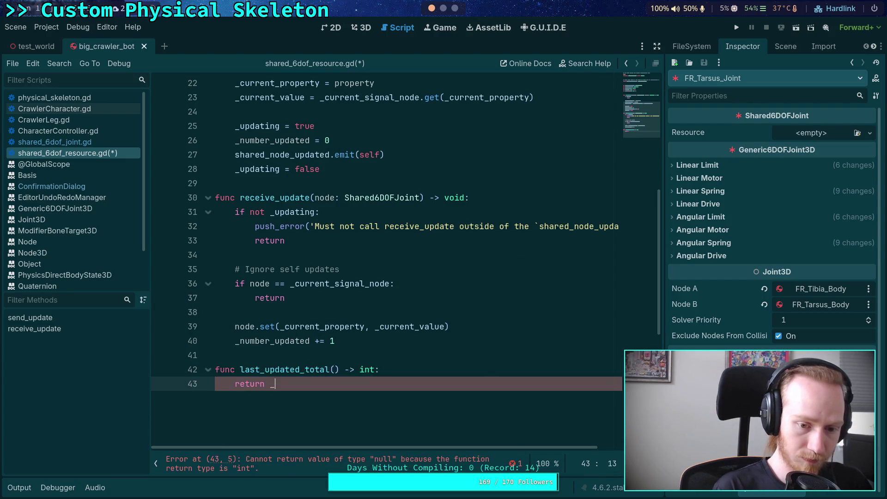
pyautogui.write('_nu')
pyautogui.press('Return')
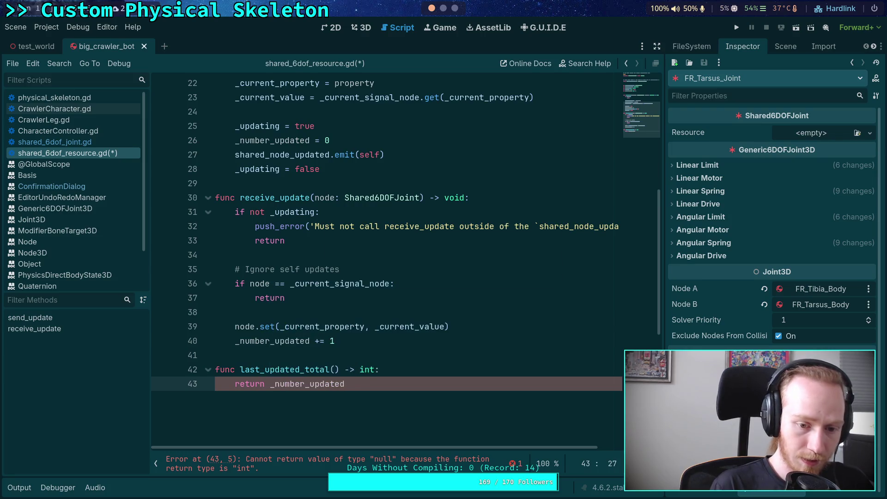
# - Save shared_6dof_resource.gd and return to shared_6dof_joint.gd
pyautogui.hotkey('ctrl', 's')
pyautogui.click(315, 355)
pyautogui.scroll(4, 315, 346)
pyautogui.scroll(3, 315, 346)
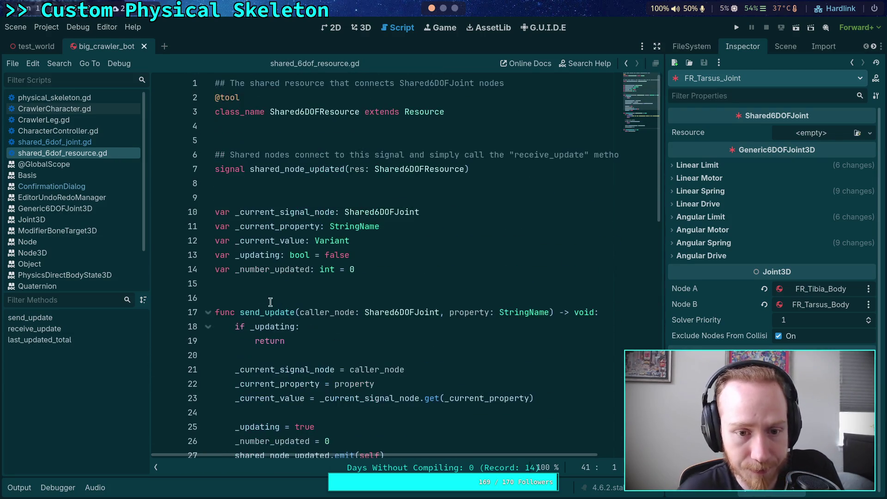
pyautogui.click(55, 142)
# - Add a 'for prop in property_set:' loop inside share_to_all
pyautogui.scroll(-6, 391, 297)
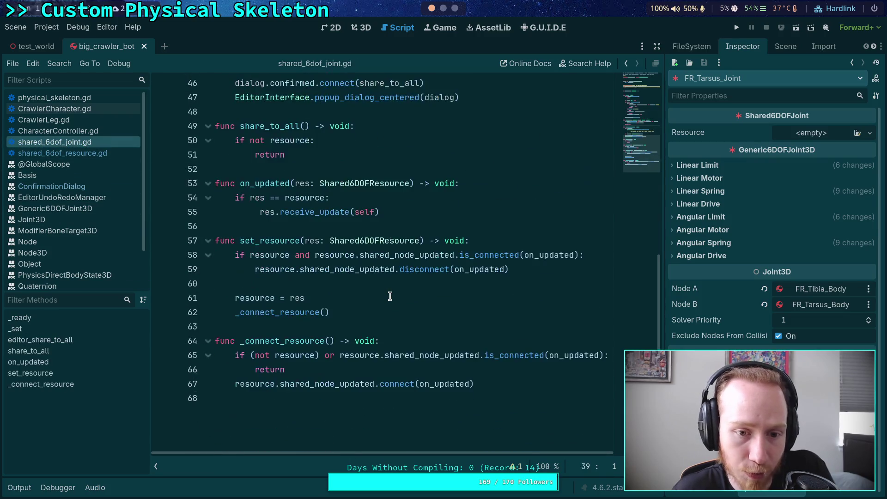
pyautogui.scroll(-1, 405, 322)
pyautogui.scroll(8, 425, 324)
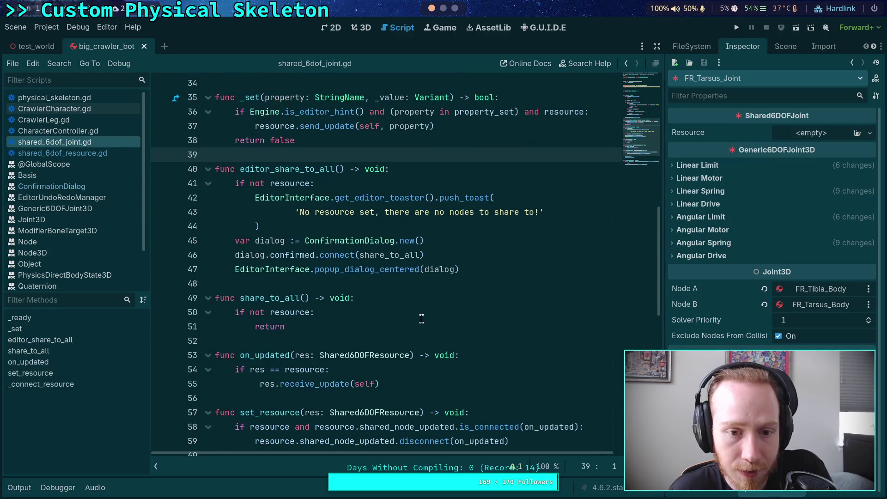
pyautogui.scroll(-2, 421, 319)
pyautogui.scroll(-2, 421, 319)
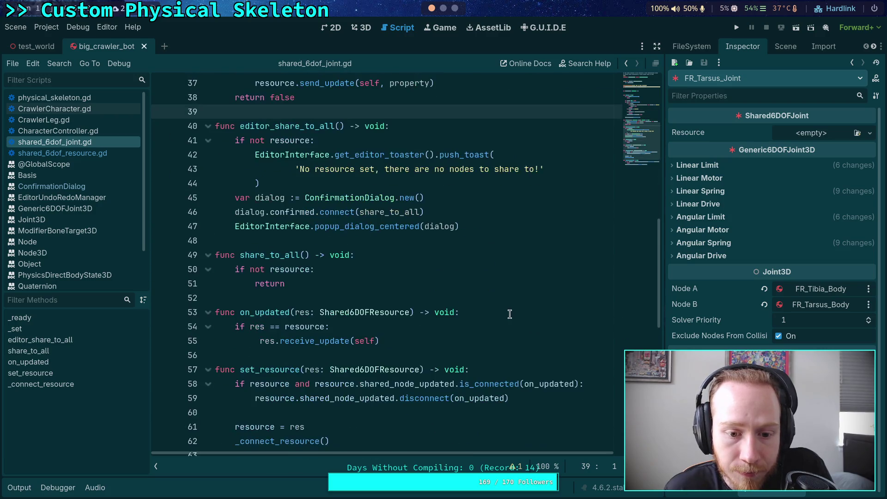
pyautogui.click(374, 283)
pyautogui.press('Return')
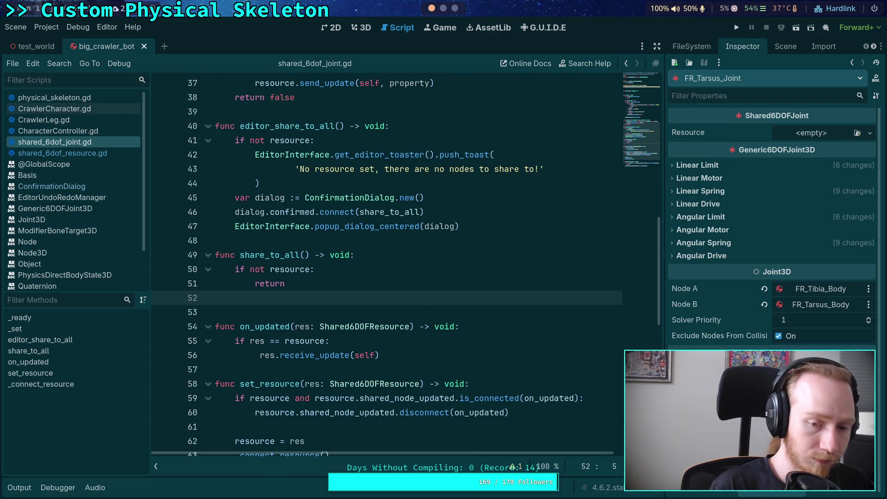
pyautogui.press('Return')
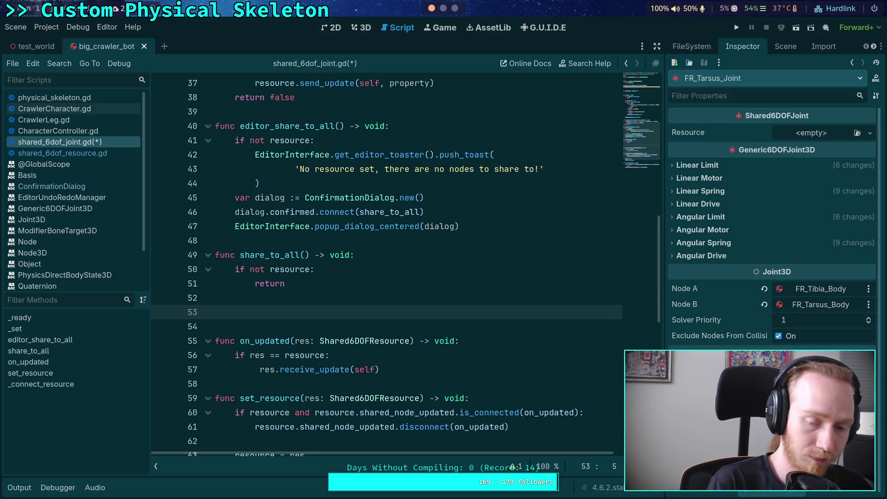
pyautogui.write('for ')
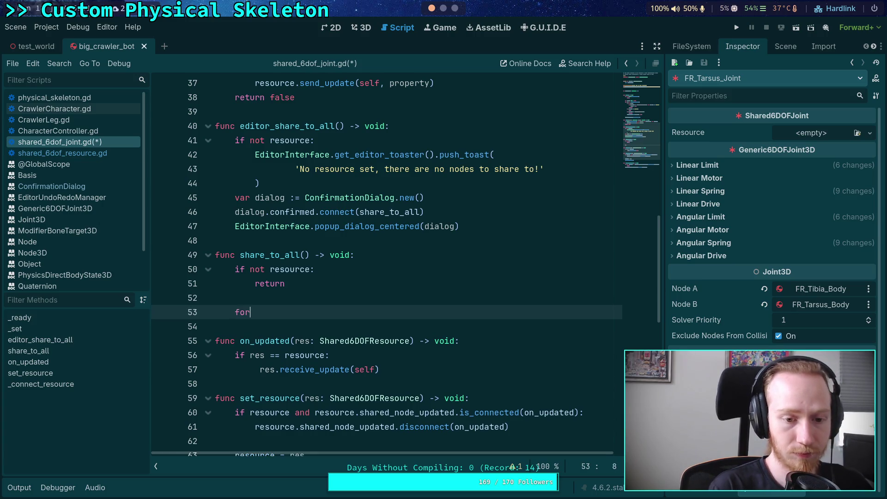
pyautogui.write('prop in pr')
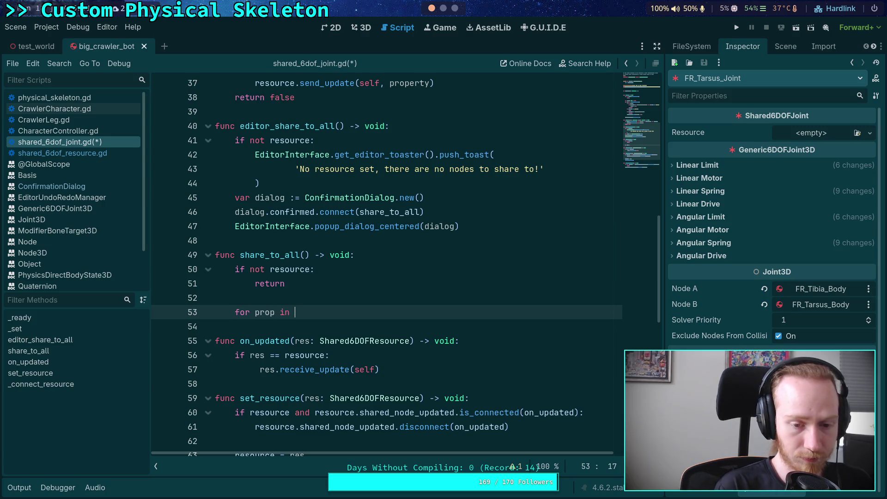
pyautogui.write('op')
pyautogui.press('Return')
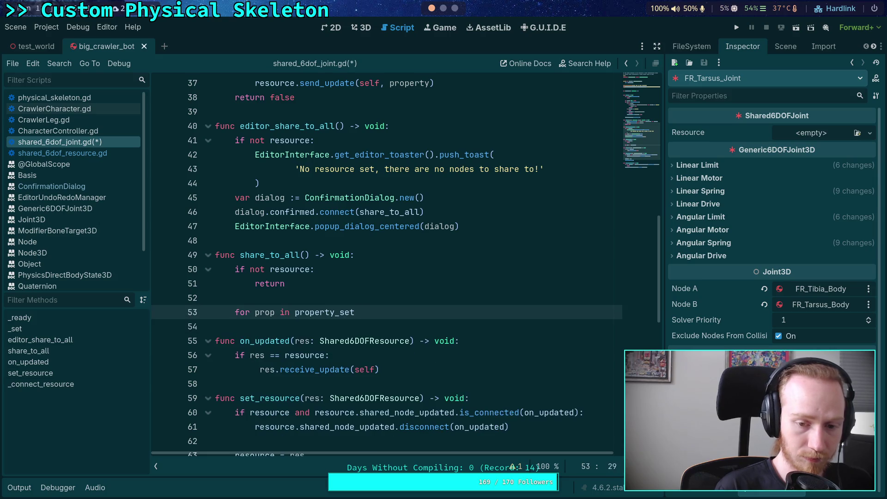
pyautogui.write(':')
pyautogui.press('Return')
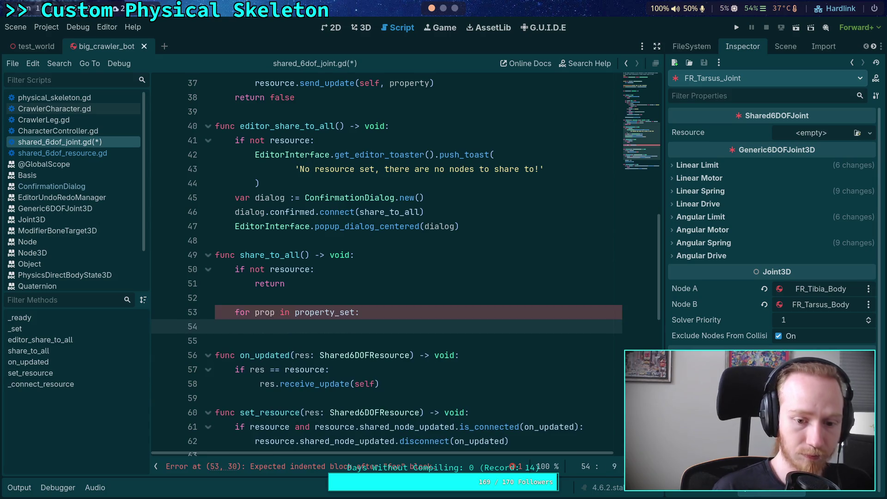
# - Call resource.send_update(self, prop) in the loop body
pyautogui.scroll(-3, 435, 298)
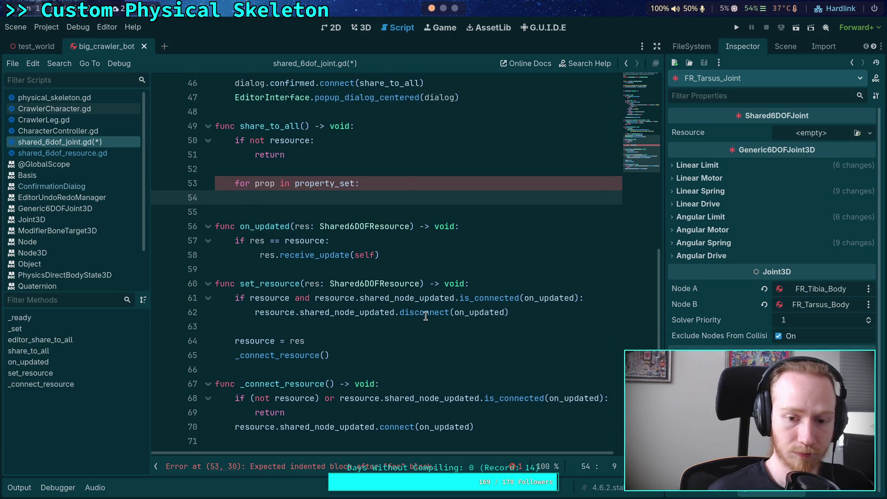
pyautogui.moveTo(426, 316)
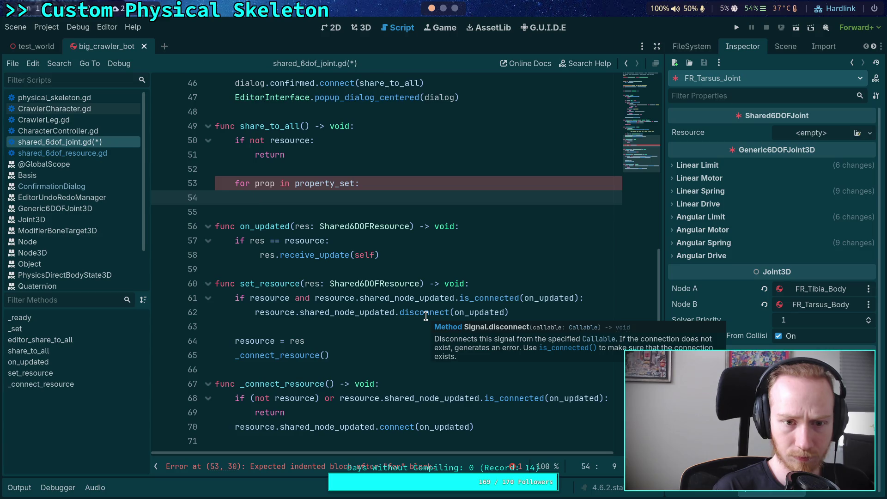
pyautogui.scroll(7, 416, 317)
pyautogui.scroll(-3, 398, 320)
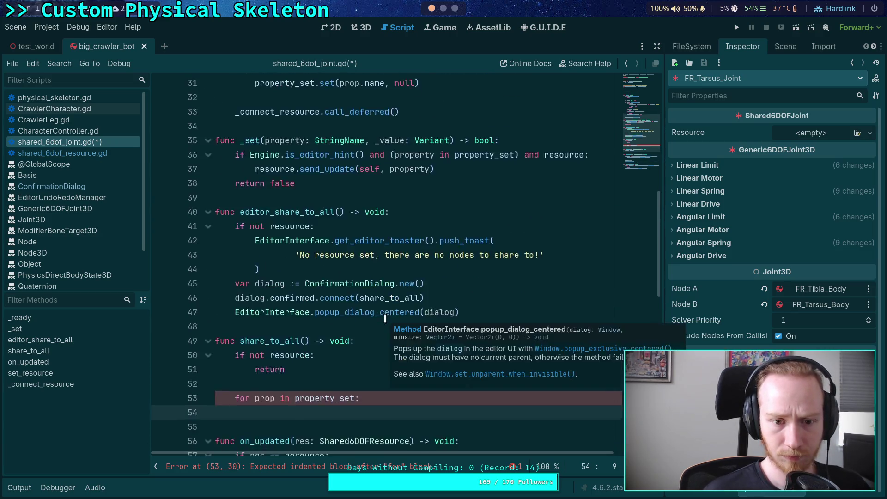
pyautogui.write('resource.se')
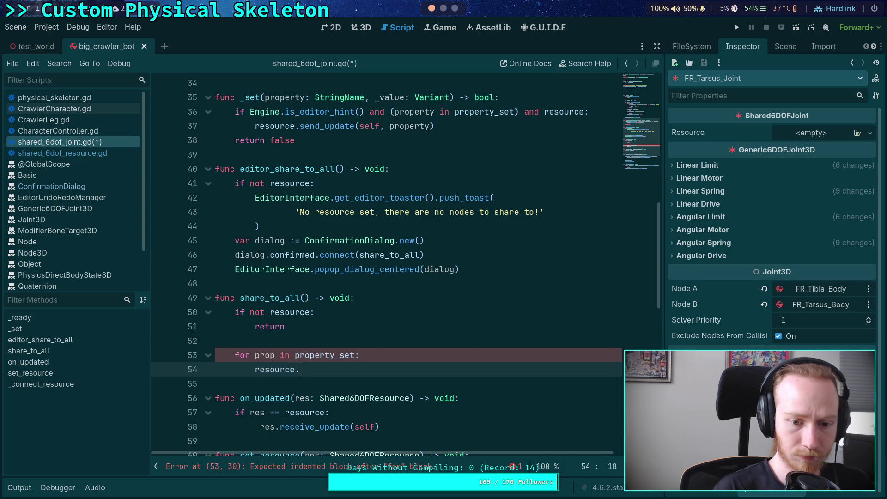
pyautogui.press('Return')
pyautogui.write('self, ')
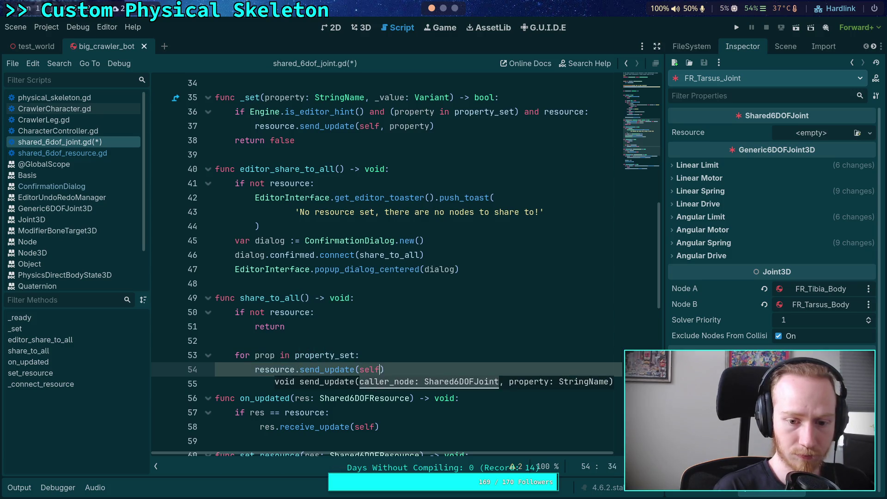
pyautogui.write('prop)')
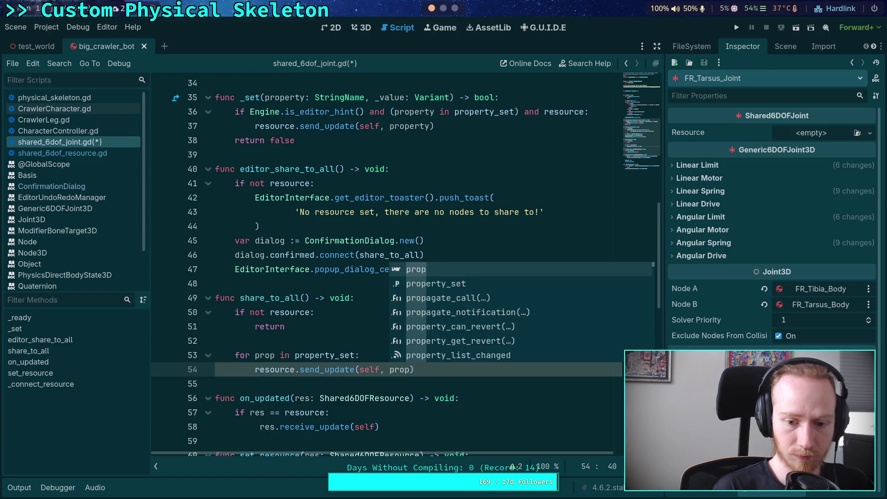
pyautogui.press('Return')
pyautogui.press('BackSpace')
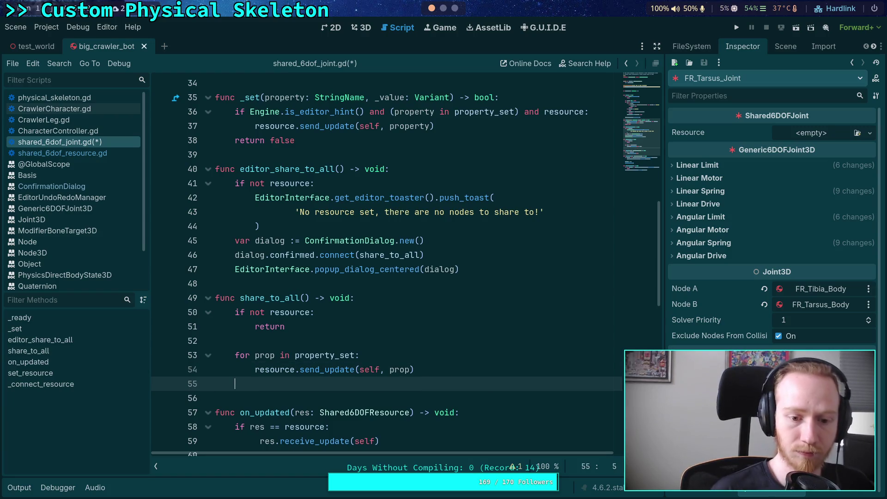
pyautogui.scroll(-1, 418, 320)
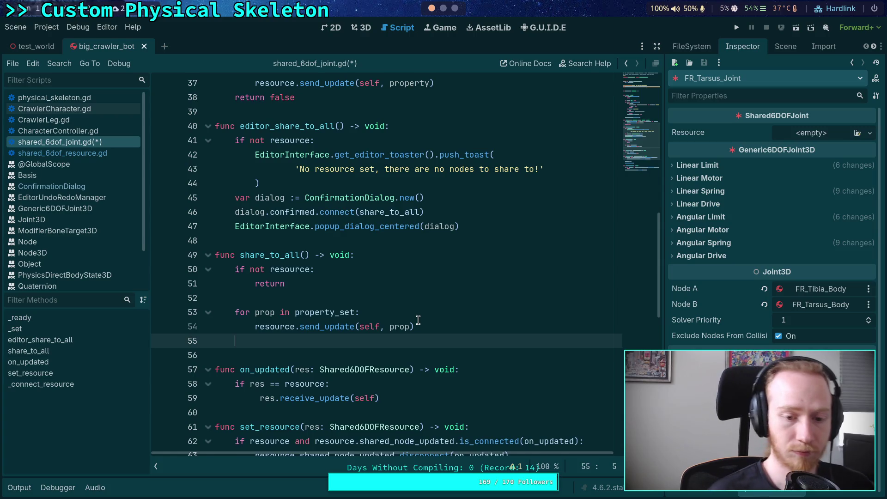
pyautogui.press('Return')
# - Remove the unfinished EditorInterface toaster call from share_to_all
pyautogui.write('EditorInterface')
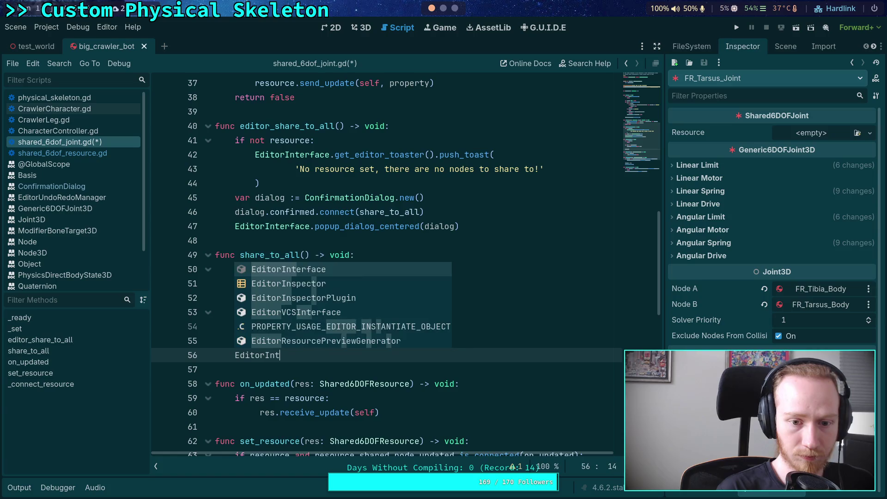
pyautogui.press('Return')
pyautogui.write('.toa')
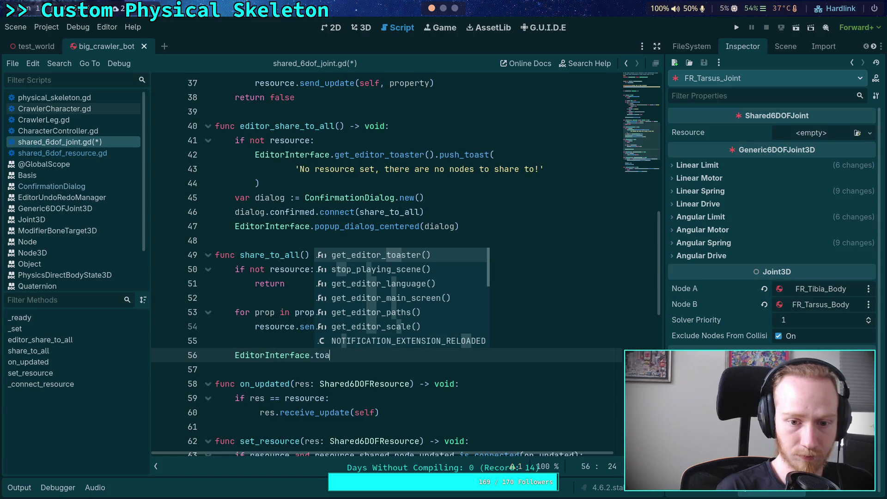
pyautogui.press('Return')
pyautogui.press('Return')
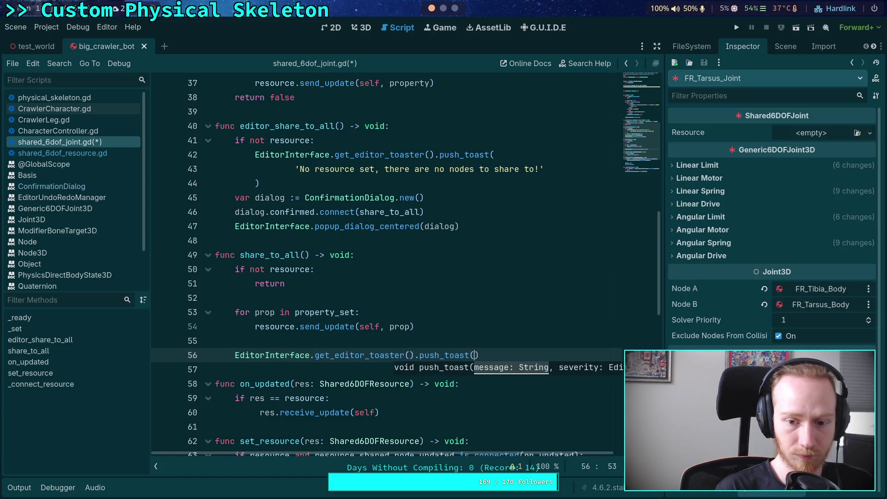
pyautogui.press('Return')
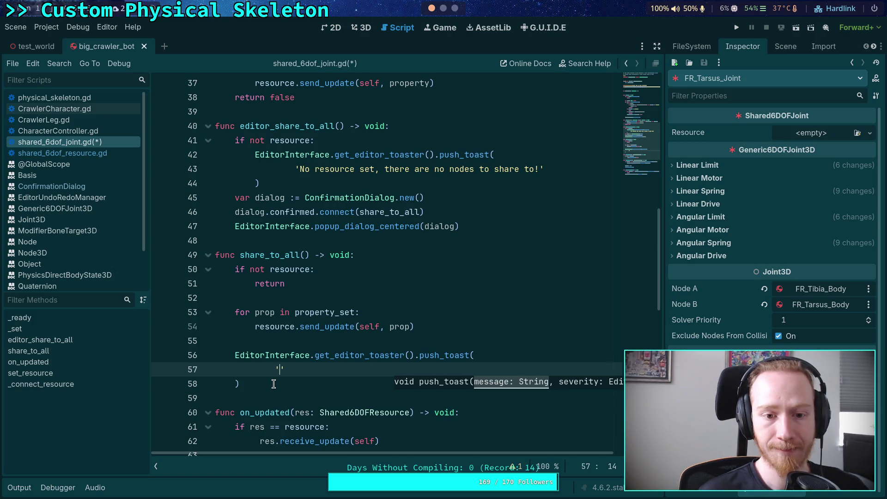
pyautogui.moveTo(273, 384); pyautogui.dragTo(234, 355)
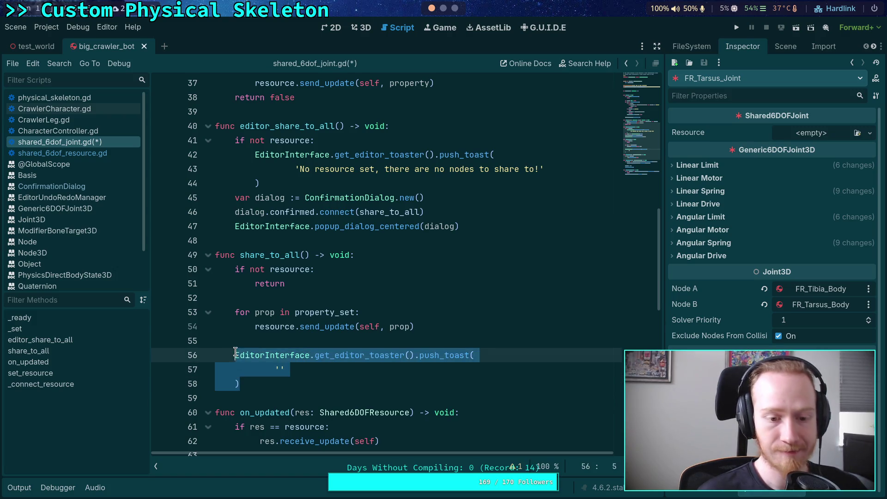
pyautogui.press('BackSpace')
pyautogui.press('BackSpace')
pyautogui.press('BackSpace')
pyautogui.press('BackSpace')
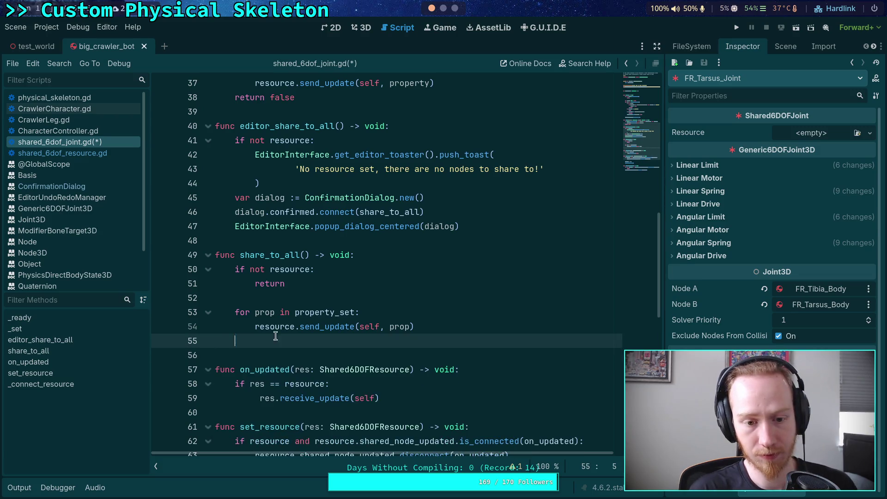
# - Turn the confirmed.connect argument into a multi-line func() lambda calling share_to_all()
pyautogui.click(361, 213)
pyautogui.write('func()')
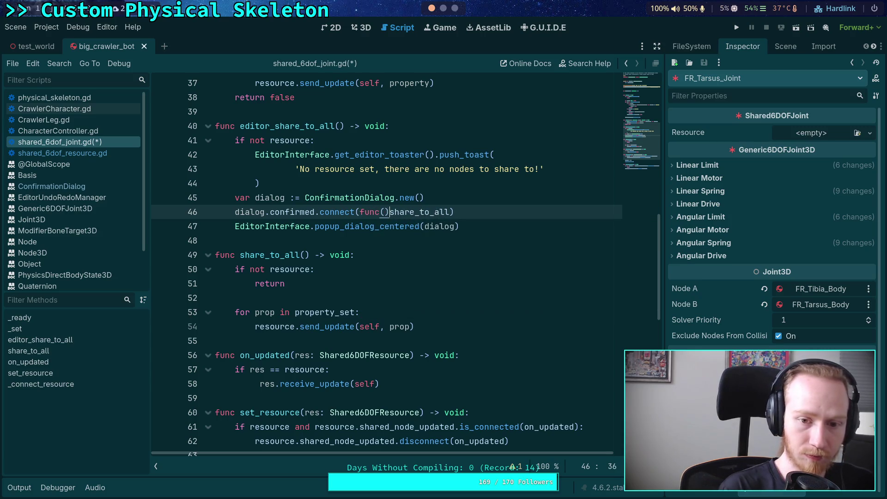
pyautogui.press('BackSpace')
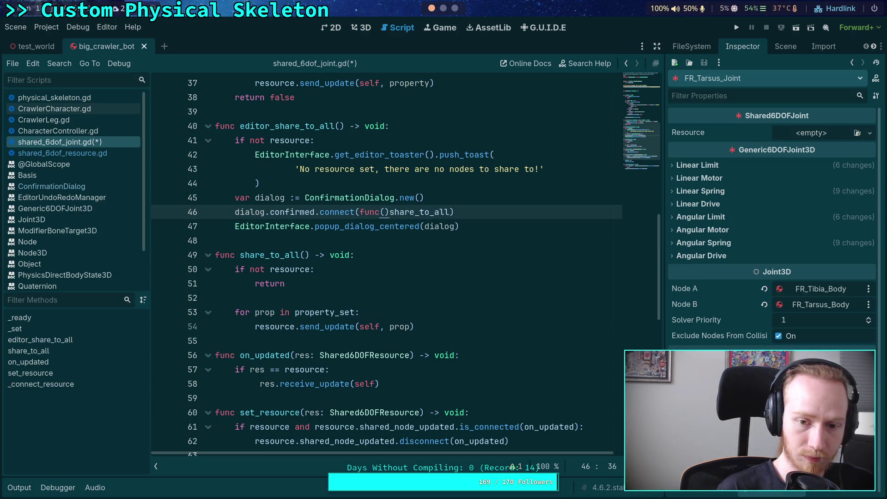
pyautogui.write(':')
pyautogui.click(359, 212)
pyautogui.press('Return')
pyautogui.click(286, 226)
pyautogui.press('Delete')
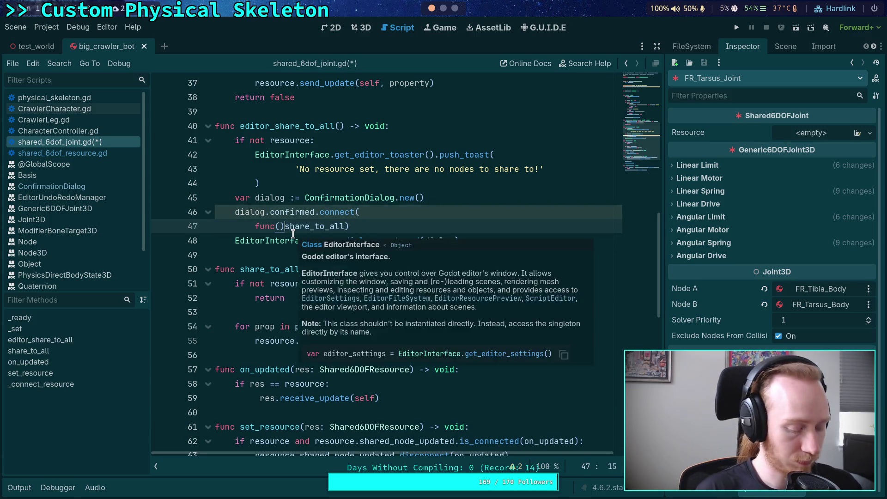
pyautogui.write(':')
pyautogui.press('Return')
pyautogui.click(335, 240)
pyautogui.press('Return')
pyautogui.click(362, 240)
pyautogui.write('()')
pyautogui.press('Return')
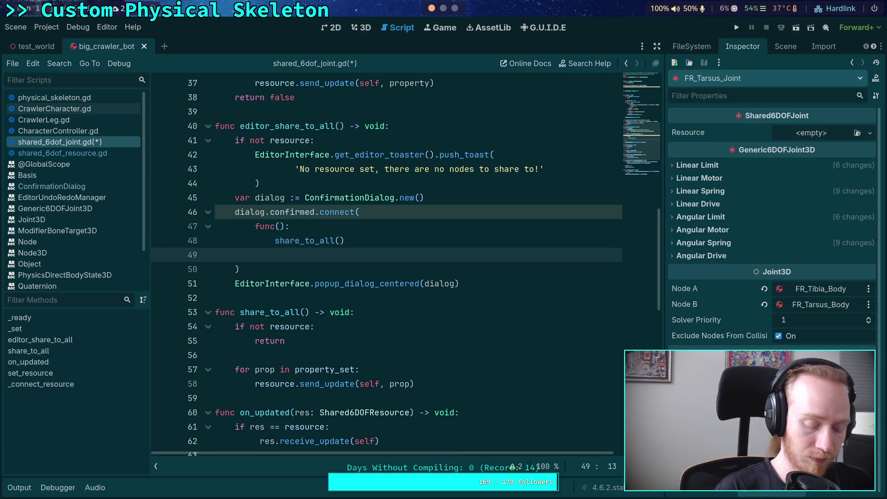
# - Add EditorInterface.get_editor_toaster().push_toast('Updated') inside the lambda
pyautogui.write('di')
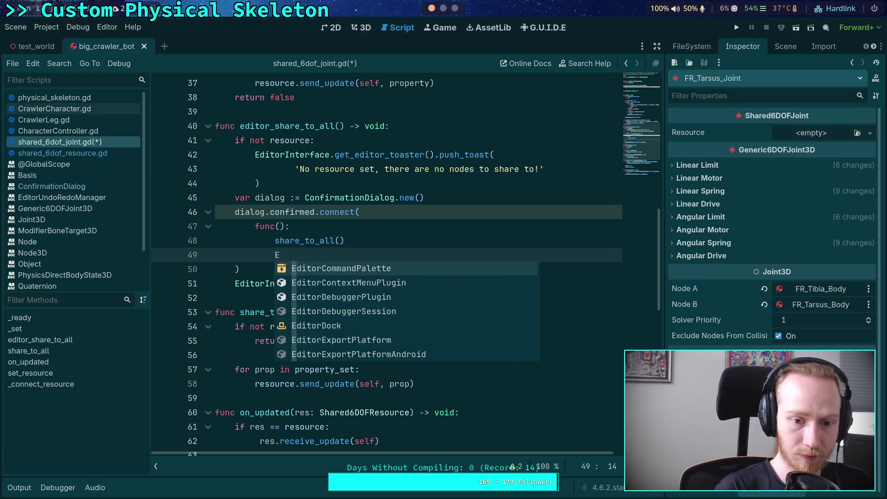
pyautogui.write('torInterface.toa')
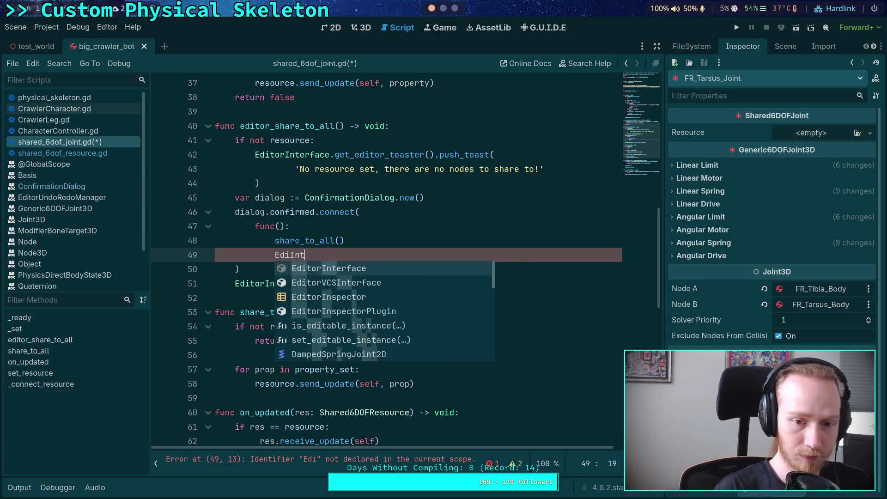
pyautogui.press('Return')
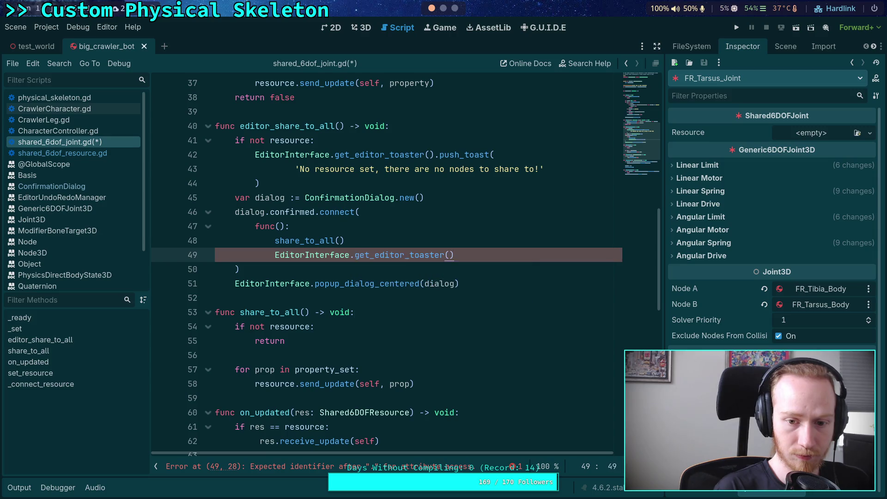
pyautogui.write('.p')
pyautogui.press('Return')
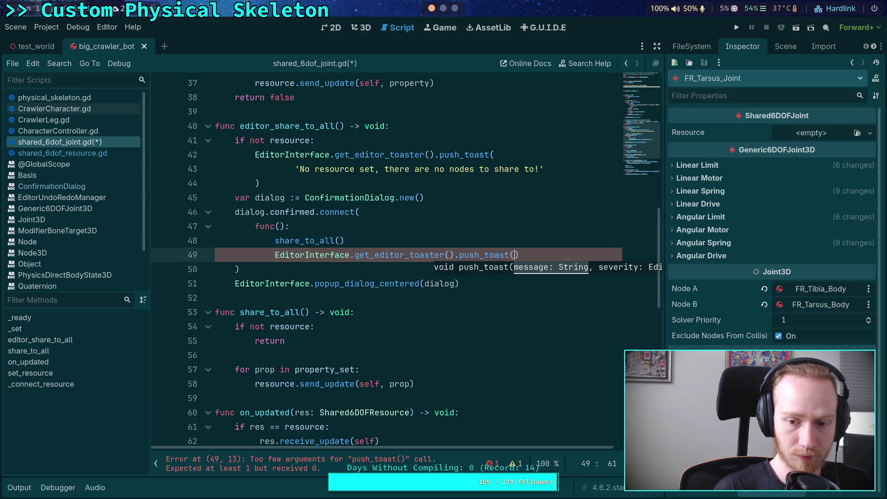
pyautogui.press('Return')
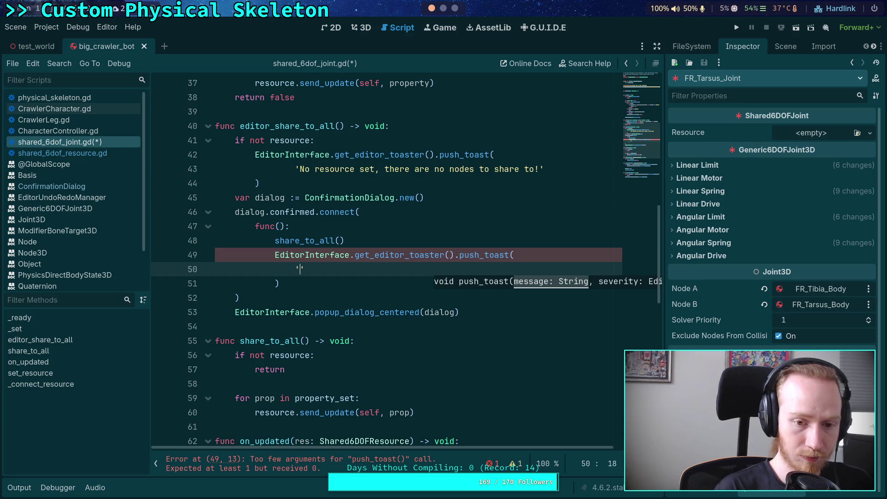
pyautogui.write('Udpa')
pyautogui.press('BackSpace')
pyautogui.press('BackSpace')
pyautogui.write('pdated')
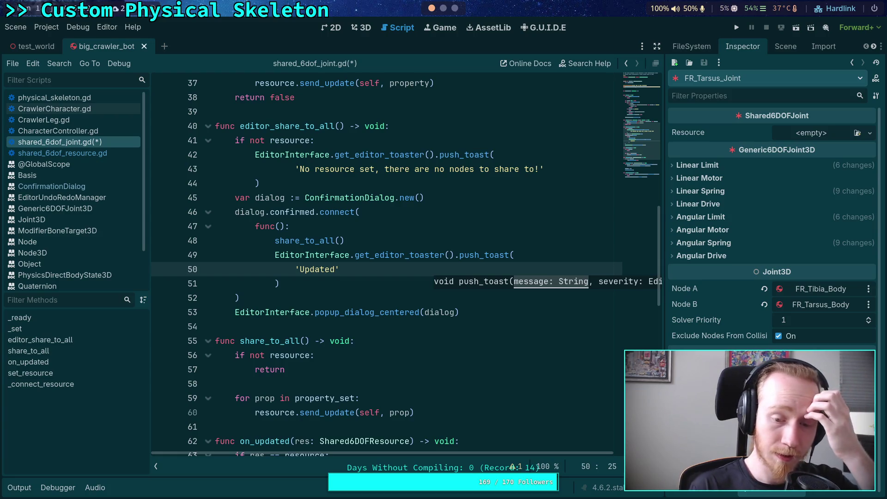
pyautogui.click(289, 299)
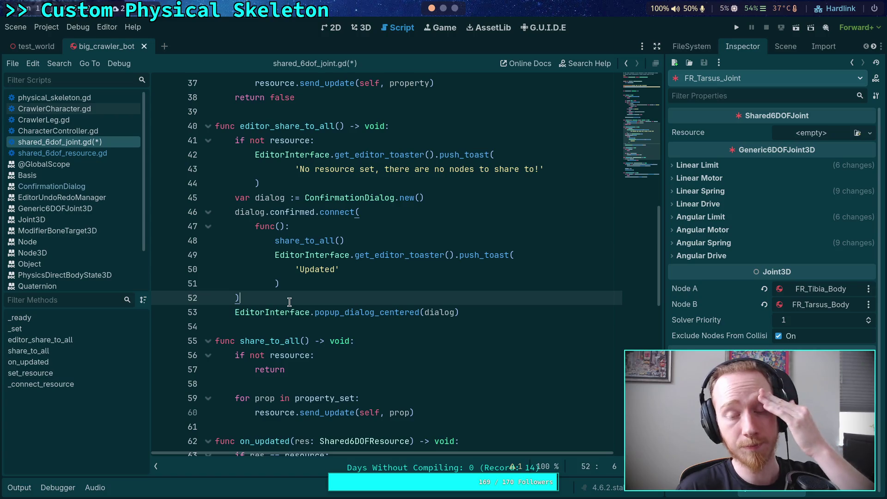
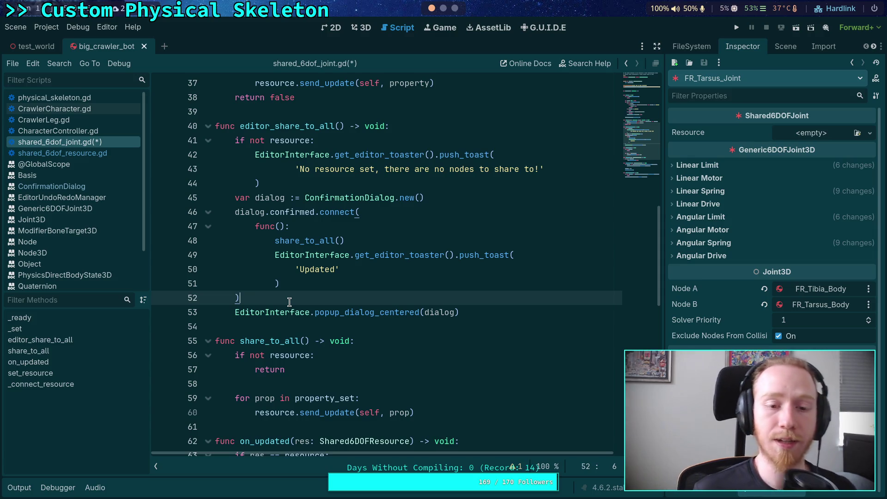
# - Open the shared_6dof_resource.gd script
pyautogui.scroll(3, 290, 302)
pyautogui.scroll(8, 481, 249)
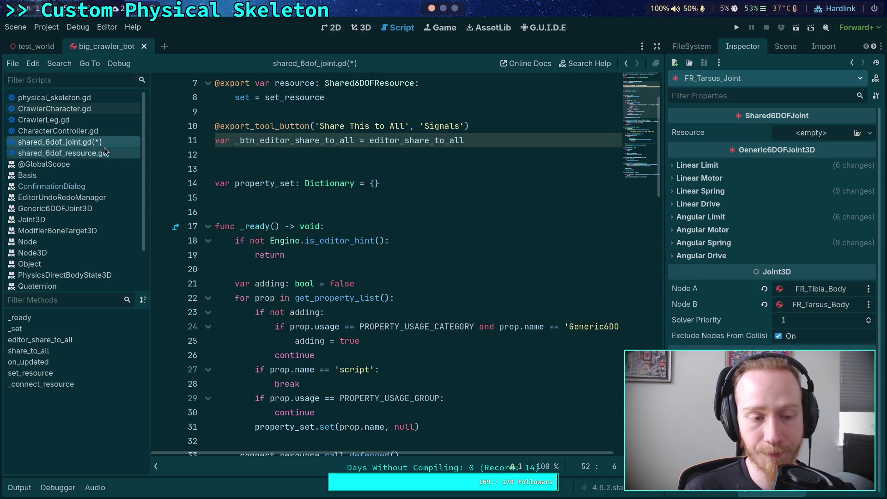
pyautogui.click(74, 154)
pyautogui.scroll(-3, 459, 250)
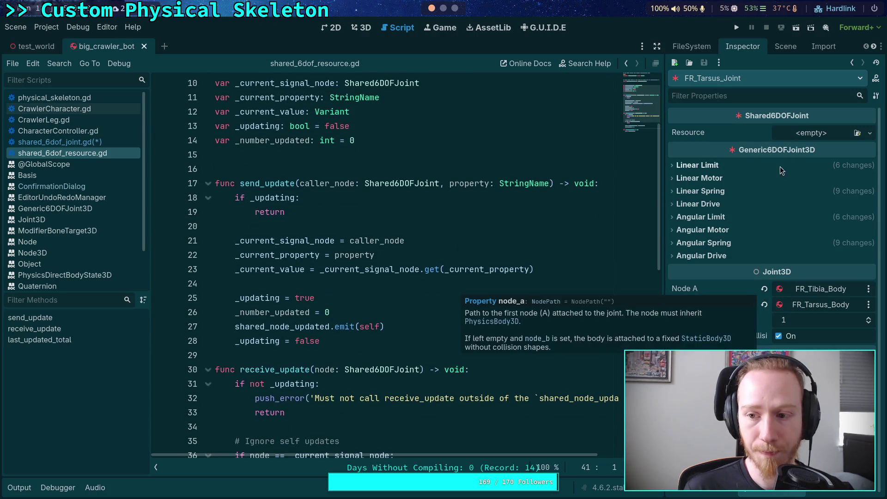
# - Give FR_Tarsus_Joint a new Shared6DOFResource as its Resource and expand its properties
pyautogui.click(810, 133)
pyautogui.click(804, 162)
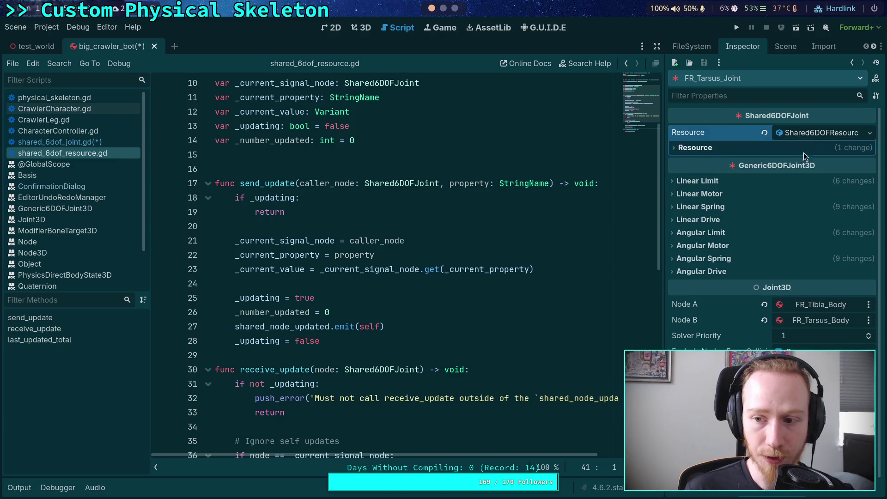
pyautogui.click(747, 148)
pyautogui.moveTo(699, 163)
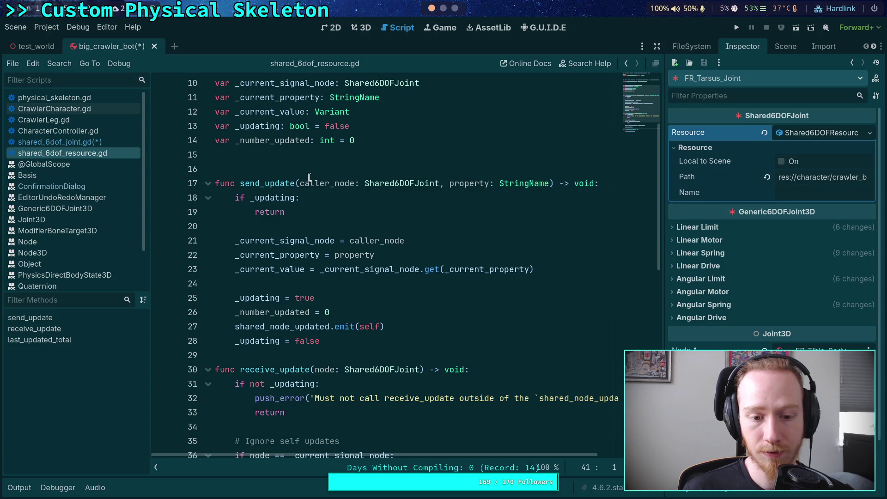
# - Return to shared_6dof_joint.gd and select the editor-hint early return in _ready
pyautogui.scroll(-1, 310, 178)
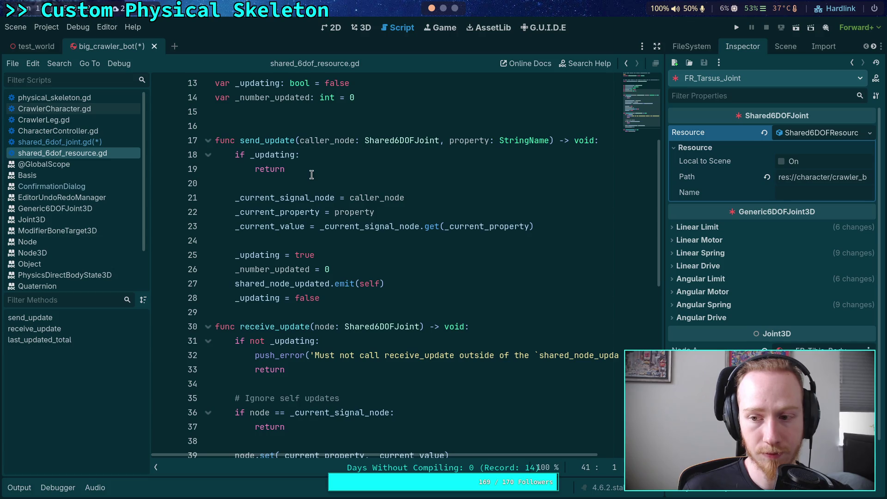
pyautogui.scroll(2, 314, 169)
pyautogui.scroll(-7, 369, 194)
pyautogui.scroll(2, 426, 217)
pyautogui.click(60, 142)
pyautogui.scroll(-3, 354, 254)
pyautogui.moveTo(287, 169); pyautogui.dragTo(234, 154)
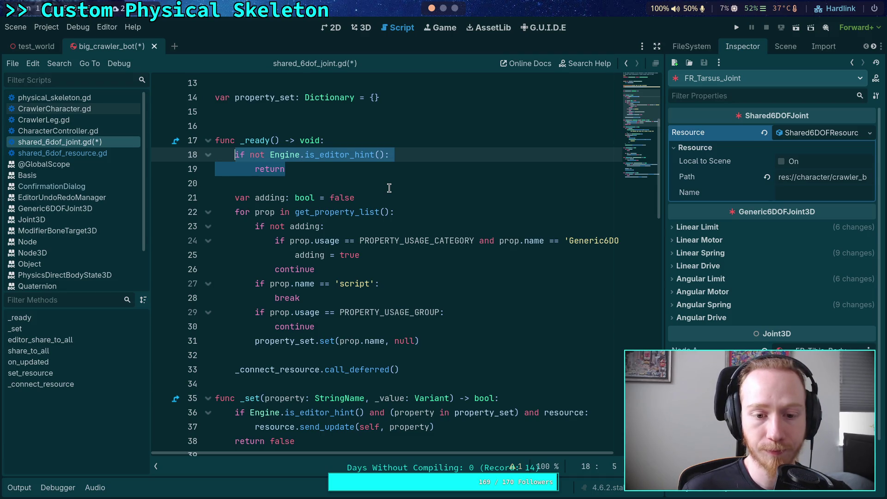
pyautogui.scroll(-2, 389, 187)
pyautogui.scroll(2, 389, 188)
pyautogui.scroll(-3, 389, 188)
pyautogui.scroll(-10, 389, 188)
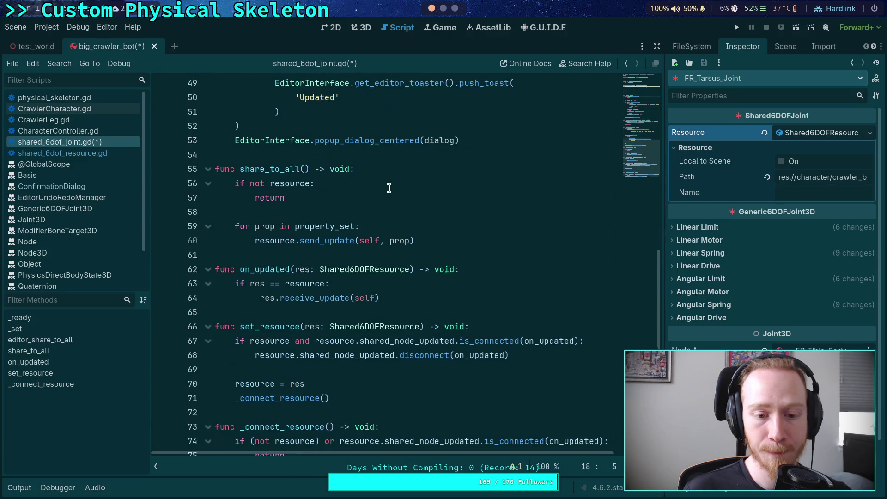
pyautogui.click(513, 198)
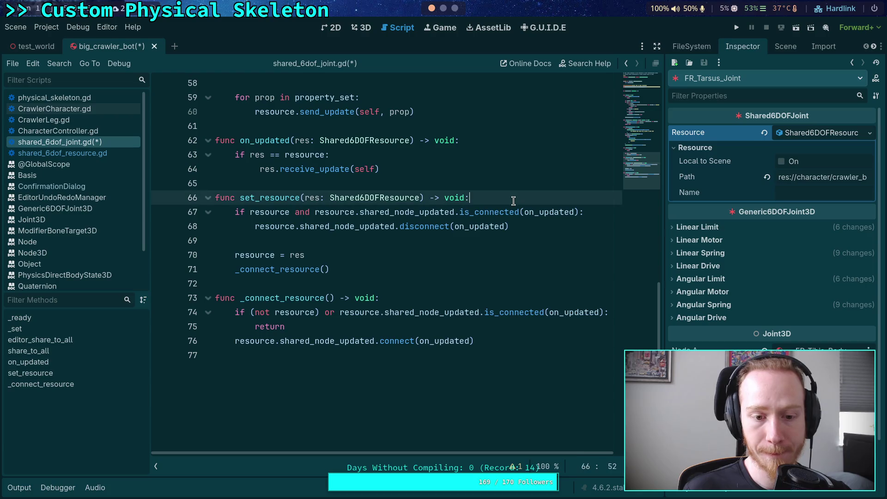
pyautogui.click(435, 313)
pyautogui.click(435, 298)
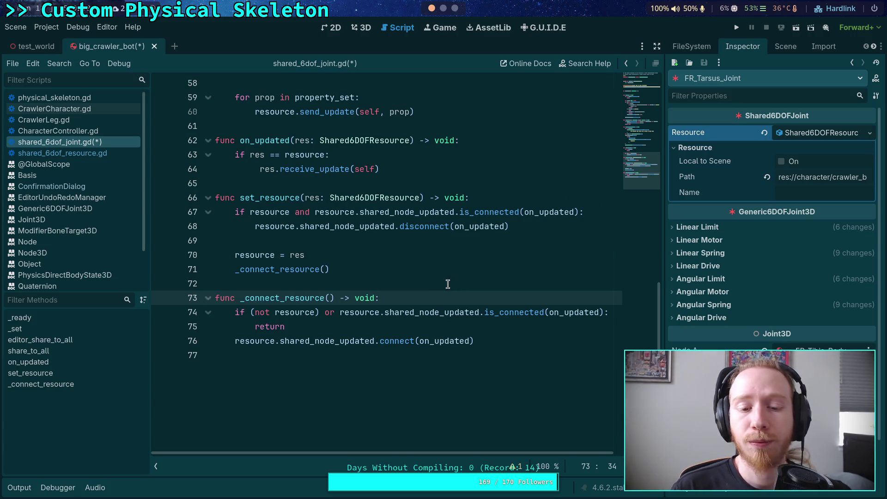
pyautogui.click(449, 284)
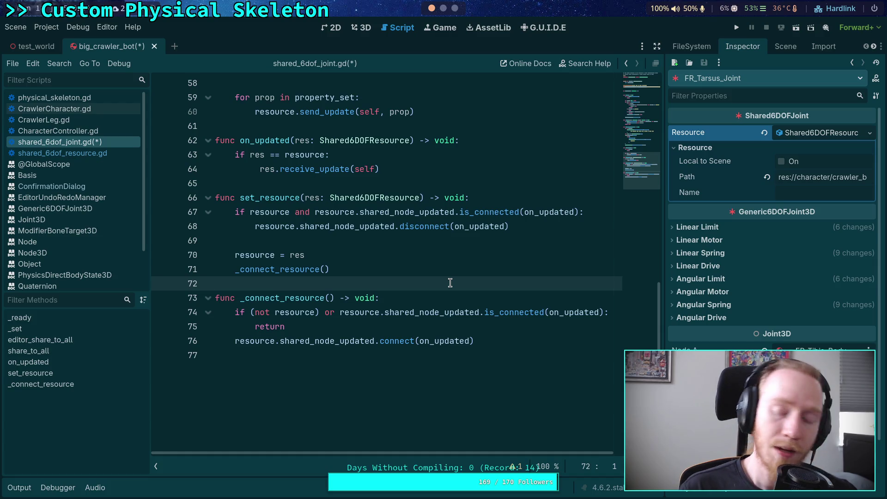
pyautogui.scroll(15, 450, 283)
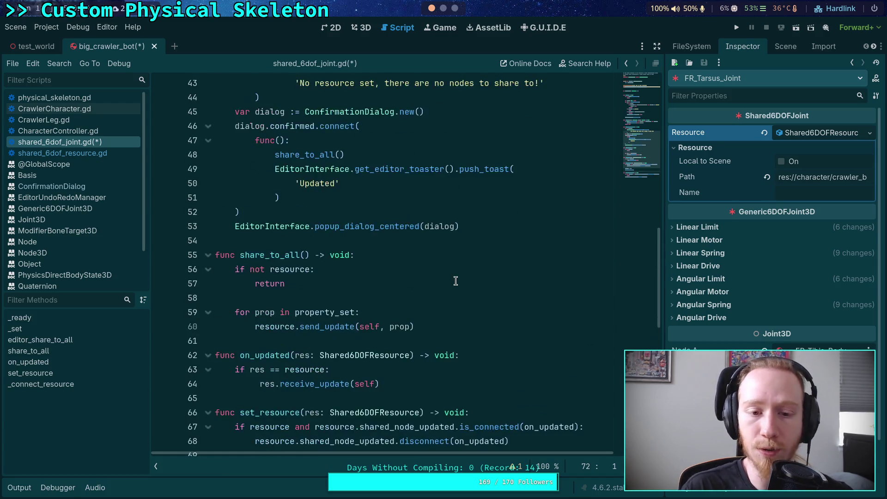
pyautogui.click(371, 266)
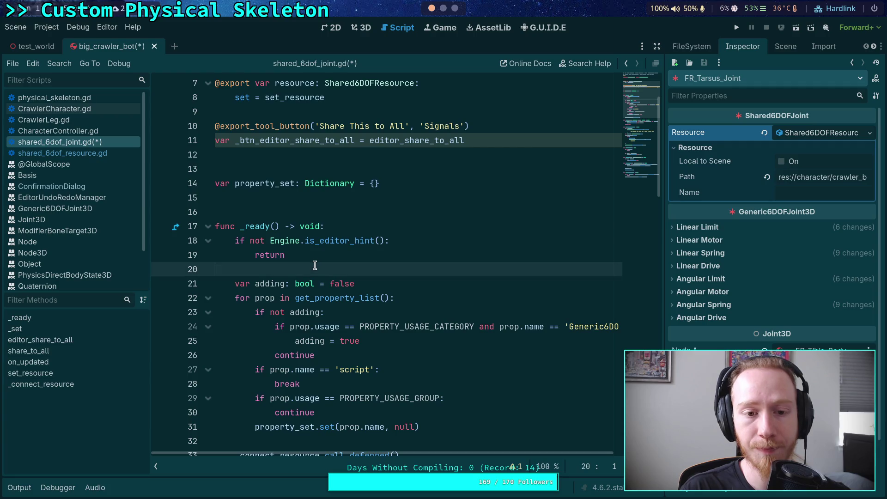
pyautogui.scroll(4, 371, 266)
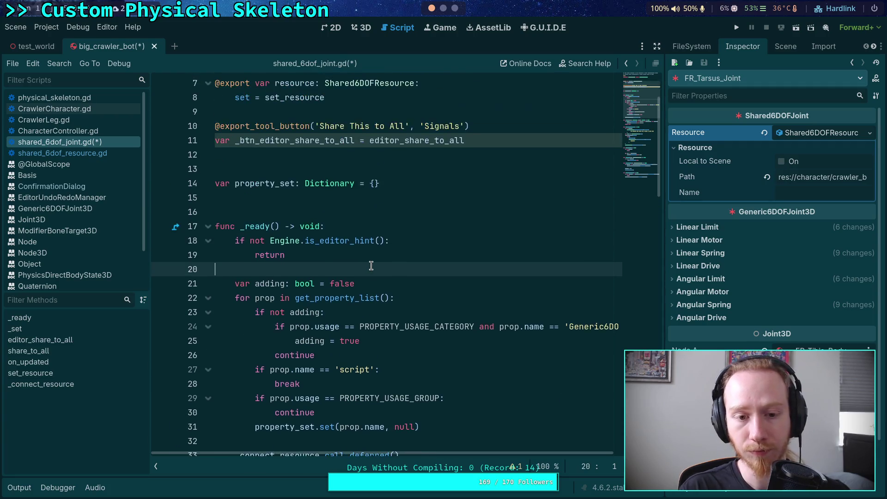
pyautogui.scroll(-5, 493, 227)
pyautogui.scroll(-6, 463, 239)
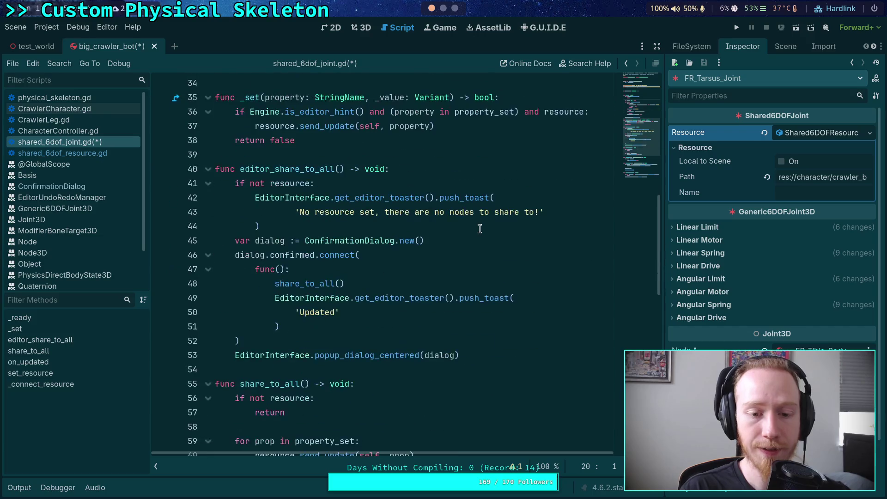
pyautogui.scroll(2, 462, 239)
pyautogui.scroll(-3, 443, 242)
pyautogui.scroll(-1, 444, 242)
pyautogui.scroll(1, 441, 240)
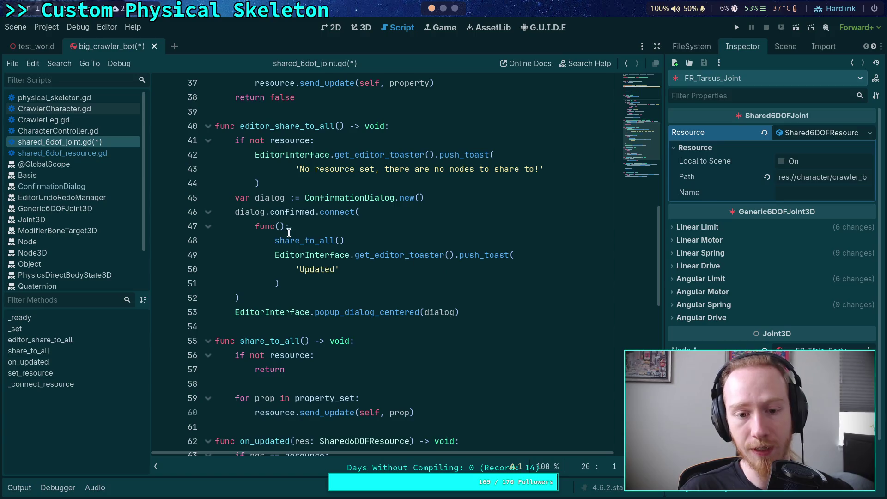
# - Extend the Updated toast with '%d nodes using this shared resource!' % resource.last_updated_total()
pyautogui.click(339, 270)
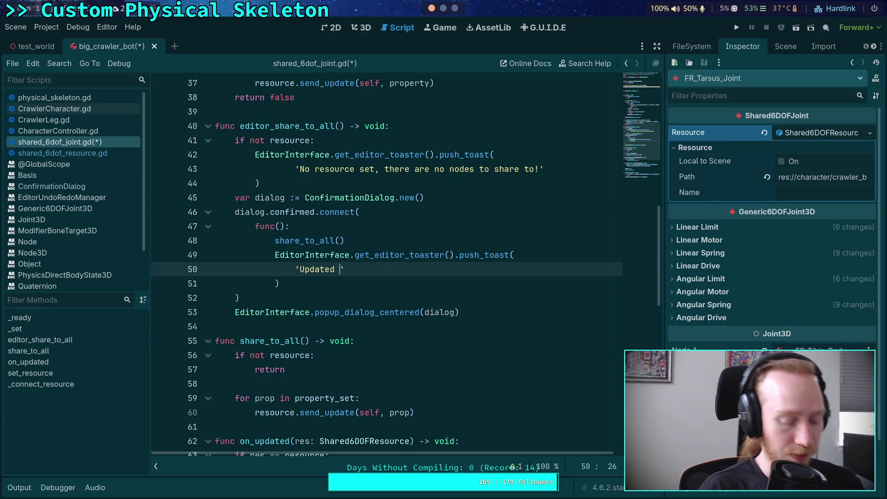
pyautogui.write('%d ')
pyautogui.write('nodes us')
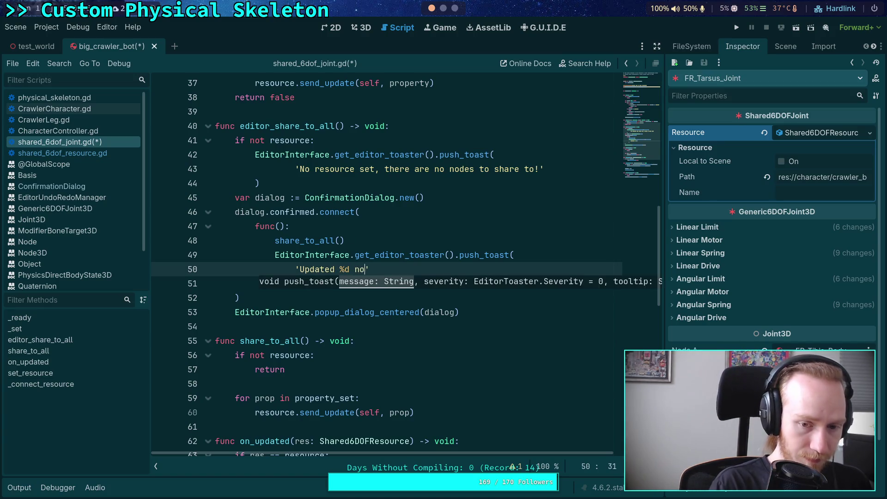
pyautogui.write('ing this sh')
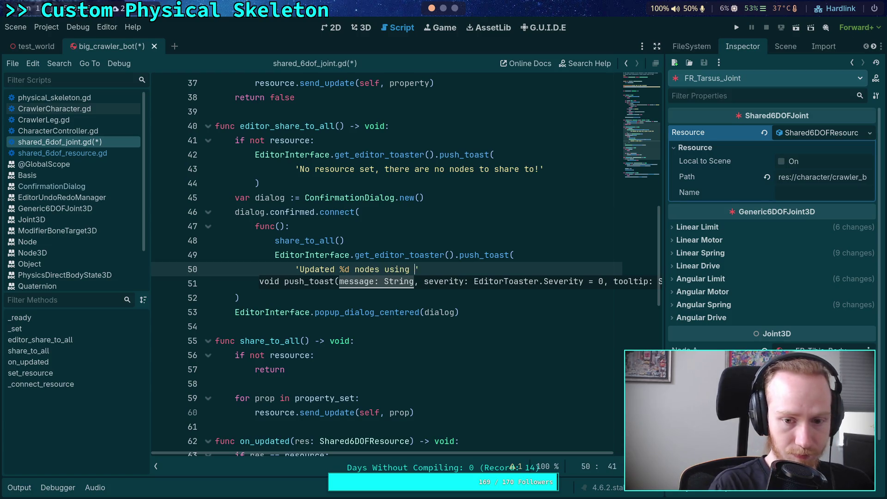
pyautogui.write("ared resource!' ")
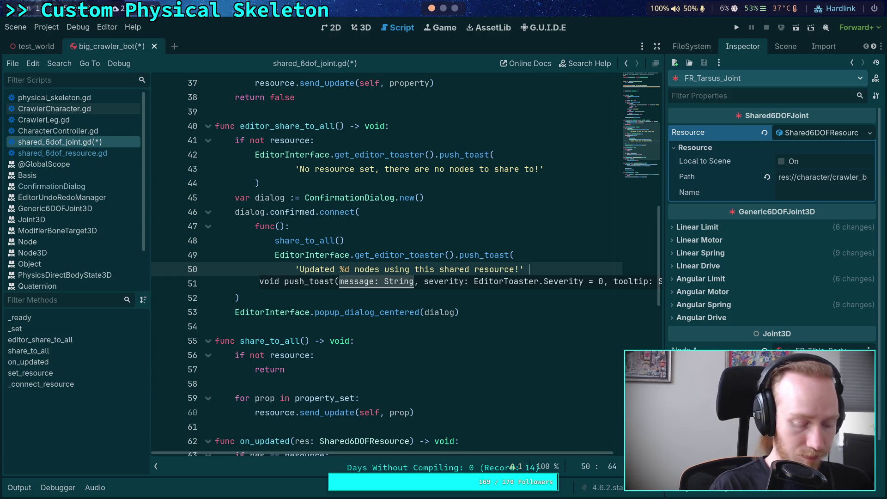
pyautogui.write('%')
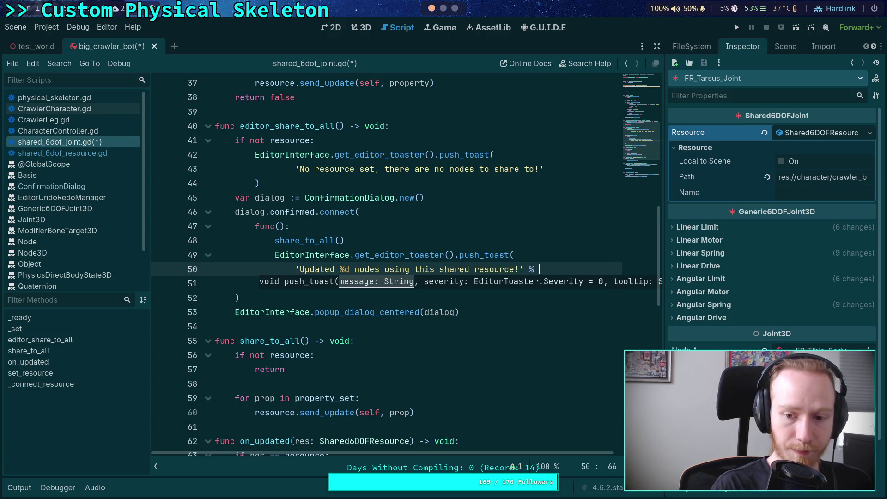
pyautogui.write('esource.')
pyautogui.press('Return')
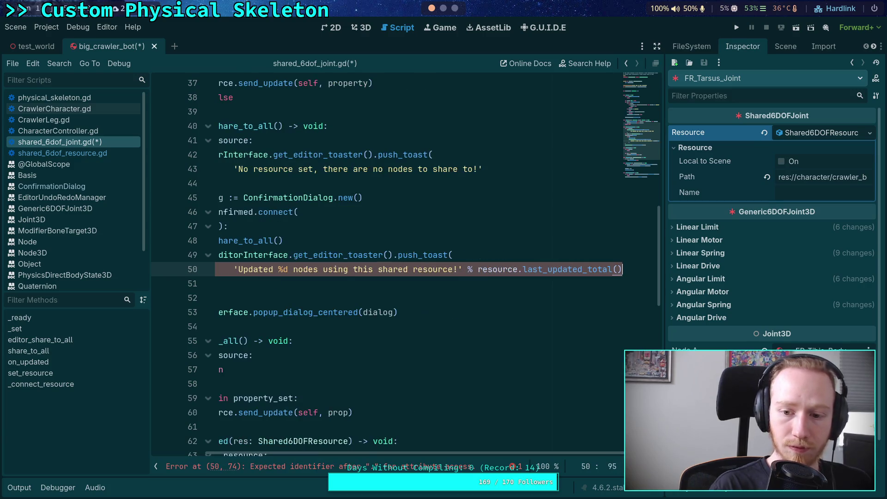
pyautogui.press('Return')
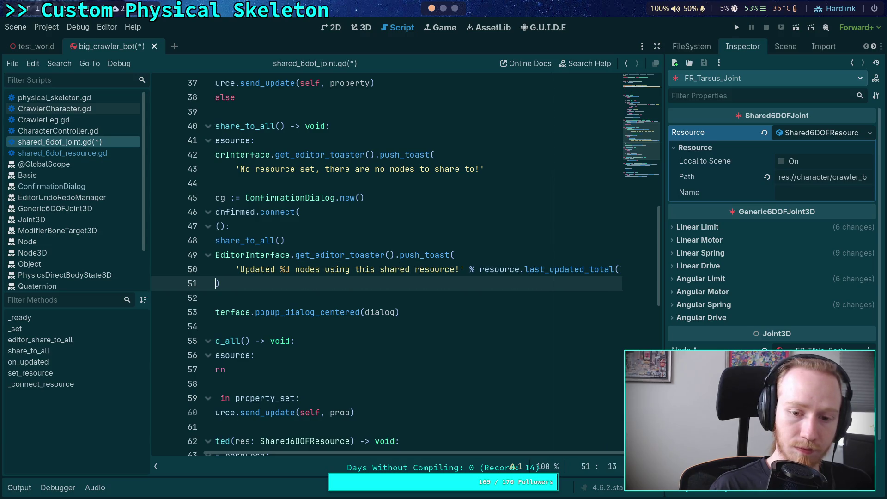
pyautogui.press('Up')
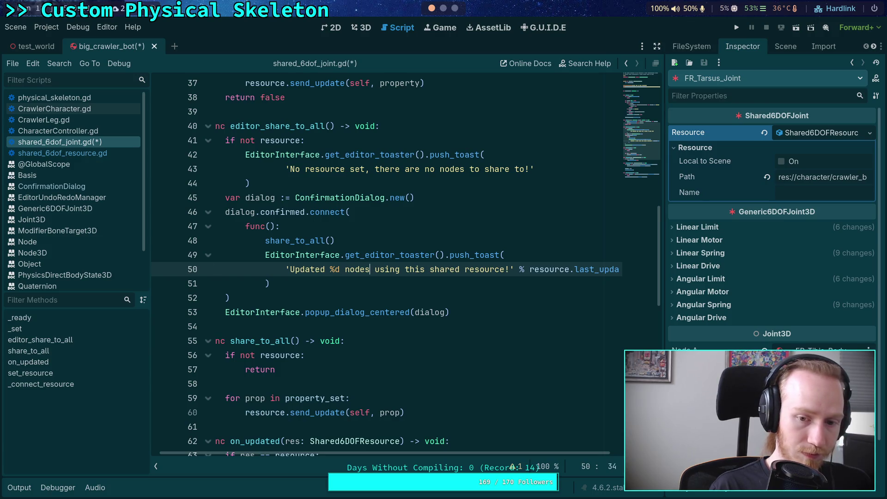
# - Pass EditorToaster.SEVERITY_INFO as the Updated toast's severity on its own line
pyautogui.click(575, 269)
pyautogui.click(524, 255)
pyautogui.press('End')
pyautogui.write(',')
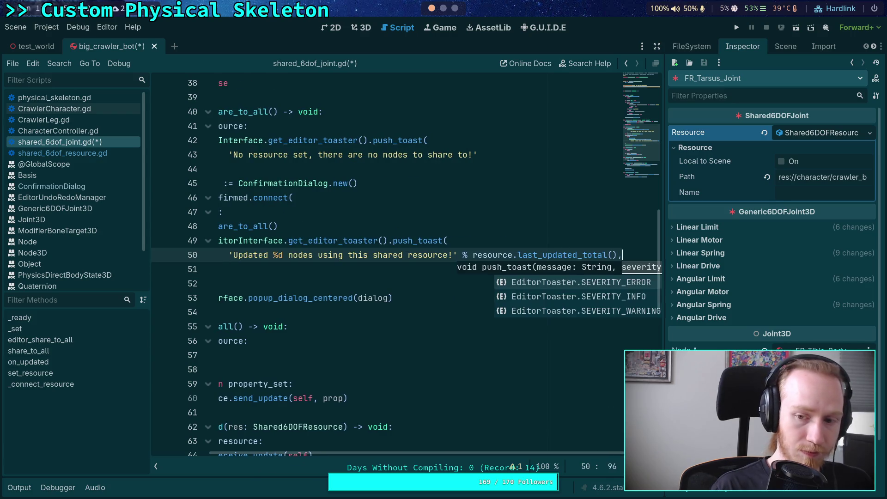
pyautogui.press('Down')
pyautogui.press('Return')
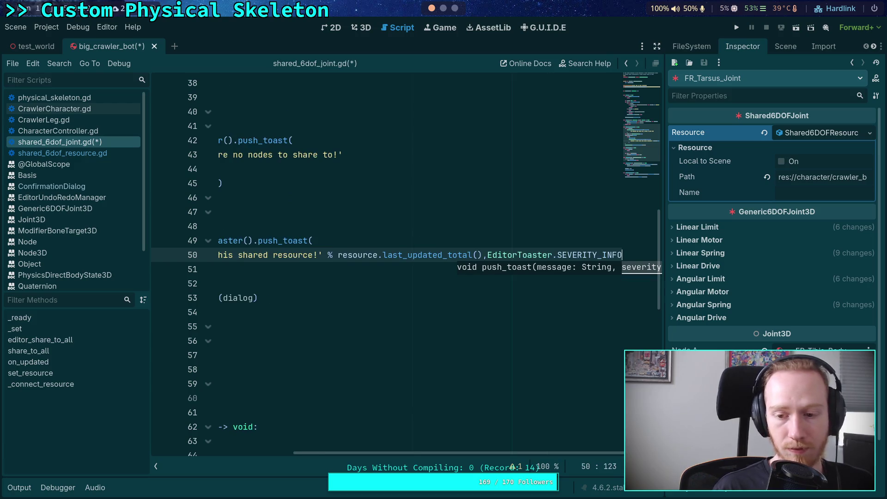
pyautogui.click(485, 254)
pyautogui.press('Return')
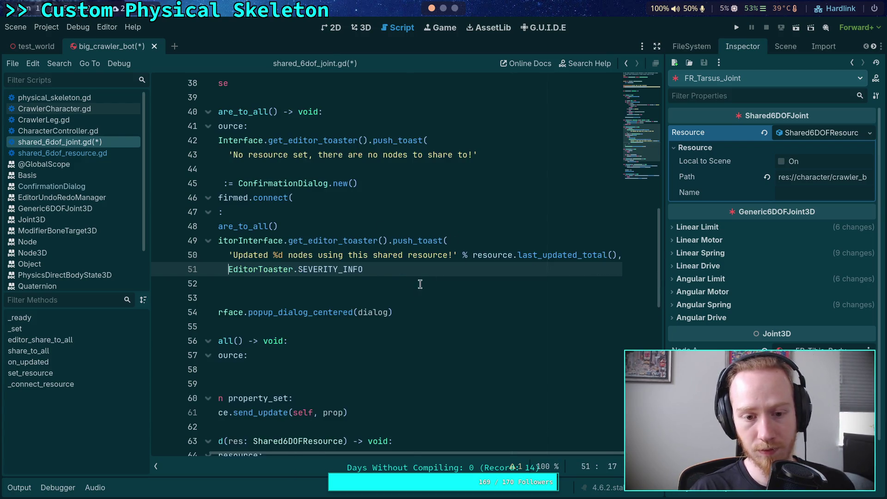
# - Give the no-resource toast EditorToaster.SEVERITY_WARNING as its severity
pyautogui.click(577, 235)
pyautogui.write(',')
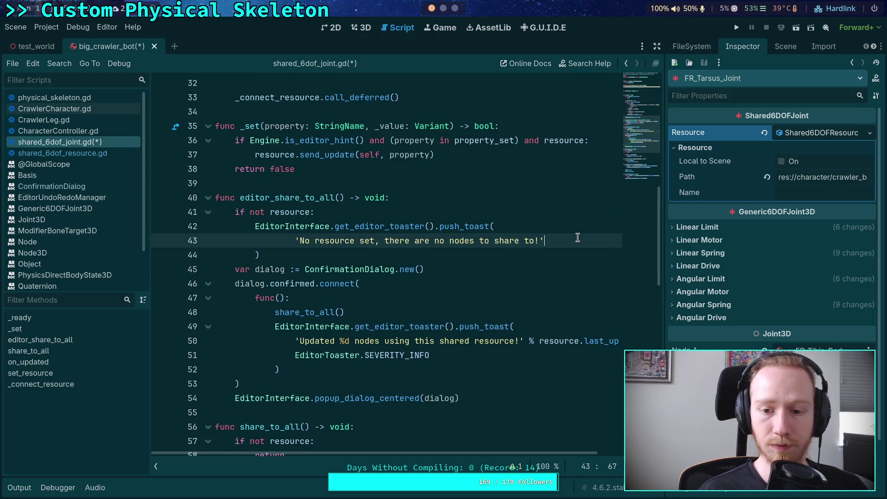
pyautogui.press('Up')
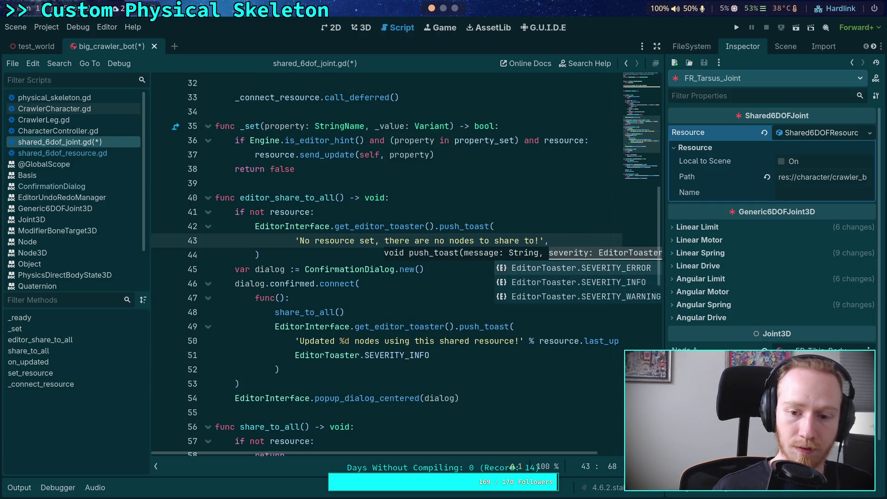
pyautogui.press('Return')
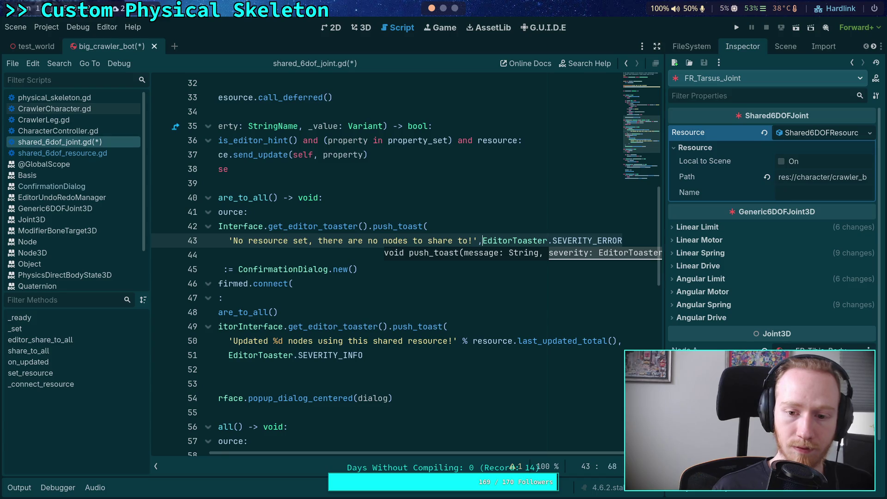
pyautogui.press('Return')
pyautogui.moveTo(340, 254); pyautogui.dragTo(368, 255)
pyautogui.write('_W')
pyautogui.press('Return')
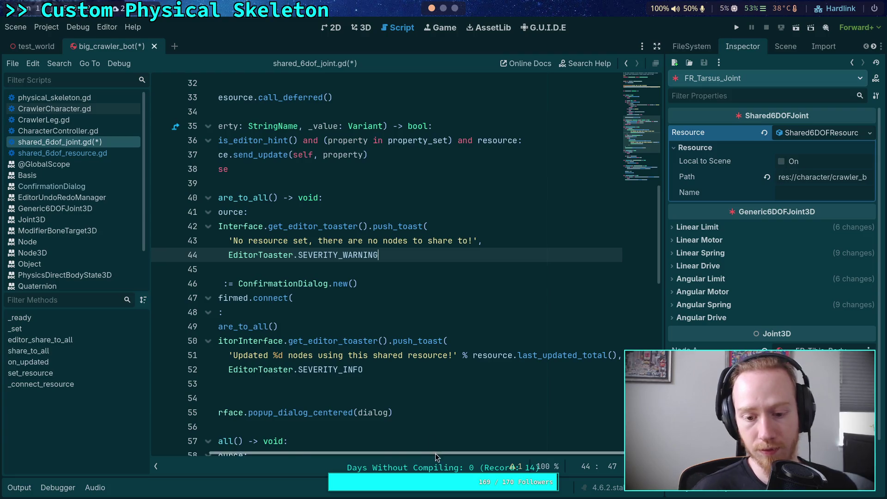
# - Add a return after the no-resource toast and save the script
pyautogui.click(373, 292)
pyautogui.click(365, 270)
pyautogui.press('Return')
pyautogui.write('return')
pyautogui.press('Return')
pyautogui.hotkey('ctrl', 's')
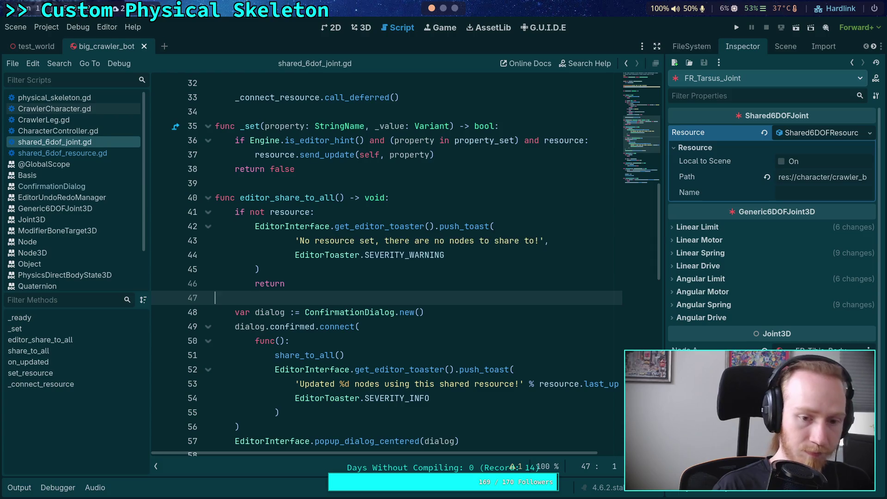
pyautogui.scroll(-3, 367, 275)
pyautogui.scroll(1, 379, 282)
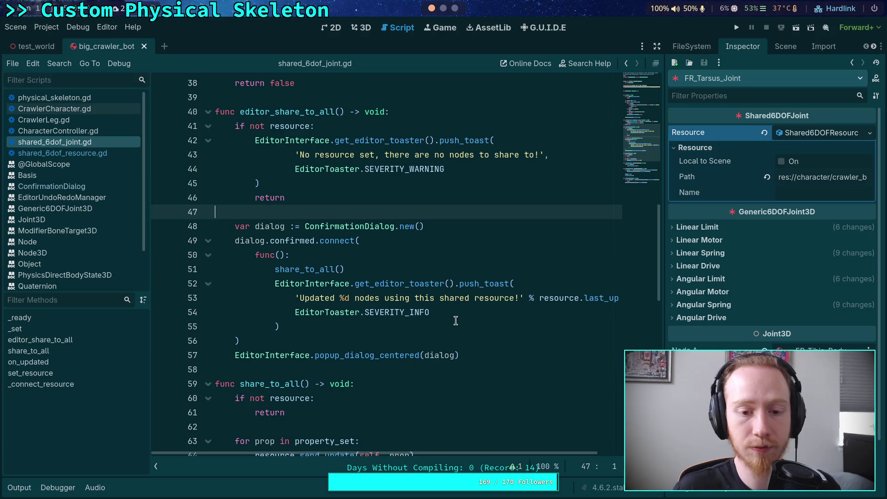
pyautogui.scroll(-3, 456, 320)
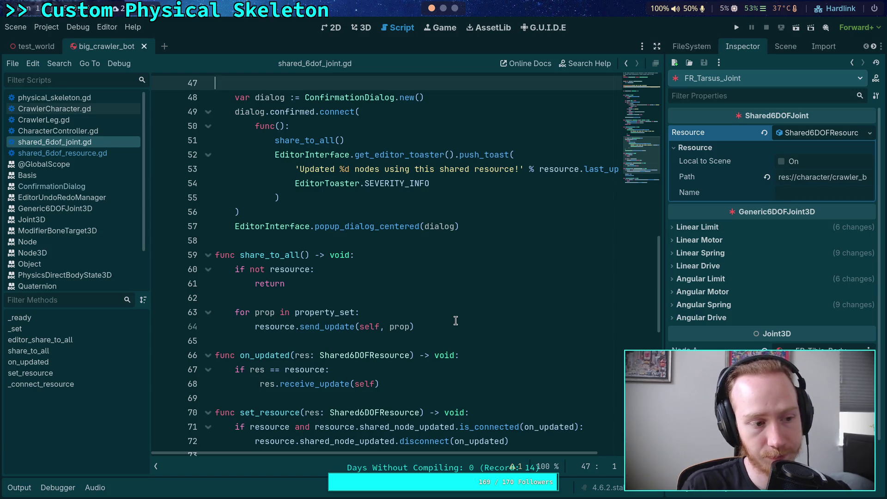
pyautogui.scroll(-4, 456, 321)
pyautogui.click(401, 332)
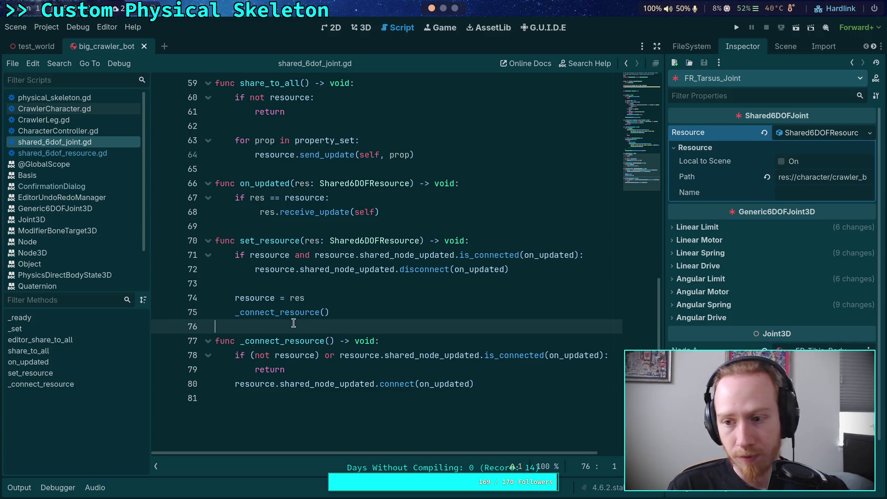
pyautogui.scroll(2, 417, 300)
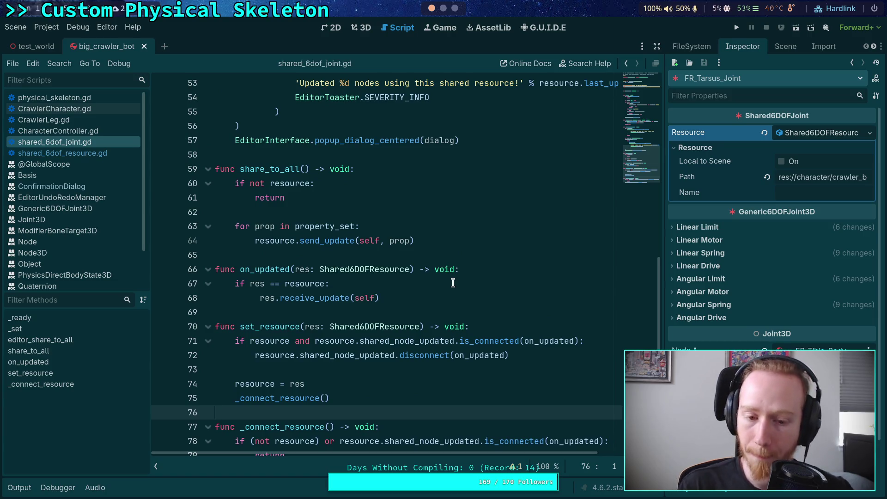
pyautogui.scroll(3, 402, 247)
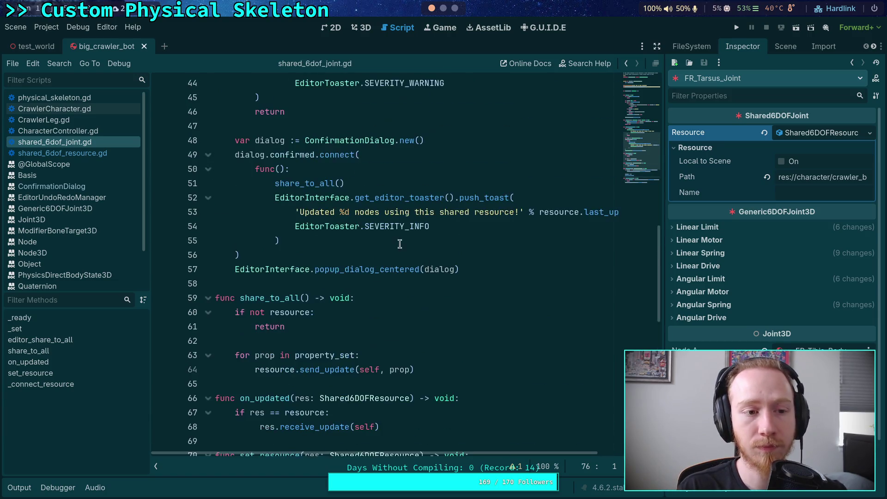
pyautogui.click(247, 283)
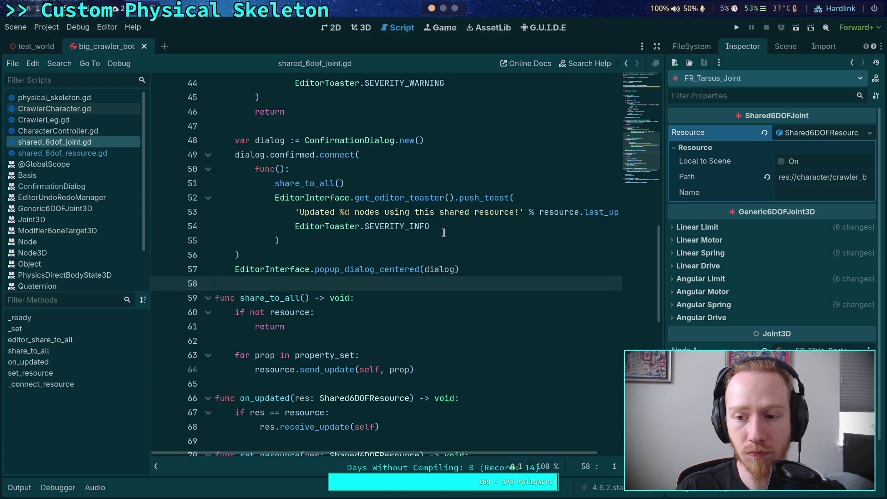
pyautogui.click(829, 191)
pyautogui.write('TarsusJoint')
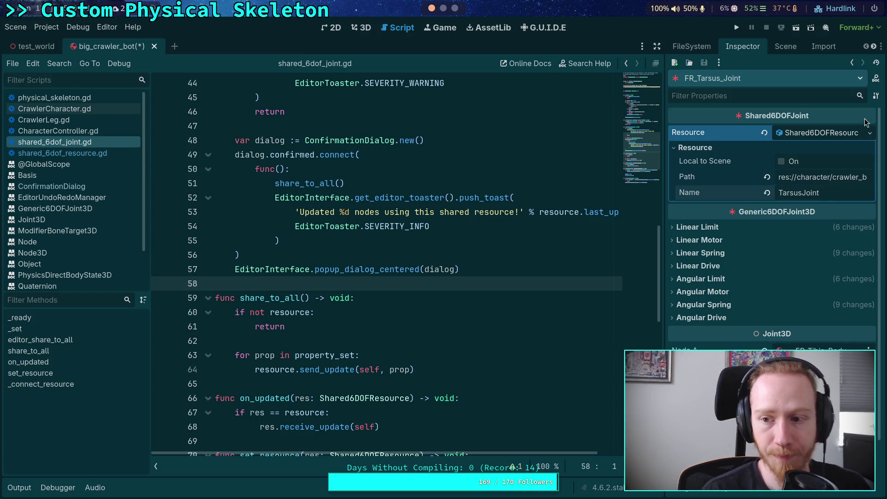
# - Name the joint's resource TarsusJoint and copy it
pyautogui.click(825, 132)
pyautogui.click(824, 133)
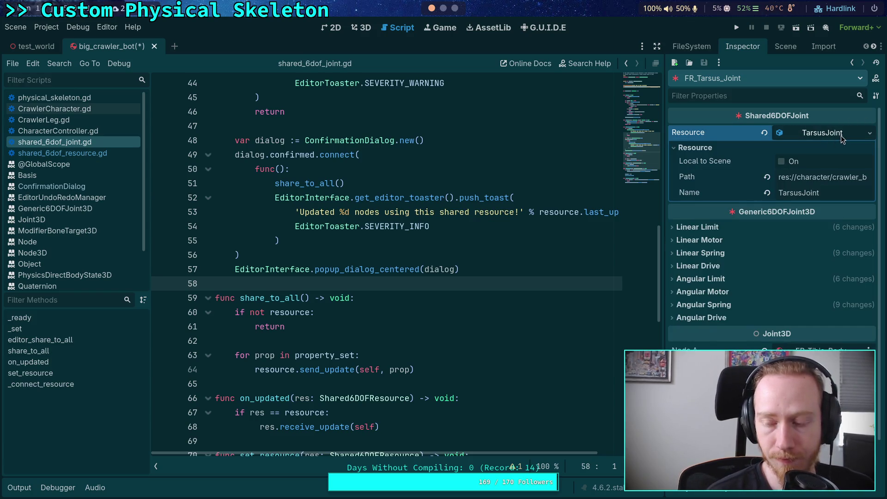
pyautogui.click(869, 133)
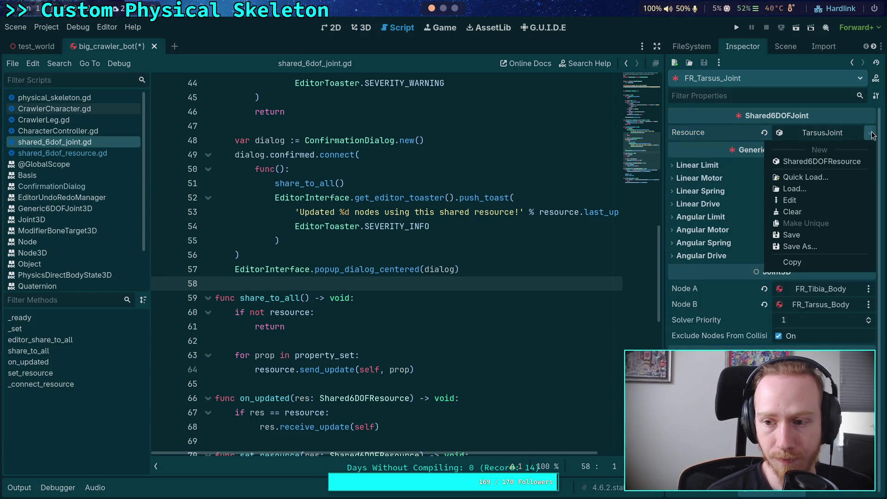
pyautogui.click(797, 262)
# - Add a Shared6DOFJoint child node under FrontLeftTarsus
pyautogui.click(782, 51)
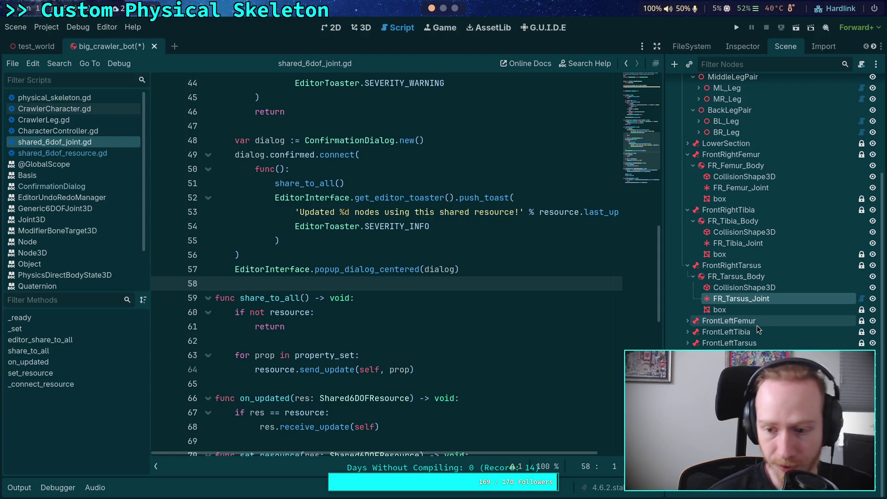
pyautogui.click(695, 346)
pyautogui.rightClick(695, 346)
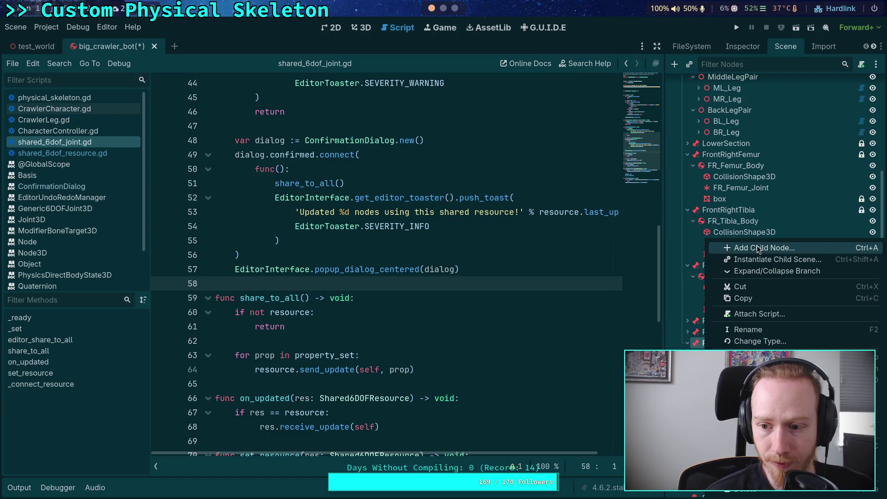
pyautogui.click(759, 247)
pyautogui.doubleClick(382, 169)
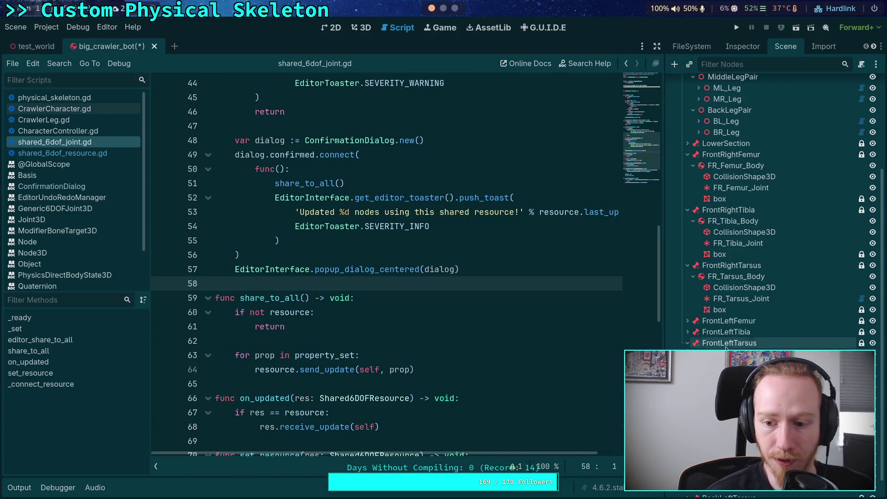
# - Paste the TarsusJoint resource into the new Shared6DOFJoint
pyautogui.click(743, 45)
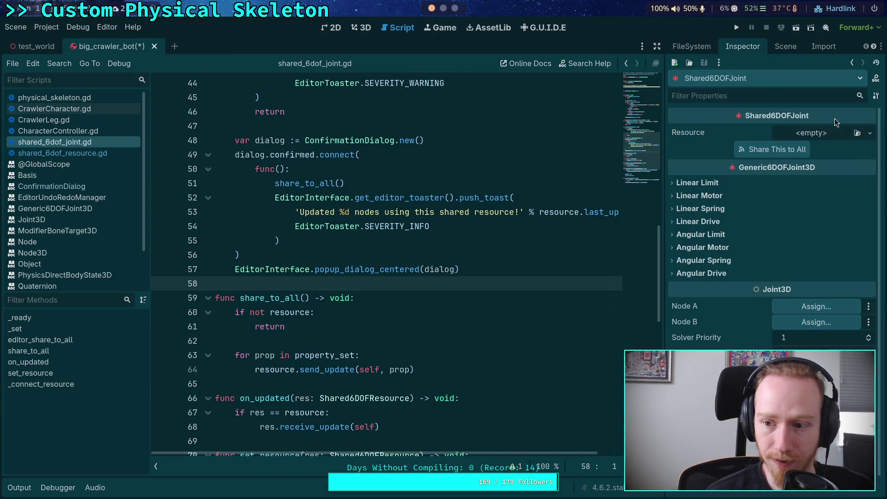
pyautogui.click(859, 134)
pyautogui.click(814, 206)
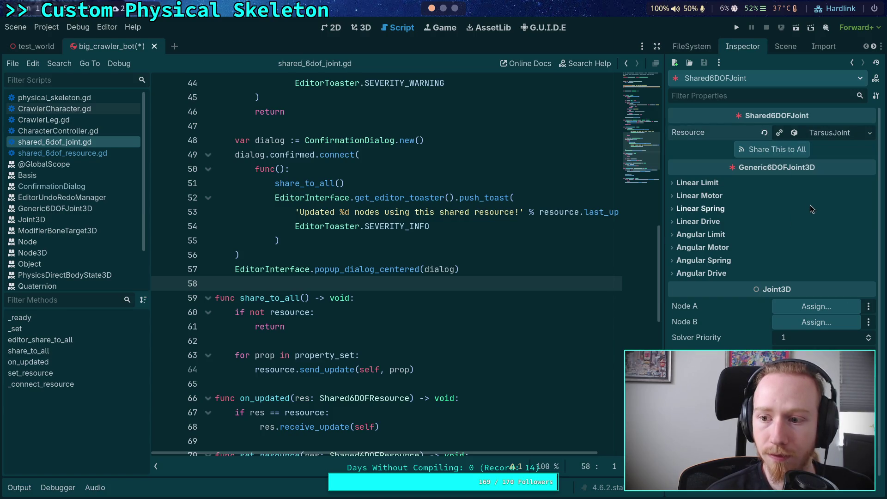
pyautogui.click(786, 47)
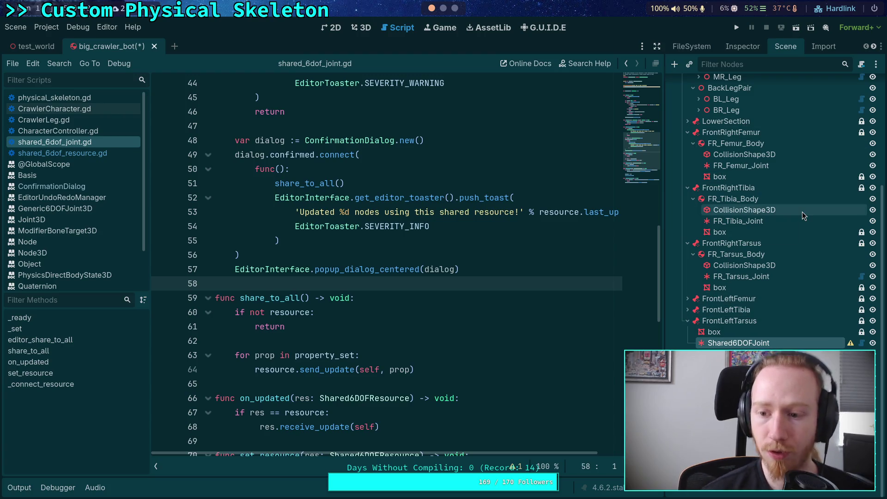
pyautogui.click(751, 48)
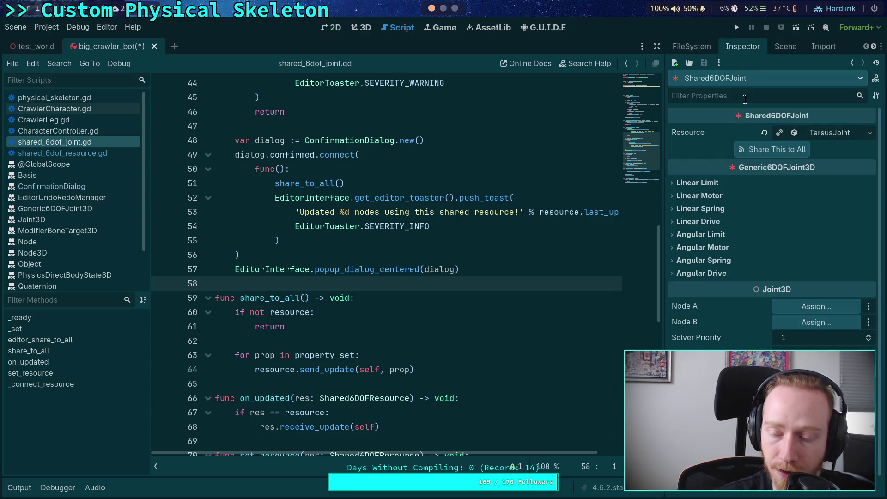
pyautogui.click(781, 48)
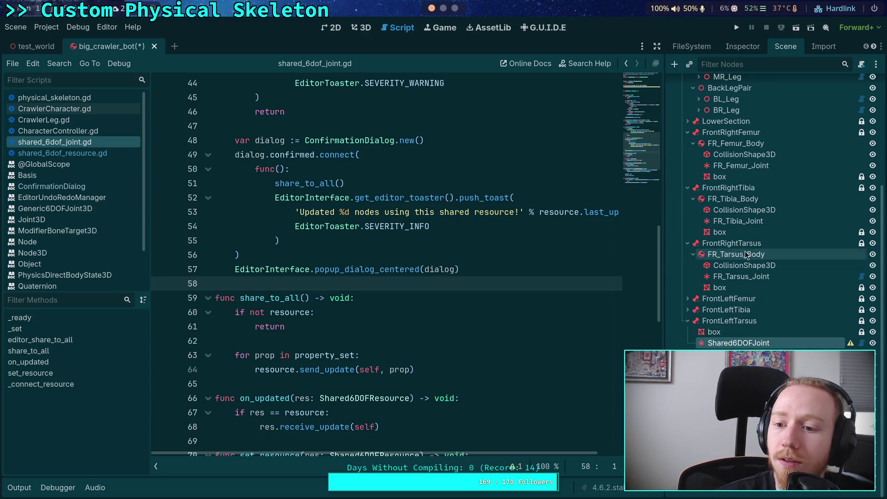
# - Reselect FR_Tarsus_Joint and save the big_crawler_bot scene
pyautogui.click(753, 277)
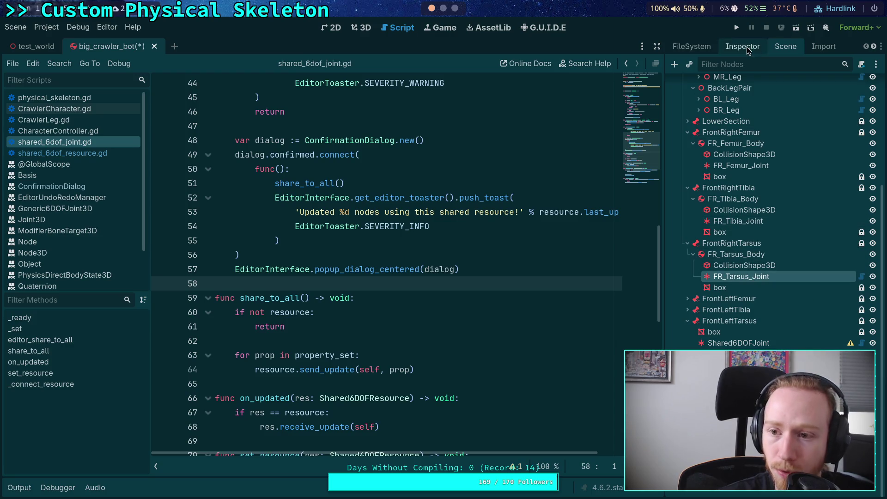
pyautogui.click(747, 47)
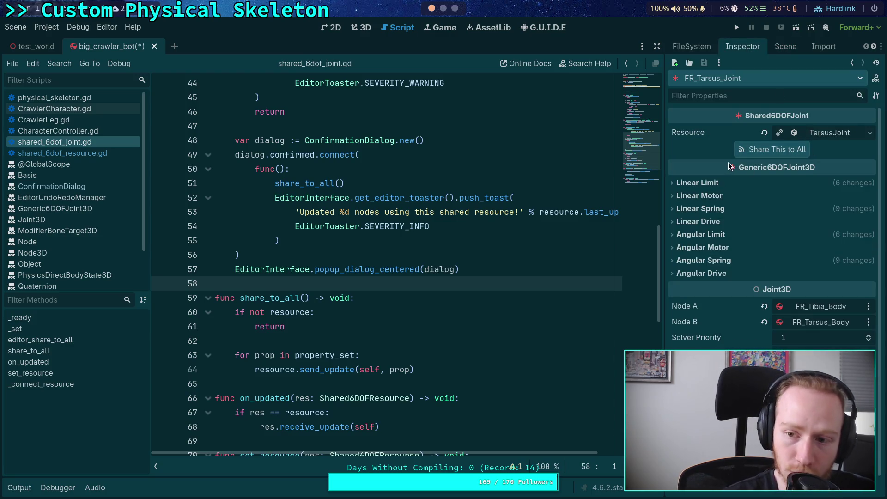
pyautogui.scroll(2, 522, 212)
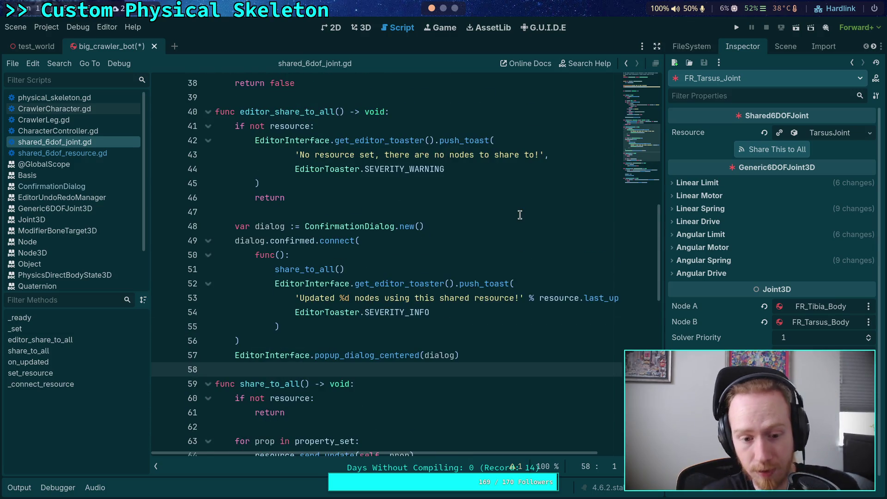
pyautogui.hotkey('ctrl', 's')
pyautogui.scroll(-2, 501, 203)
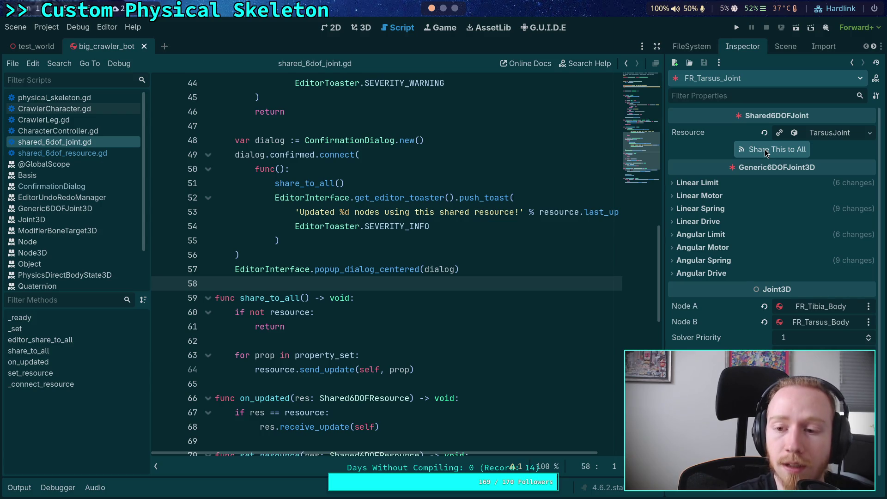
pyautogui.click(18, 488)
pyautogui.click(24, 489)
pyautogui.scroll(4, 324, 365)
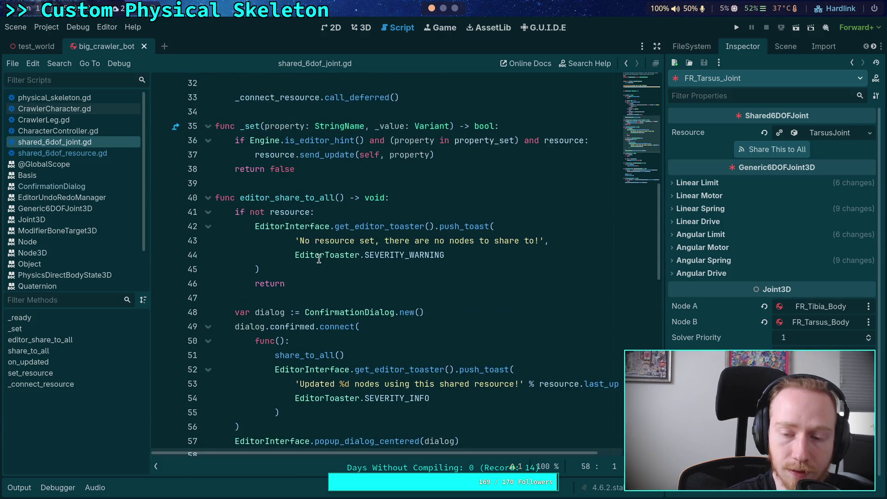
pyautogui.click(46, 27)
pyautogui.click(1, 25)
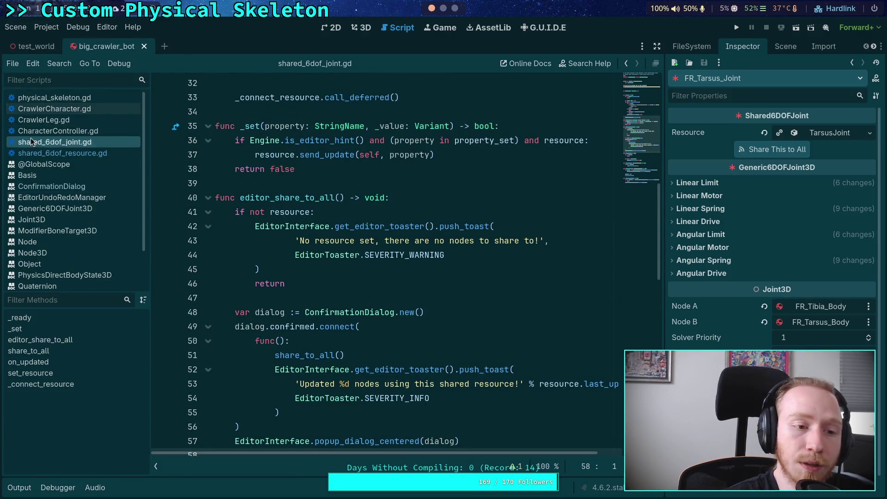
pyautogui.click(14, 28)
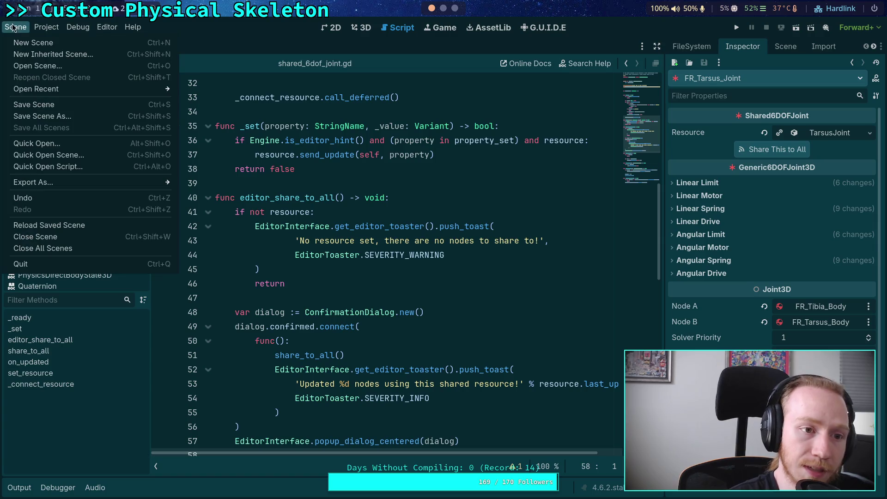
pyautogui.click(68, 225)
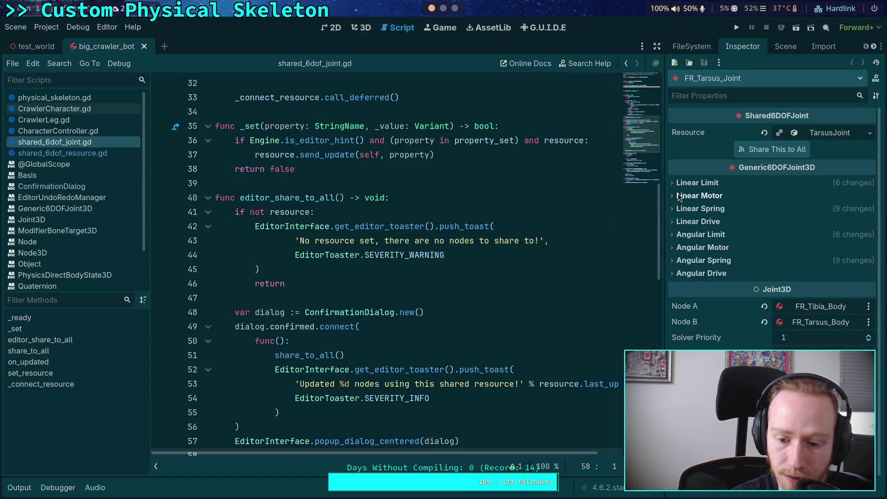
pyautogui.click(770, 154)
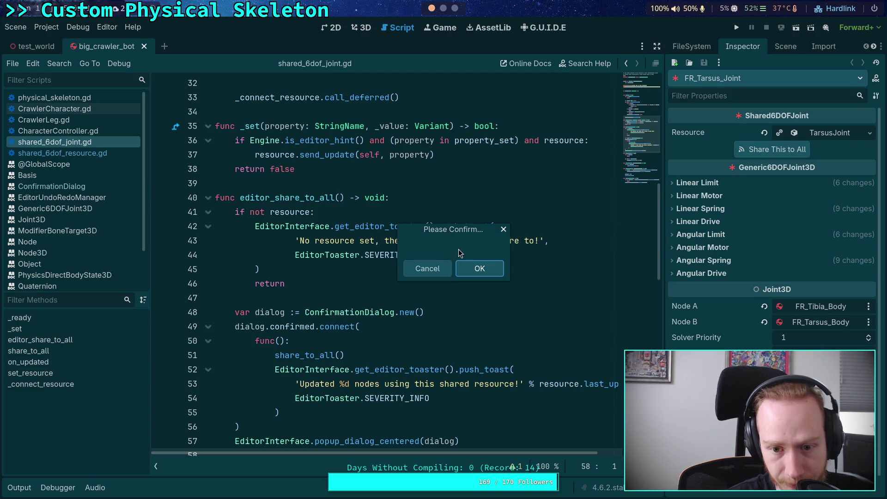
pyautogui.click(426, 271)
pyautogui.scroll(-2, 477, 225)
pyautogui.click(477, 225)
pyautogui.press('Return')
# - Set dialog_text to 'This will overwrite all settings on any nodes connected to this one.'
pyautogui.write('dialog.')
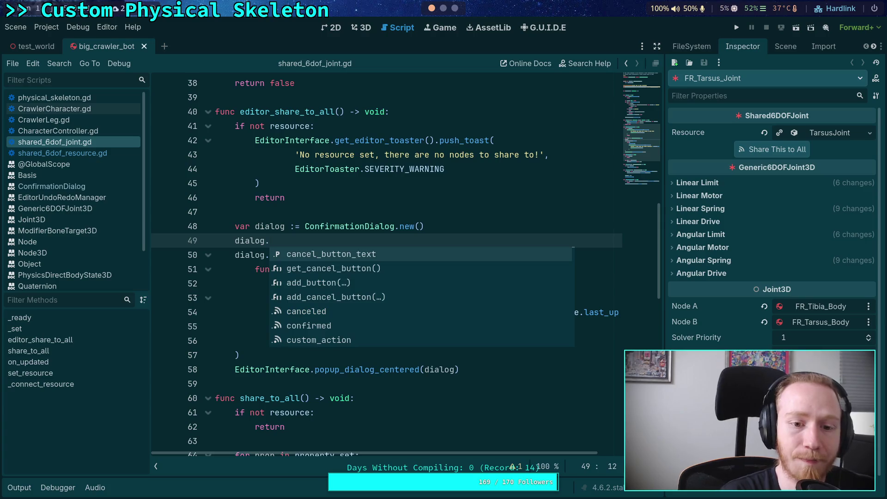
pyautogui.write('text')
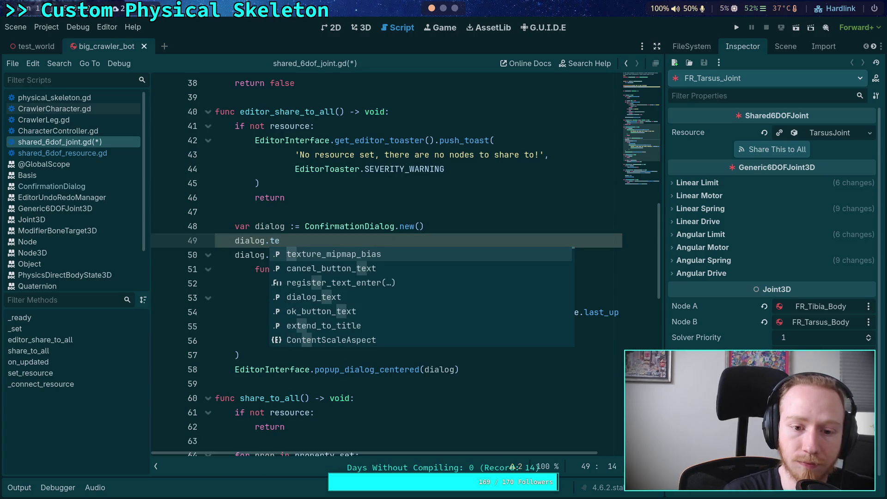
pyautogui.press('Down')
pyautogui.press('Down')
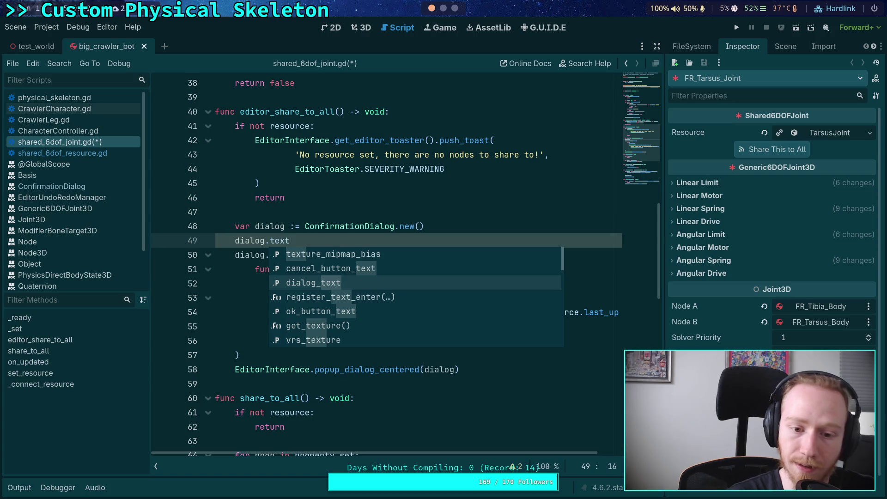
pyautogui.press('Return')
pyautogui.hotkey('ctrl', 'space')
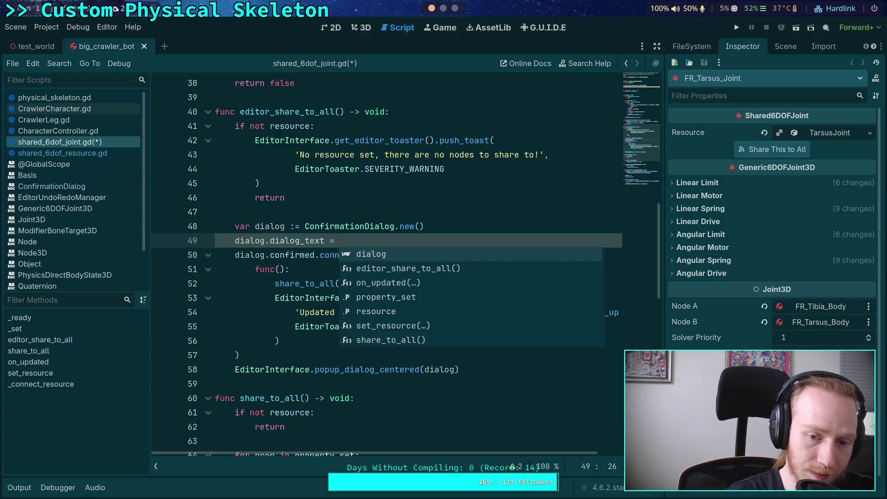
pyautogui.write("'T")
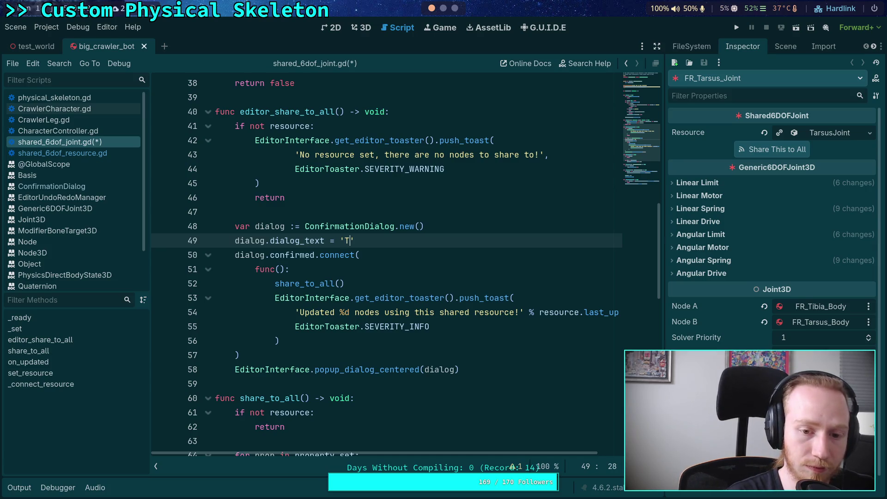
pyautogui.write('is will ')
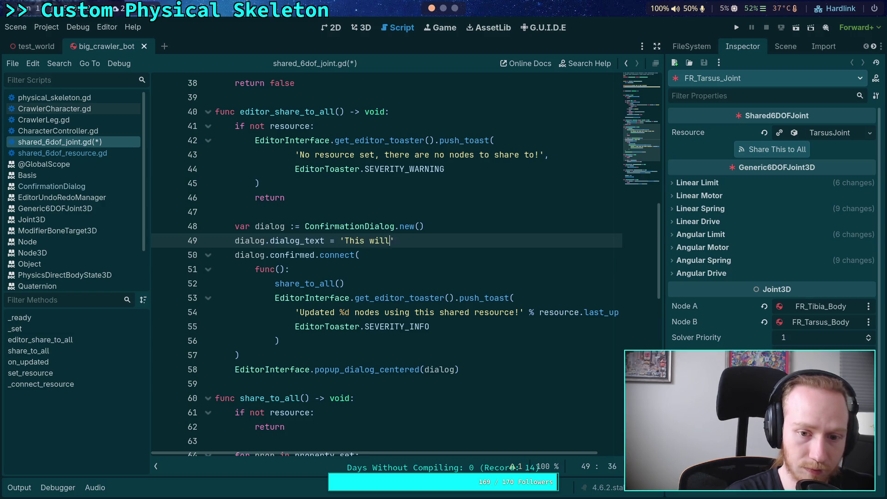
pyautogui.write('over')
pyautogui.write('write a')
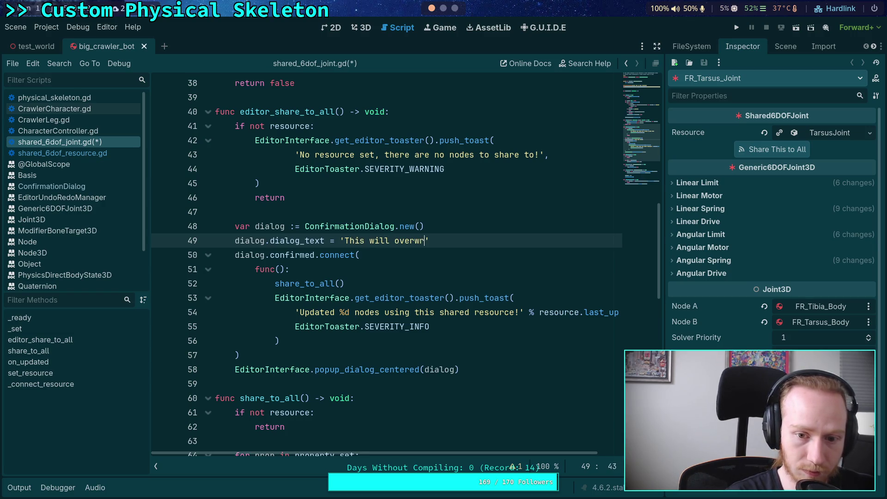
pyautogui.write('ll ')
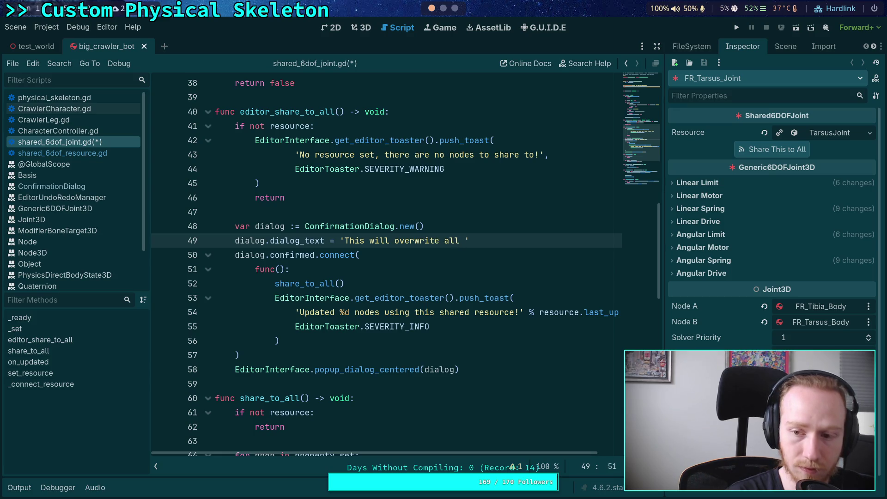
pyautogui.write('settings ')
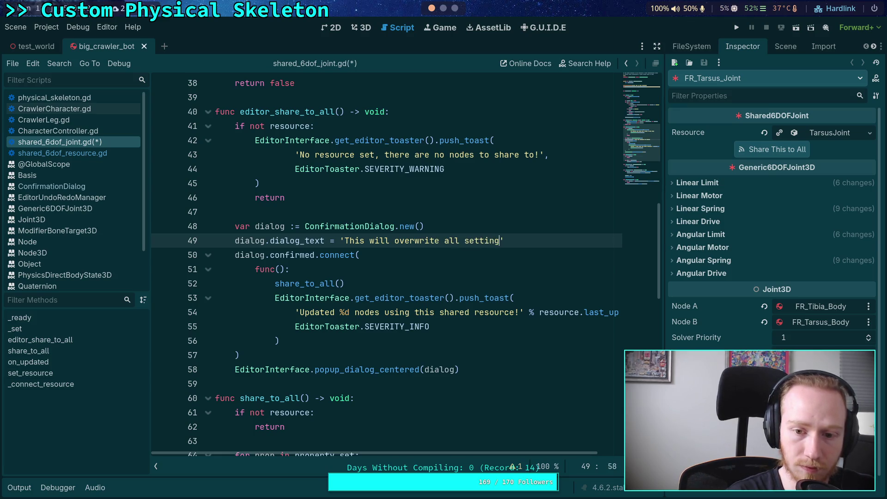
pyautogui.write('on ')
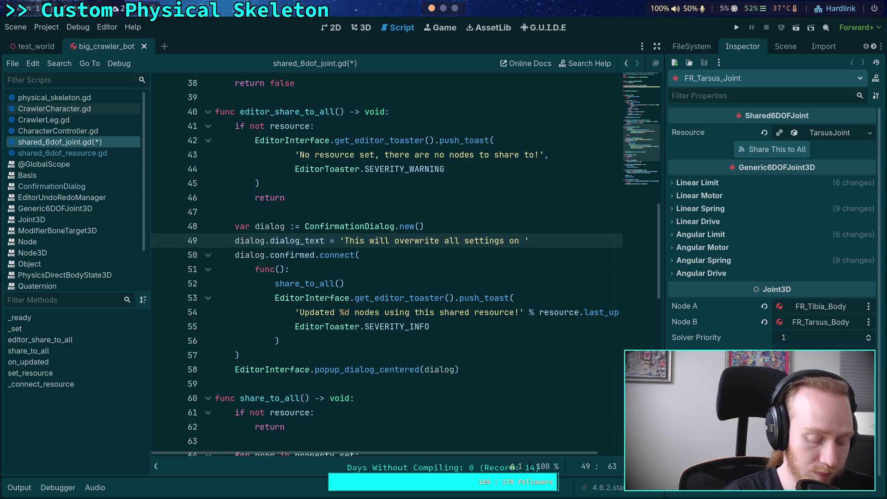
pyautogui.write('any nodes ')
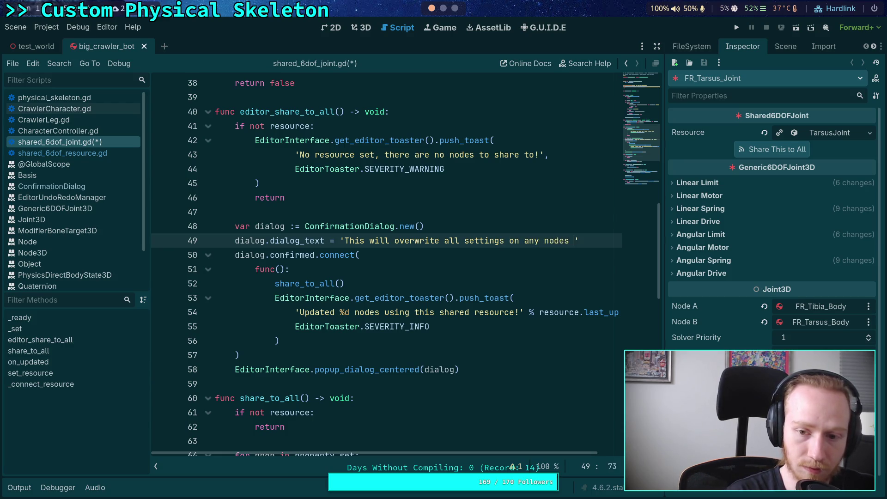
pyautogui.write('connected to ')
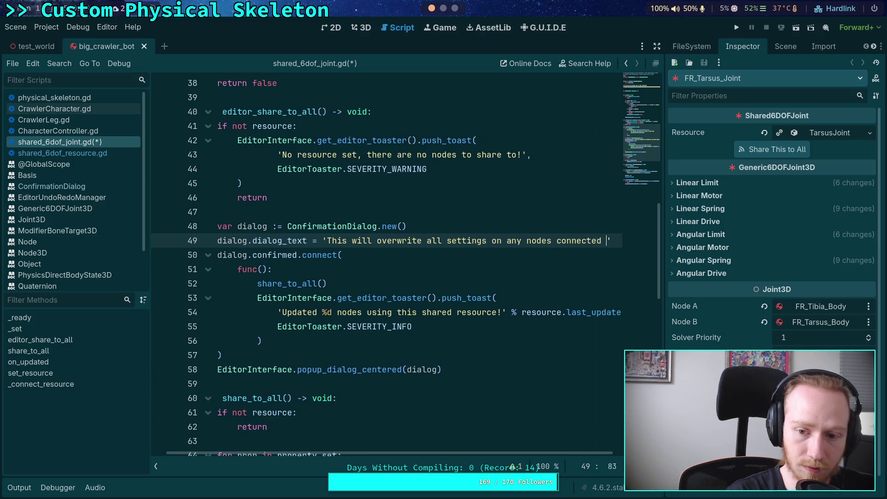
pyautogui.write('this ')
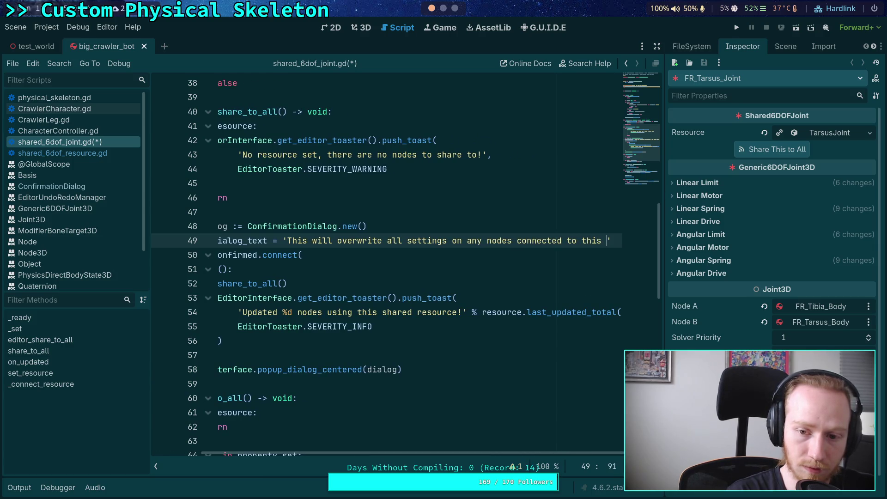
pyautogui.write('one')
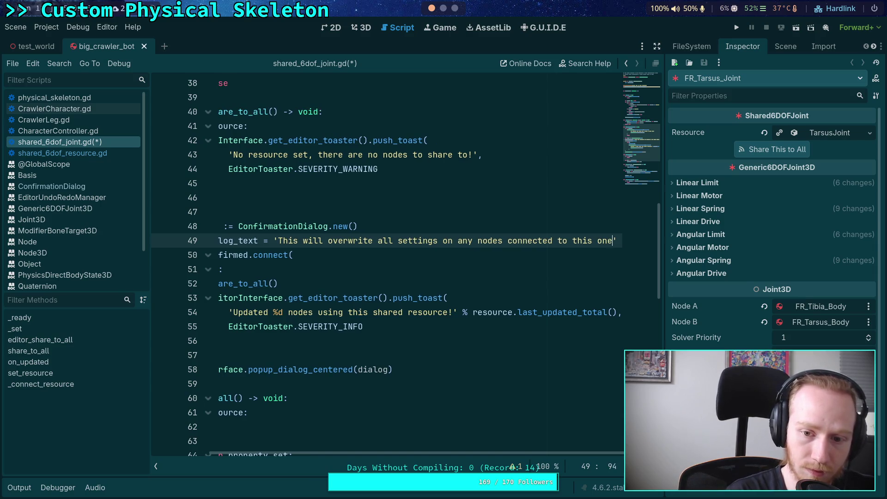
pyautogui.write('.')
# - Remove the extra trailing text from the dialog message and save the script
pyautogui.press('BackSpace')
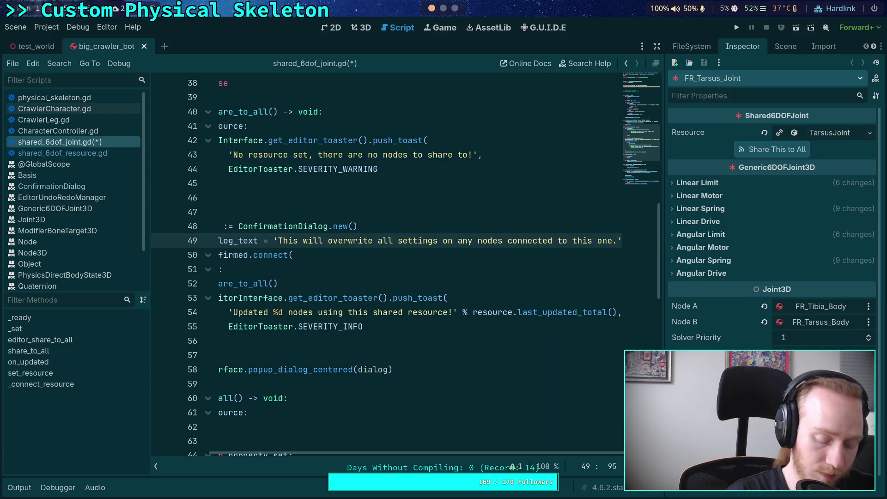
pyautogui.write('AR')
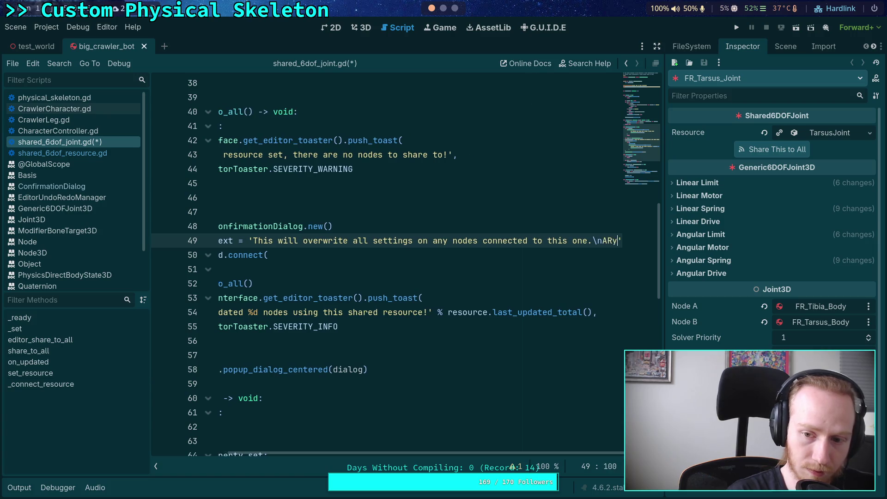
pyautogui.press('BackSpace')
pyautogui.write('re you r')
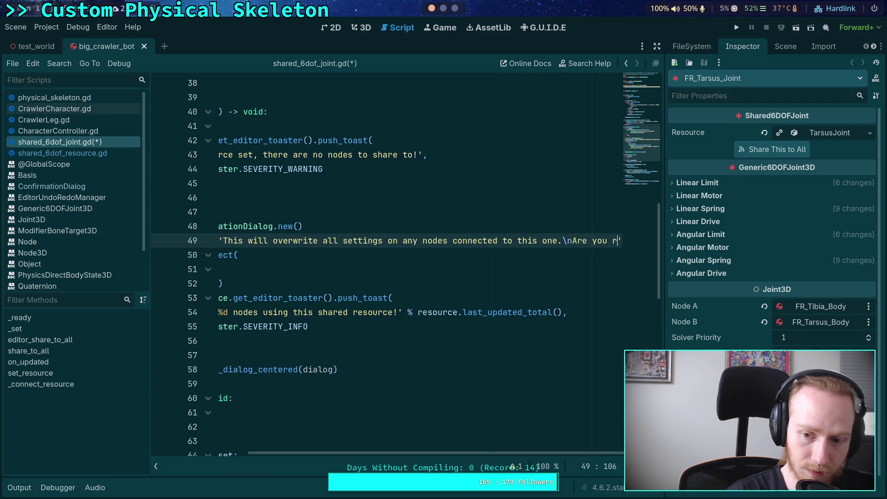
pyautogui.write('sure?')
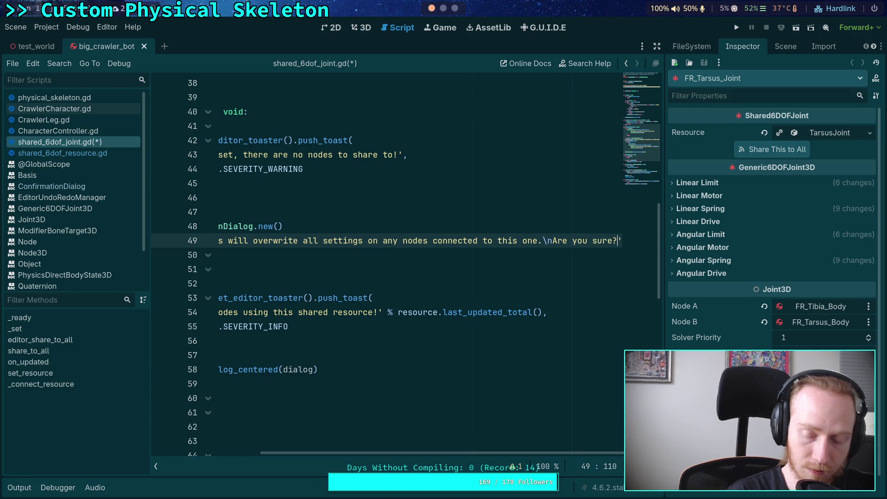
pyautogui.press('BackSpace')
pyautogui.press('BackSpace')
pyautogui.press('BackSpace')
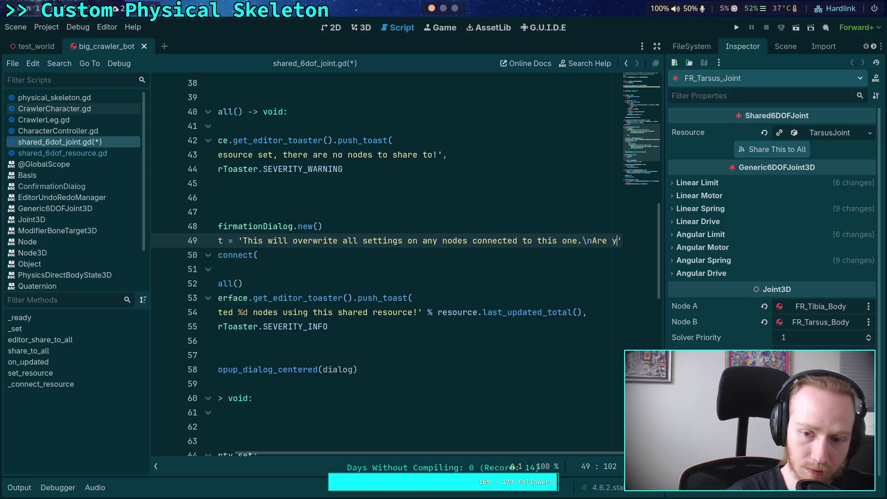
pyautogui.press('BackSpace')
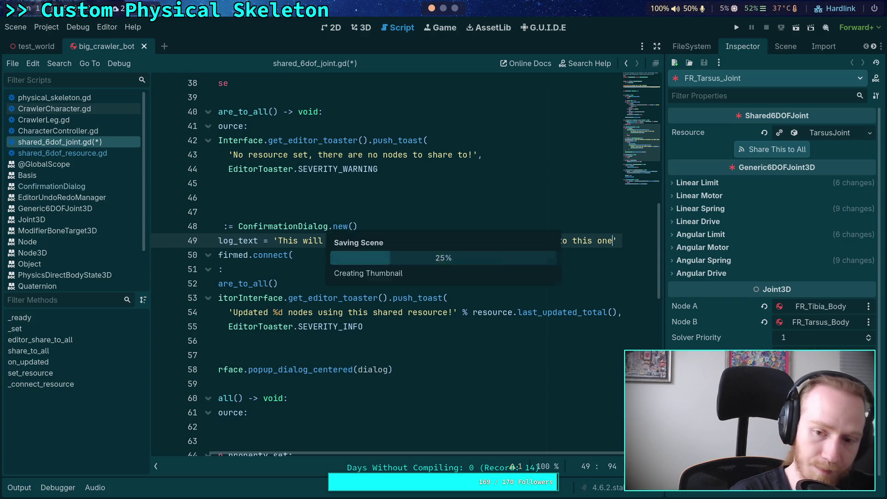
pyautogui.hotkey('ctrl', 's')
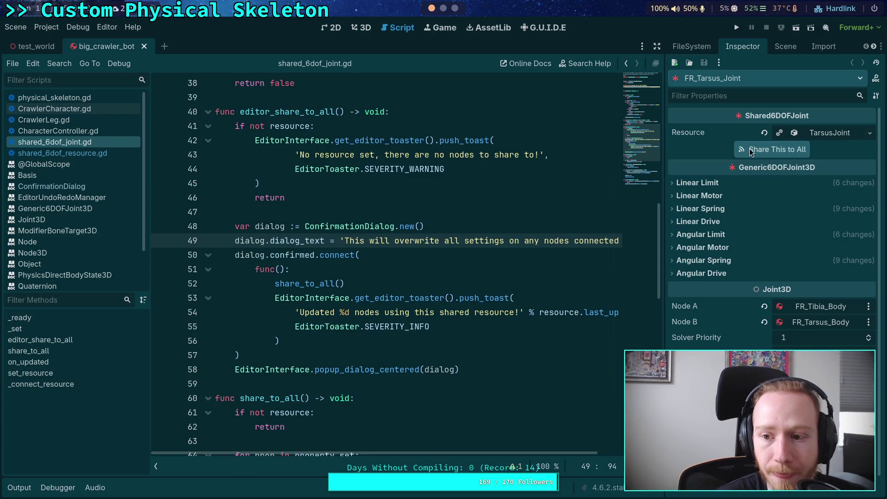
# - Share FR_Tarsus_Joint's settings to all connected joints, confirming the overwrite warning
pyautogui.click(750, 150)
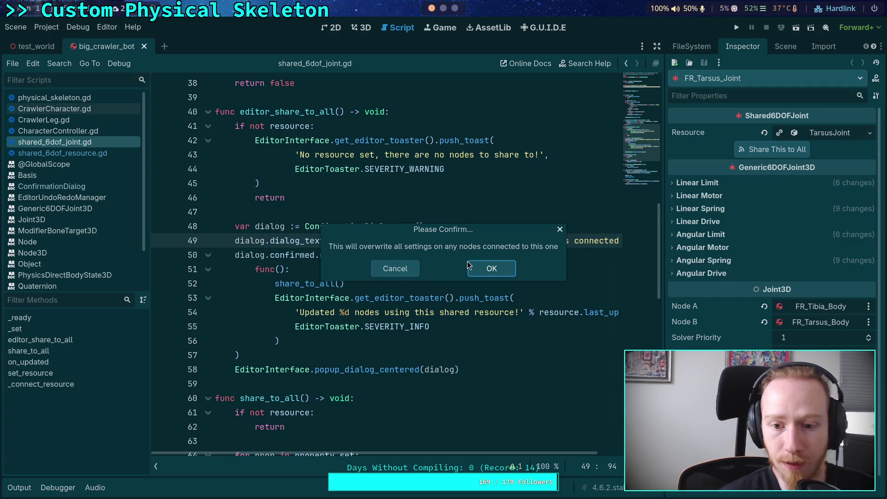
pyautogui.click(490, 271)
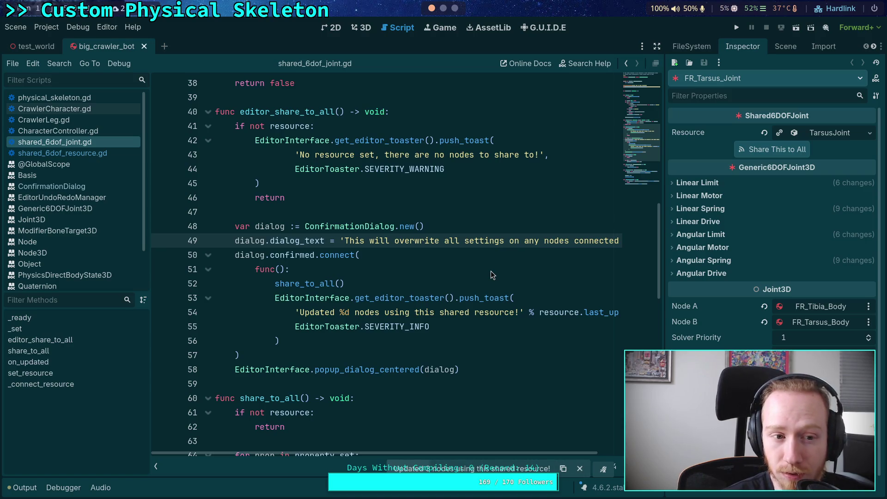
pyautogui.click(786, 48)
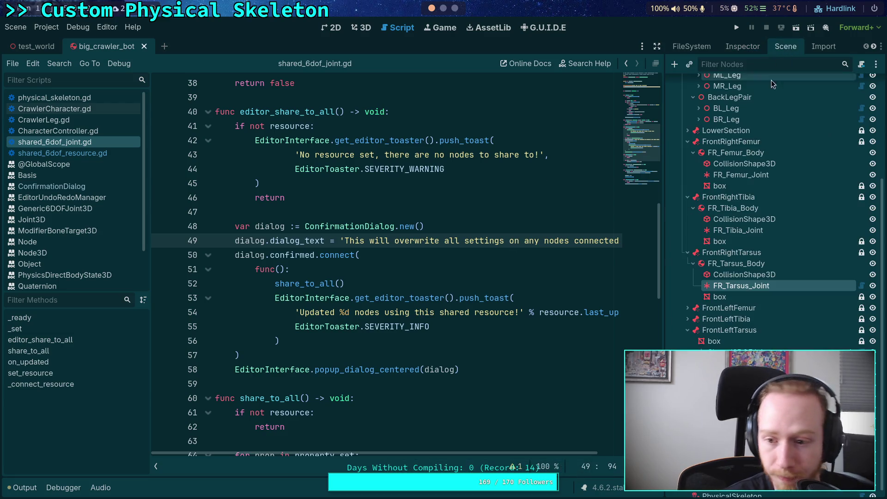
# - Enable Linear Motor X on the Shared6DOFJoint node
pyautogui.click(745, 44)
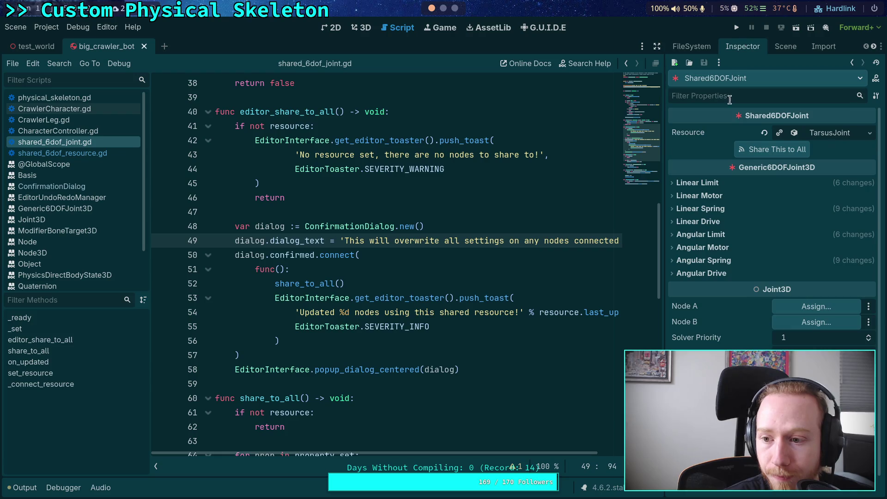
pyautogui.click(706, 208)
pyautogui.click(702, 221)
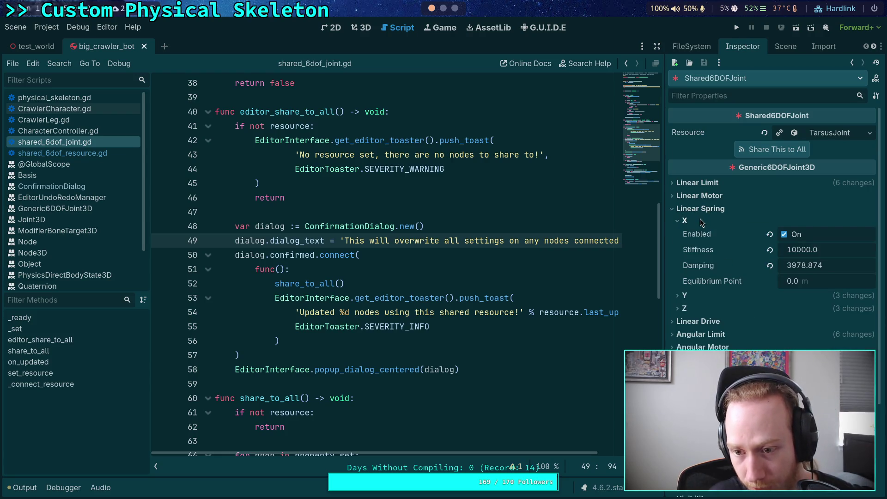
pyautogui.click(702, 223)
pyautogui.click(701, 223)
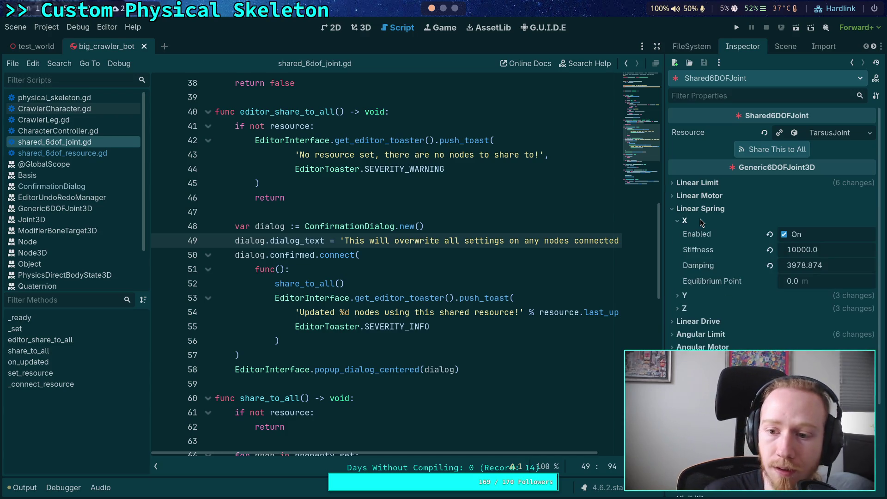
pyautogui.click(702, 222)
pyautogui.click(695, 196)
pyautogui.click(698, 207)
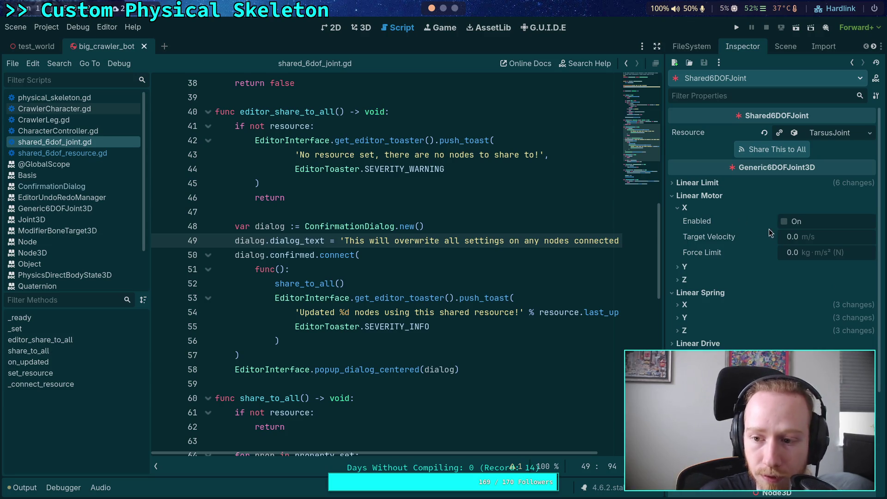
pyautogui.click(781, 222)
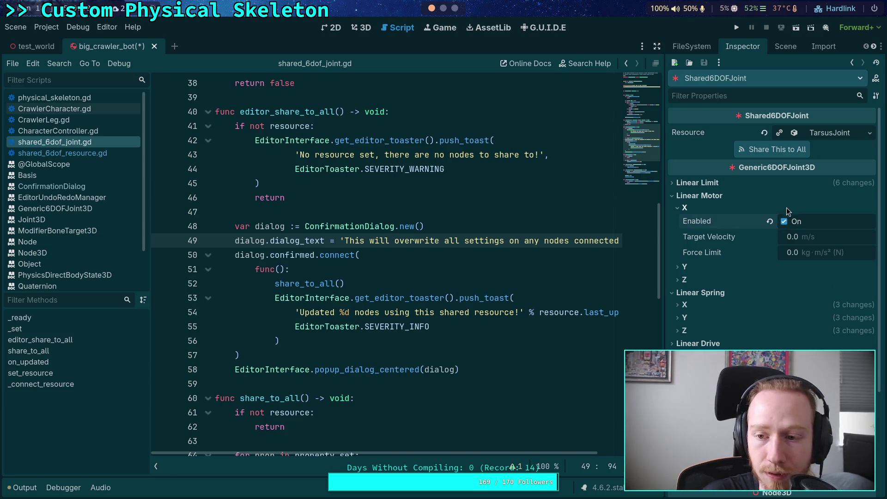
# - Select FR_Tarsus_Joint and expand its Linear Motor X settings to check them
pyautogui.click(783, 46)
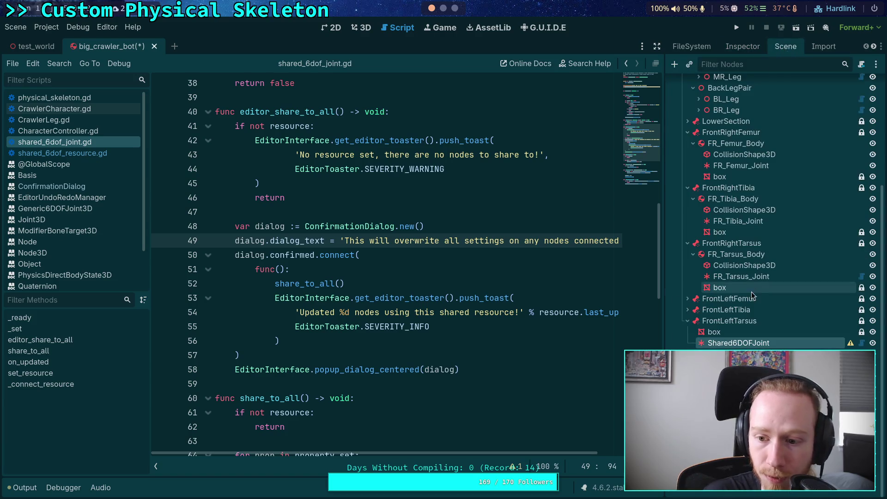
pyautogui.click(751, 276)
pyautogui.click(743, 46)
pyautogui.click(700, 196)
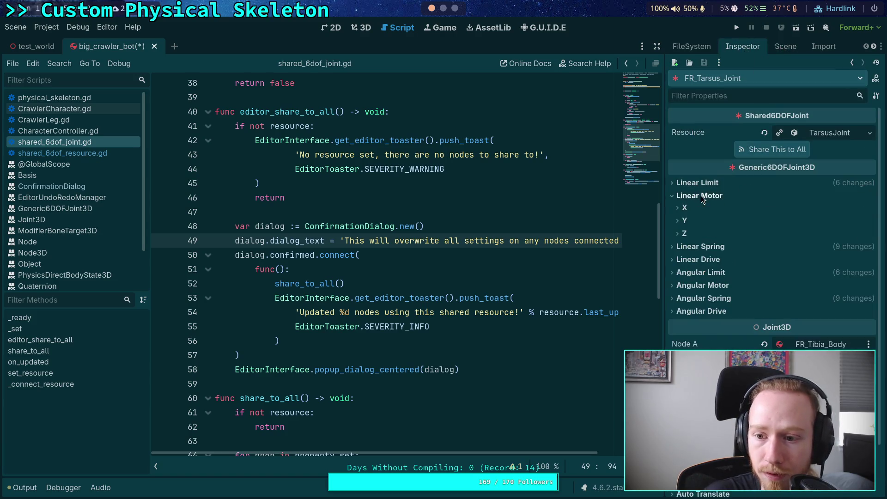
pyautogui.click(686, 208)
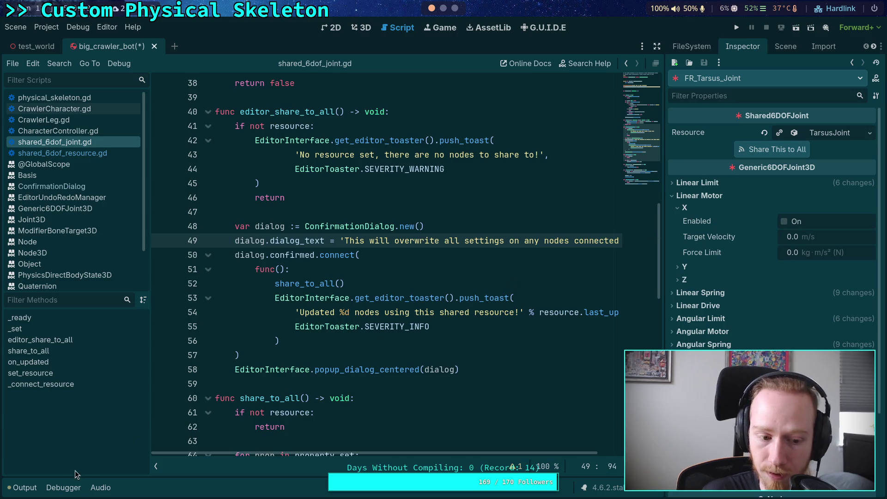
# - Open the output log and scroll through shared_6dof_joint.gd
pyautogui.click(22, 487)
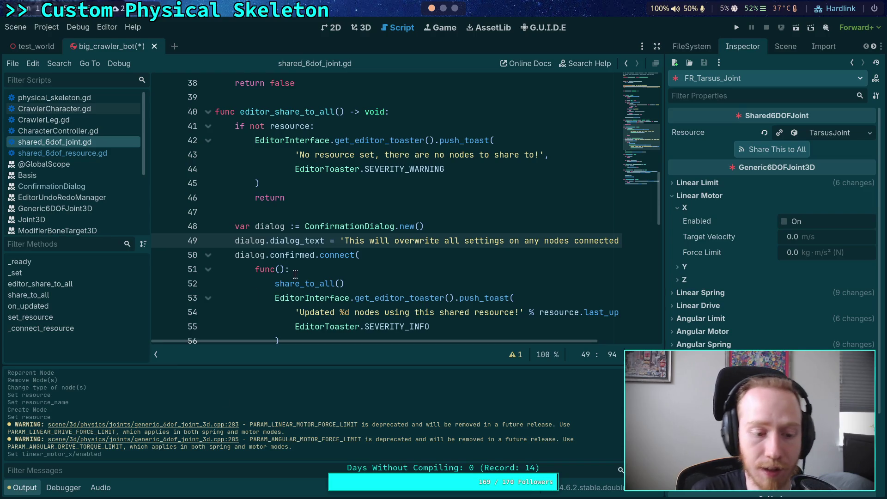
pyautogui.scroll(-2, 369, 258)
pyautogui.scroll(-4, 416, 252)
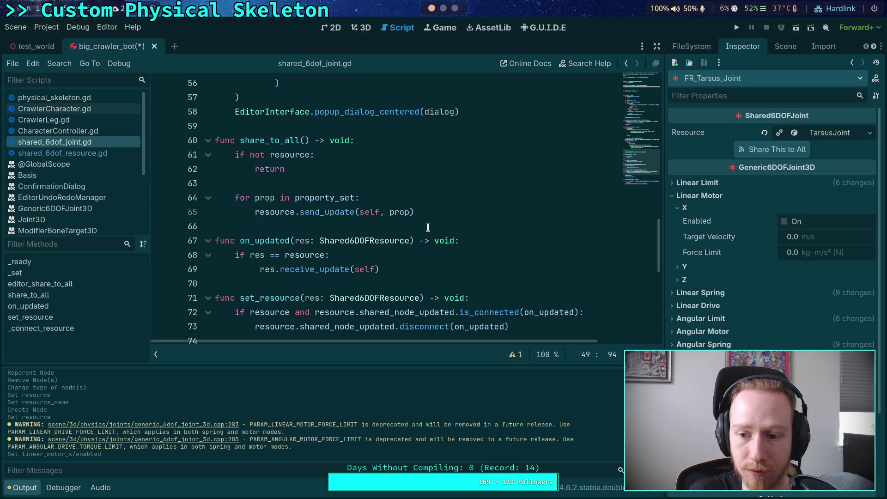
pyautogui.scroll(-2, 428, 227)
pyautogui.scroll(-3, 427, 227)
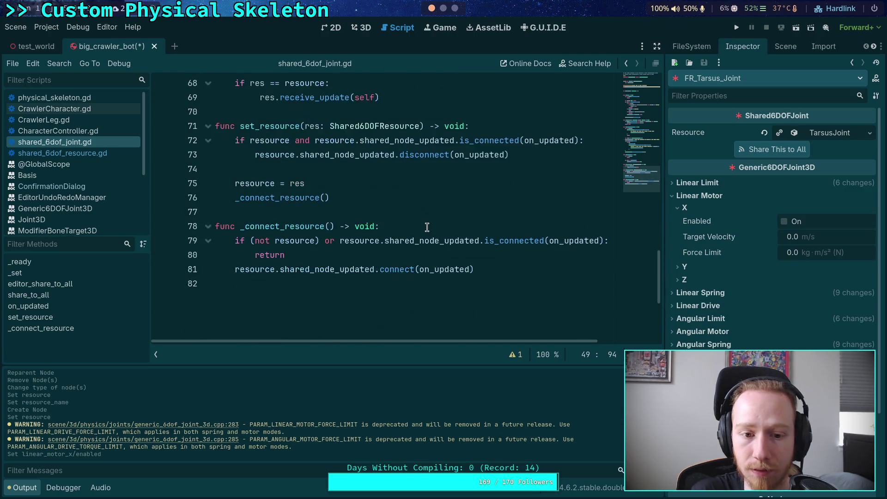
pyautogui.scroll(2, 426, 229)
pyautogui.scroll(2, 425, 229)
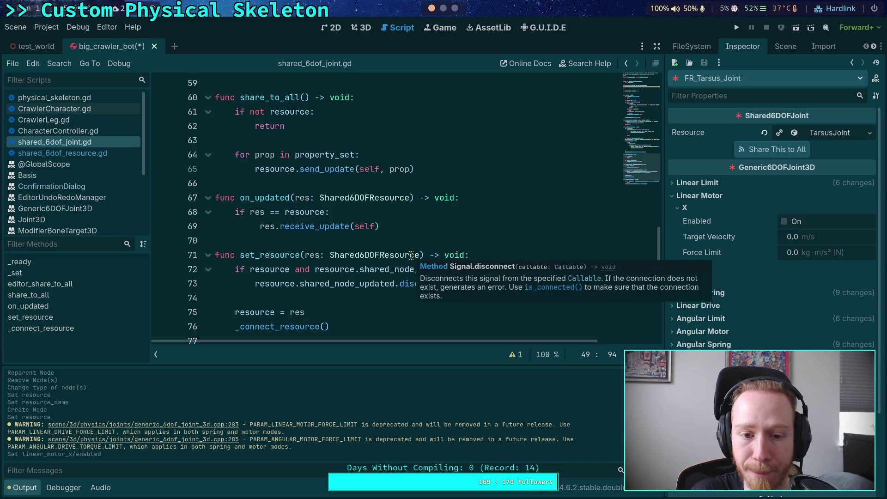
# - Review the joint's resource-handling code again, then open shared_6dof_resource.gd
pyautogui.moveTo(302, 217)
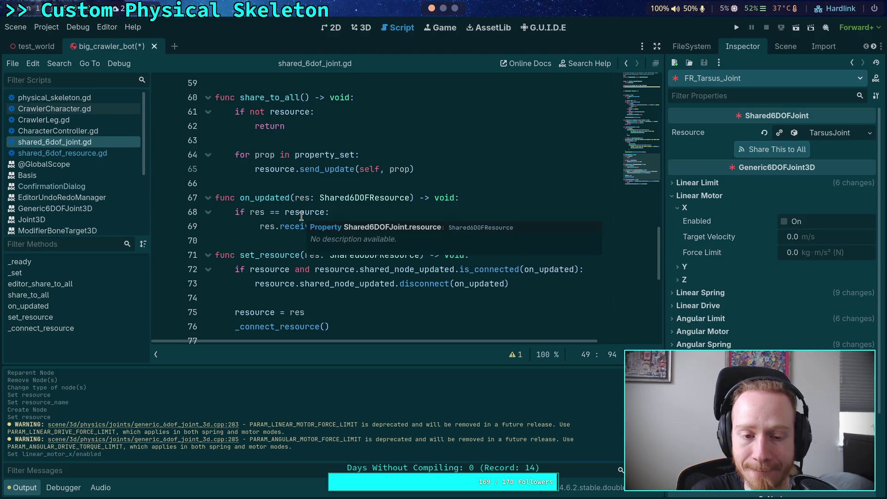
pyautogui.scroll(6, 262, 209)
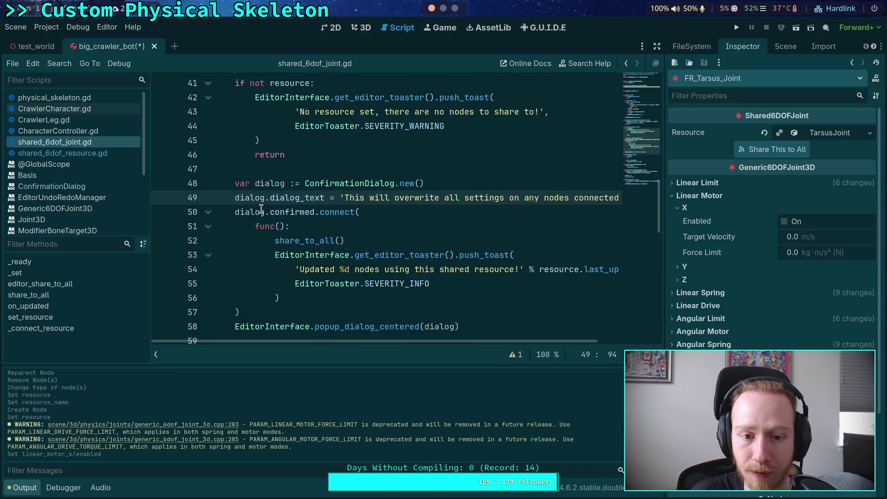
pyautogui.scroll(7, 262, 209)
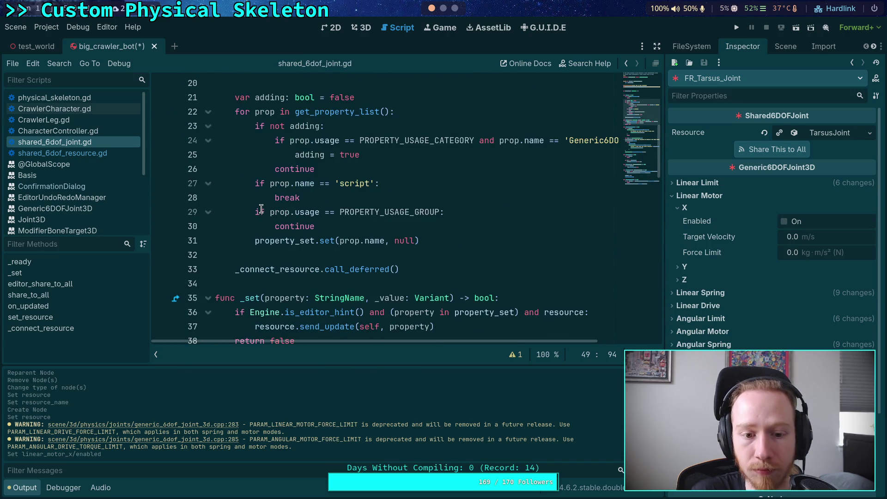
pyautogui.scroll(-4, 262, 209)
pyautogui.scroll(-3, 262, 208)
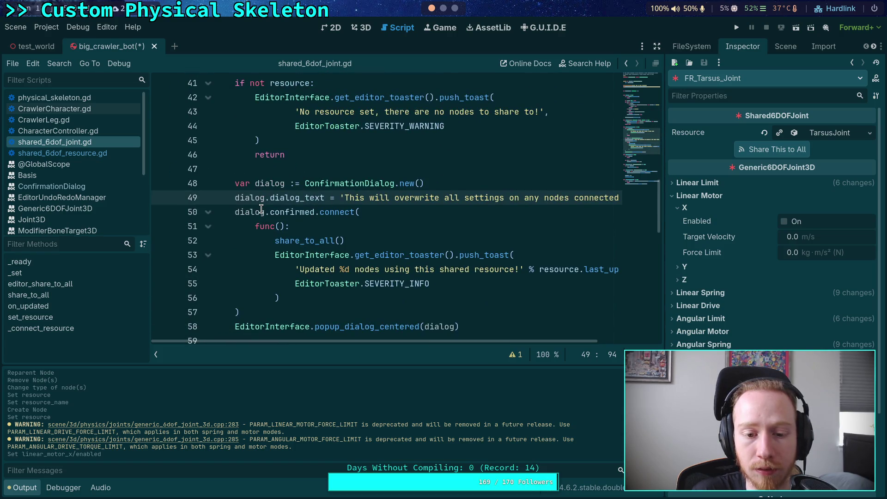
pyautogui.scroll(-9, 261, 209)
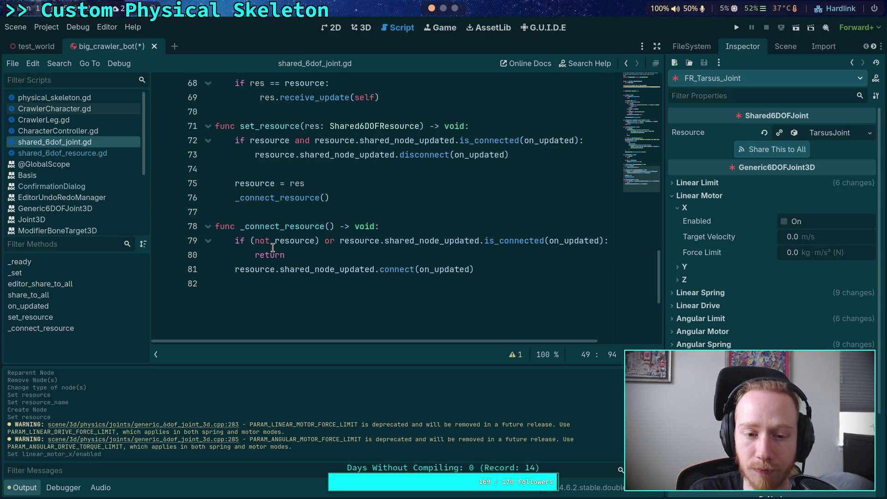
pyautogui.scroll(4, 272, 248)
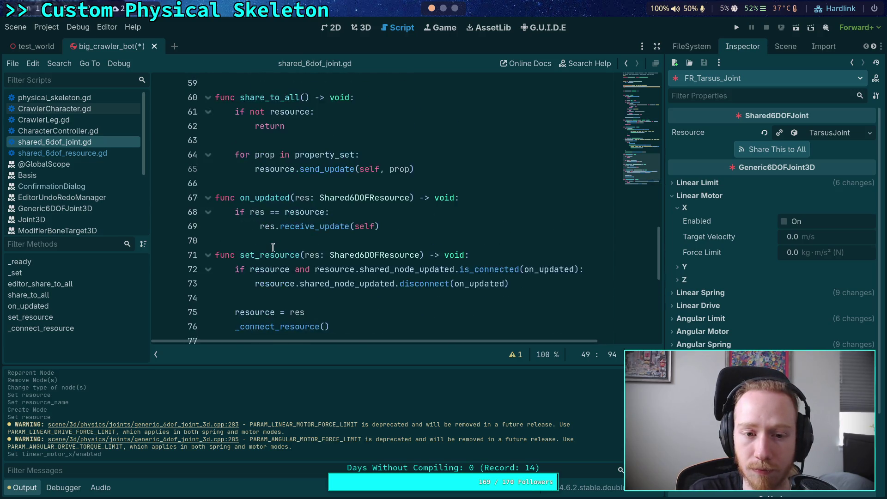
pyautogui.click(100, 155)
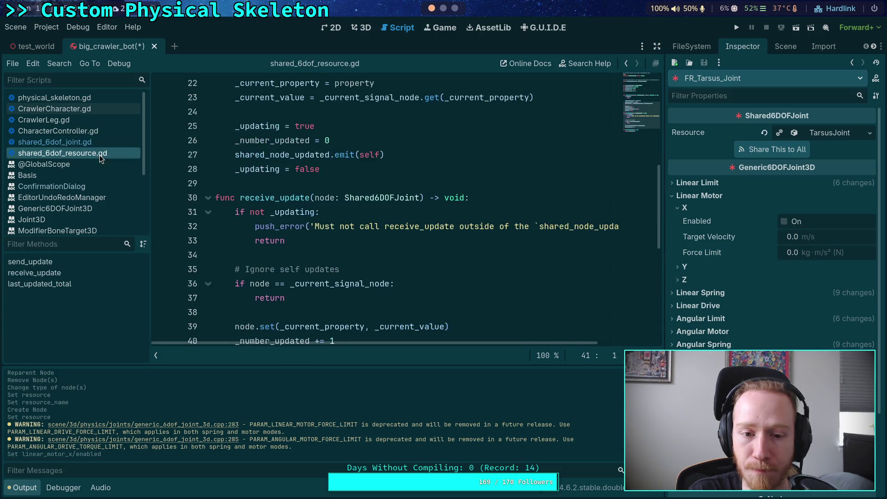
# - Add node.notify_property_list_changed() after the node.set call in receive_update and save
pyautogui.scroll(-3, 397, 250)
pyautogui.scroll(4, 380, 235)
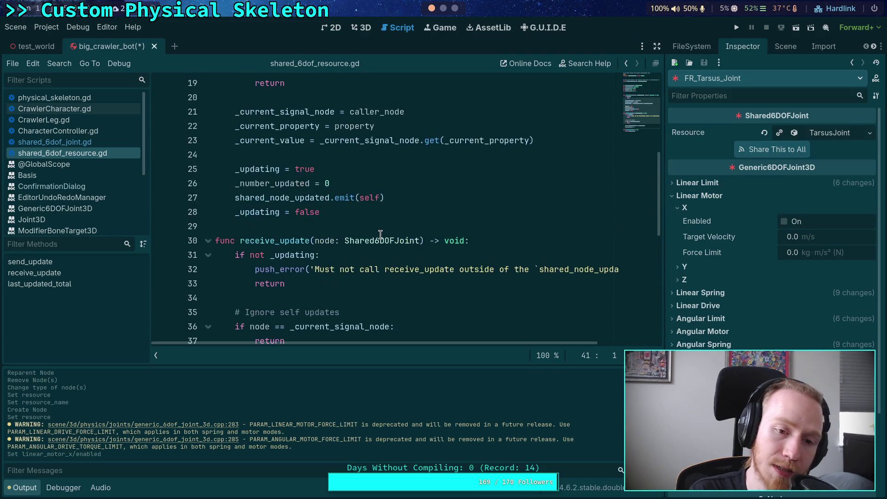
pyautogui.scroll(-3, 380, 235)
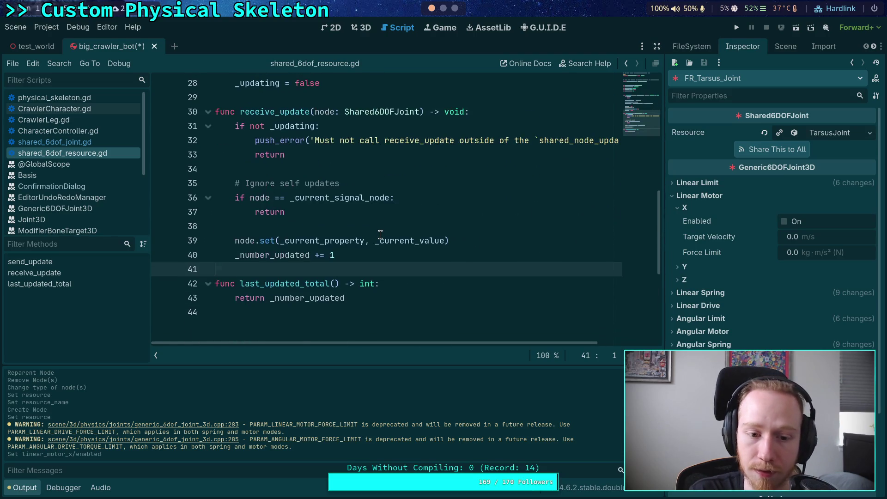
pyautogui.click(515, 243)
pyautogui.press('Return')
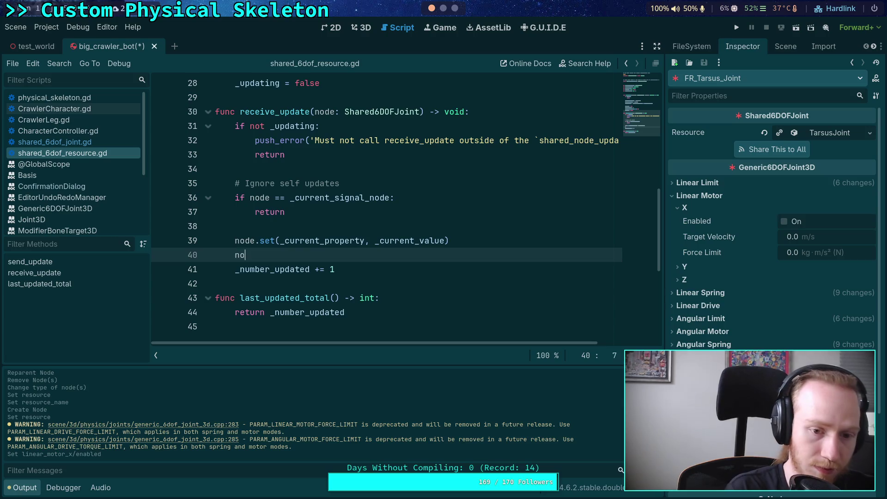
pyautogui.write('node.not')
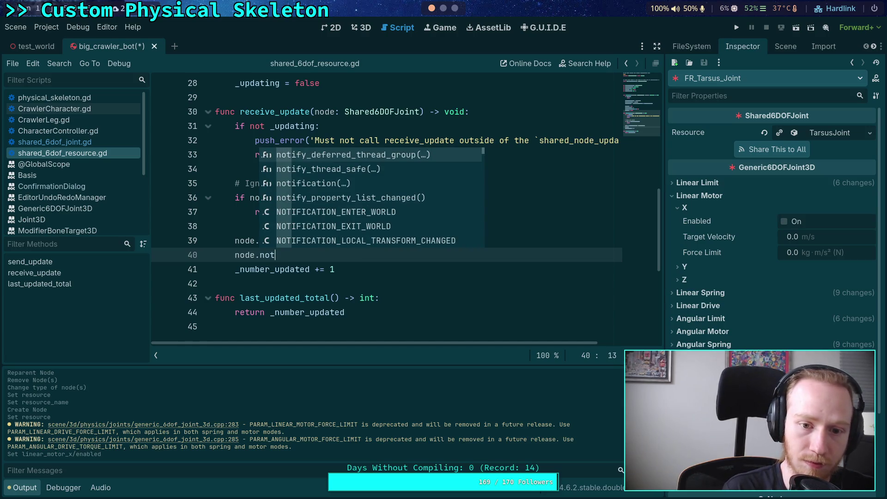
pyautogui.press('Down')
pyautogui.press('Down')
pyautogui.press('Down')
pyautogui.press('Return')
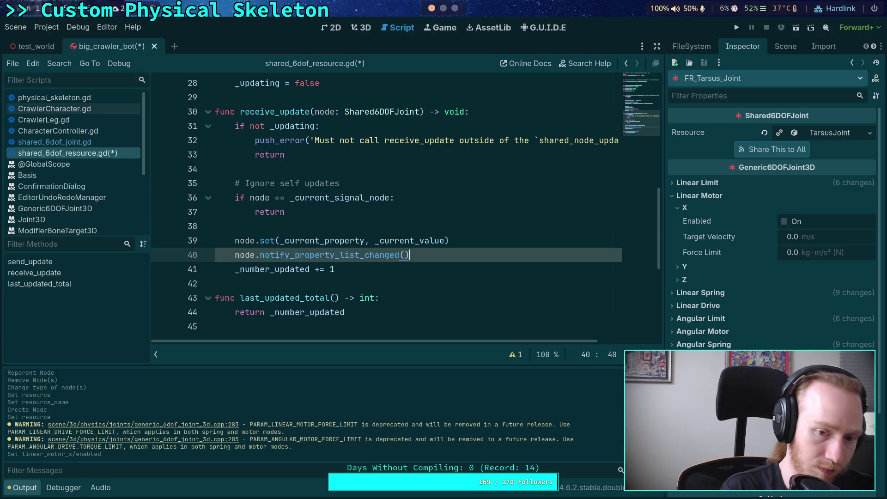
pyautogui.hotkey('ctrl', 's')
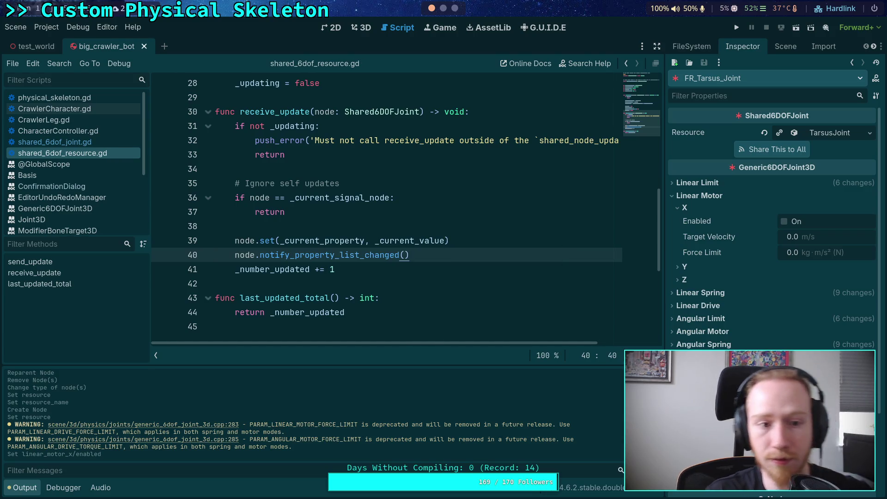
pyautogui.click(786, 47)
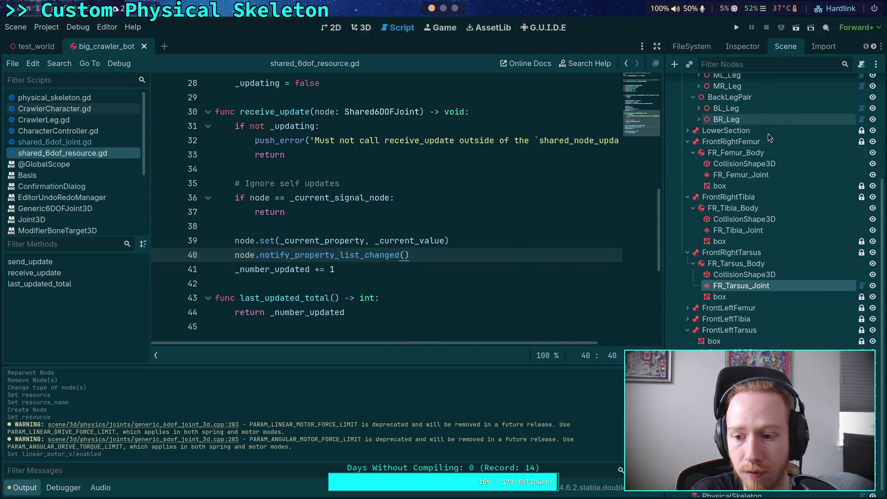
# - Toggle Shared6DOFJoint's Linear Motor X off and on, then inspect FR_Tarsus_Joint for the change
pyautogui.click(744, 47)
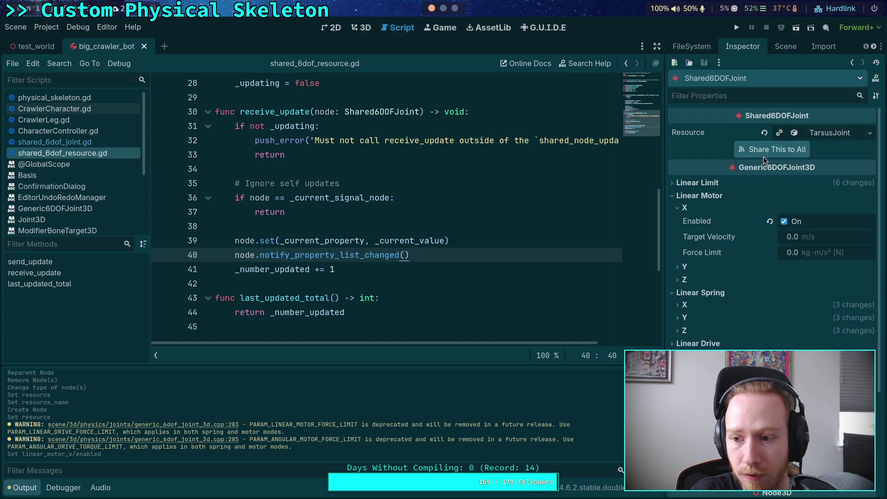
pyautogui.click(784, 222)
pyautogui.click(784, 222)
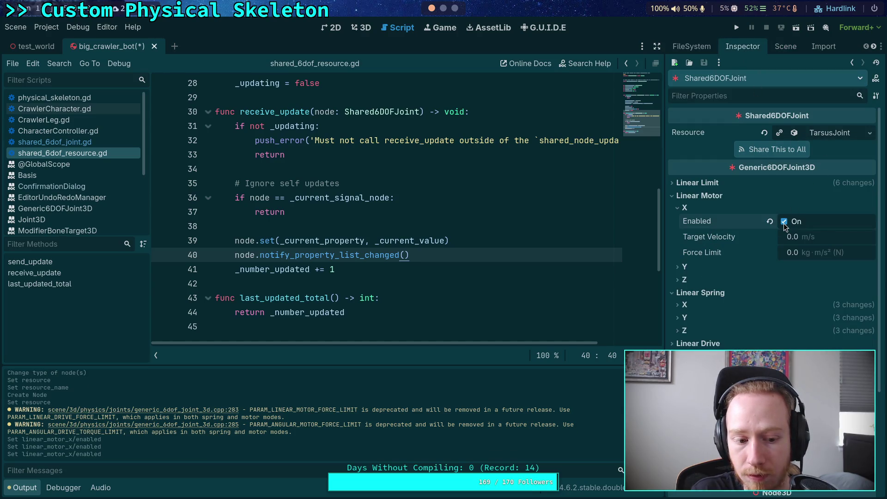
pyautogui.click(790, 52)
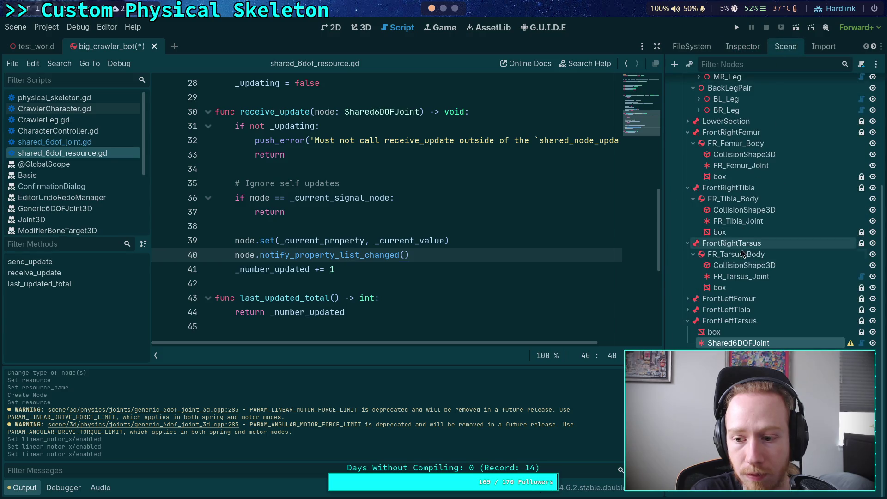
pyautogui.click(745, 277)
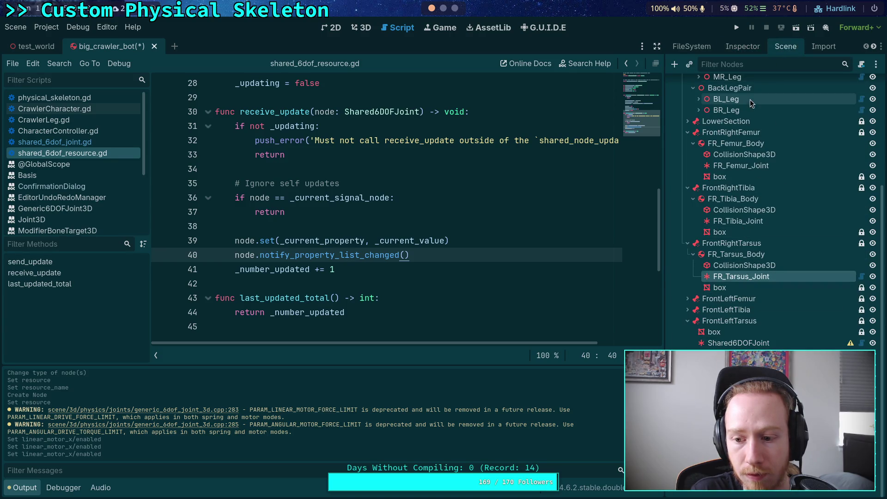
pyautogui.click(746, 51)
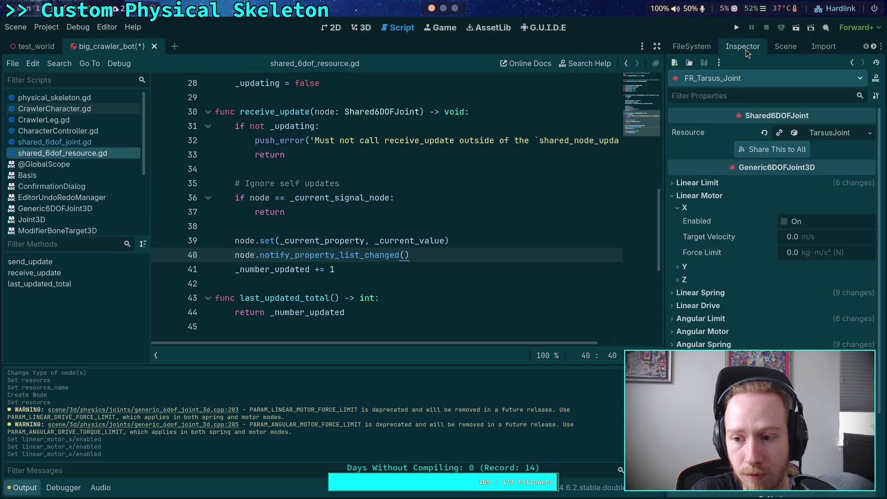
pyautogui.click(791, 49)
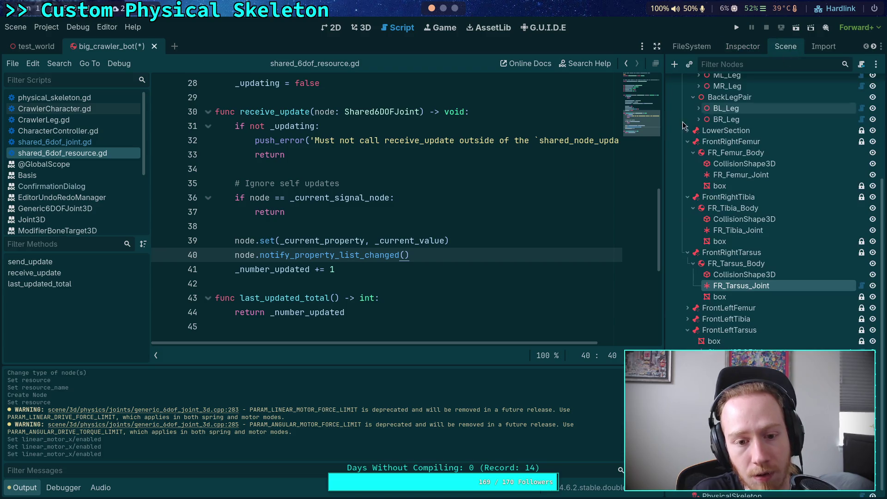
pyautogui.moveTo(270, 244)
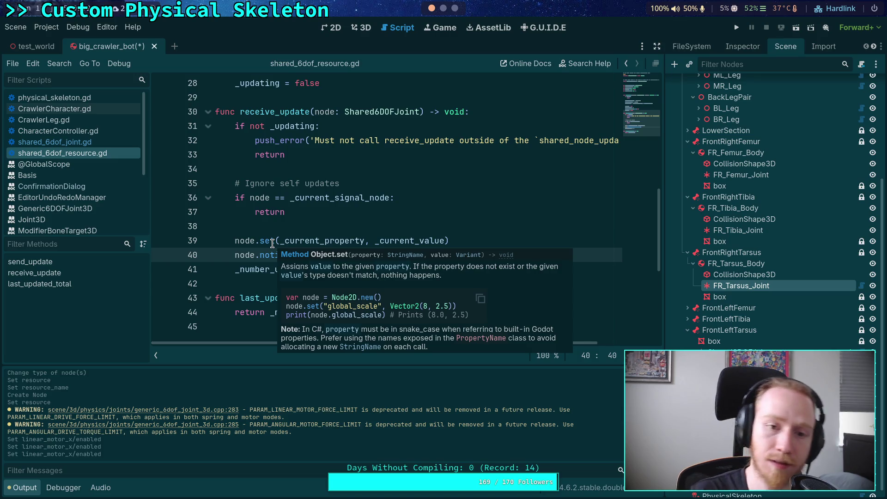
pyautogui.doubleClick(259, 198)
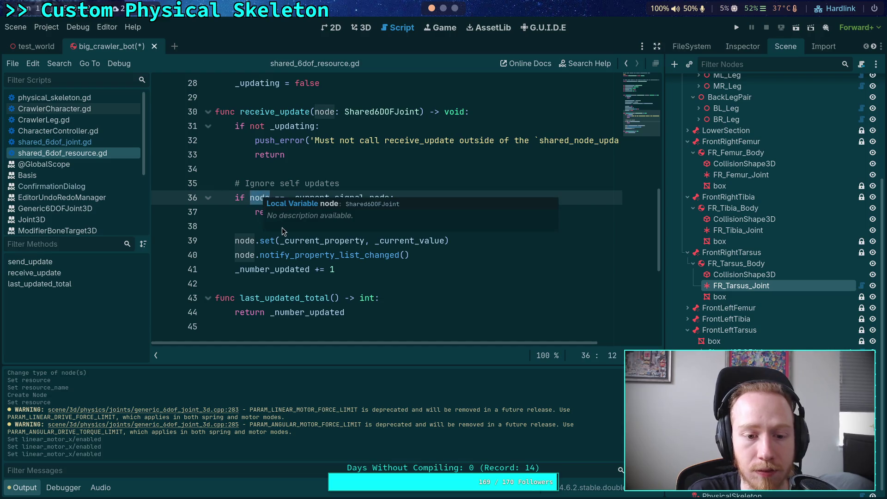
pyautogui.click(55, 142)
pyautogui.scroll(-1, 336, 230)
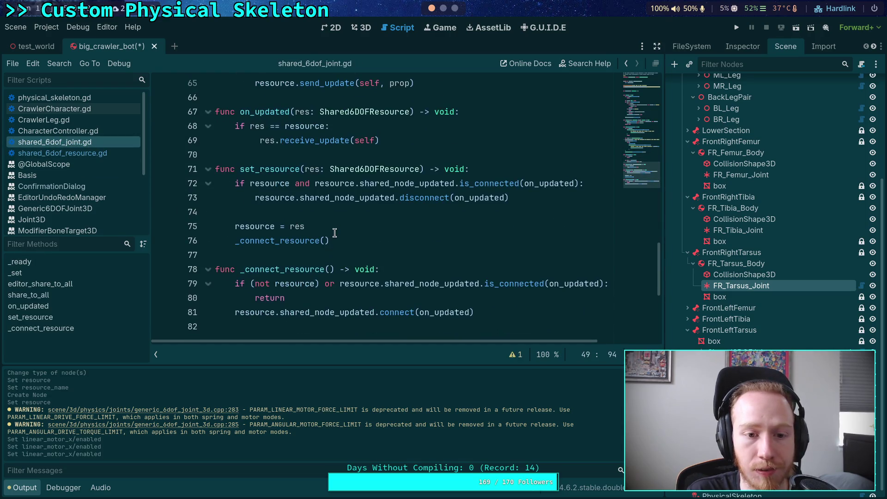
pyautogui.scroll(3, 319, 250)
pyautogui.doubleClick(284, 270)
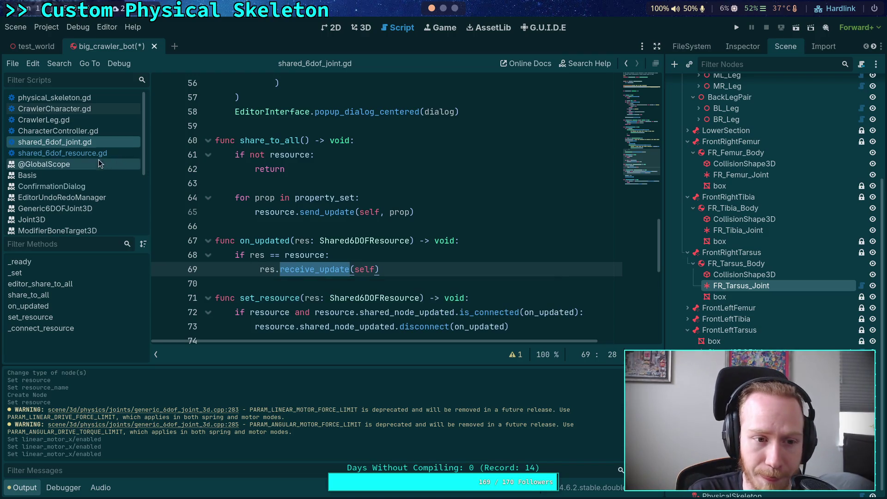
pyautogui.click(94, 153)
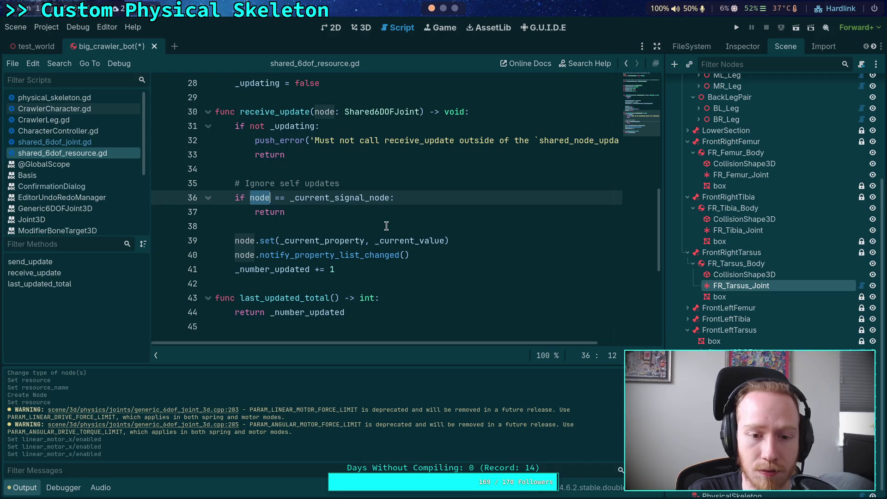
pyautogui.scroll(3, 334, 250)
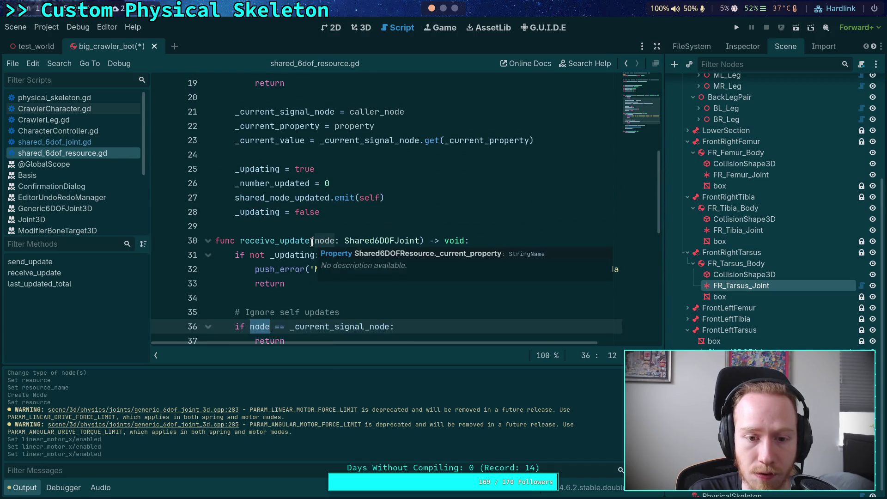
pyautogui.scroll(2, 313, 242)
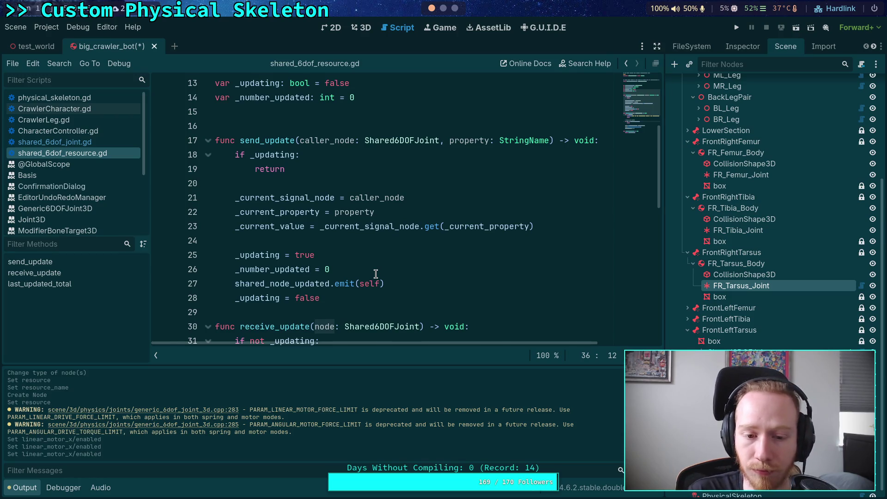
pyautogui.scroll(-1, 376, 274)
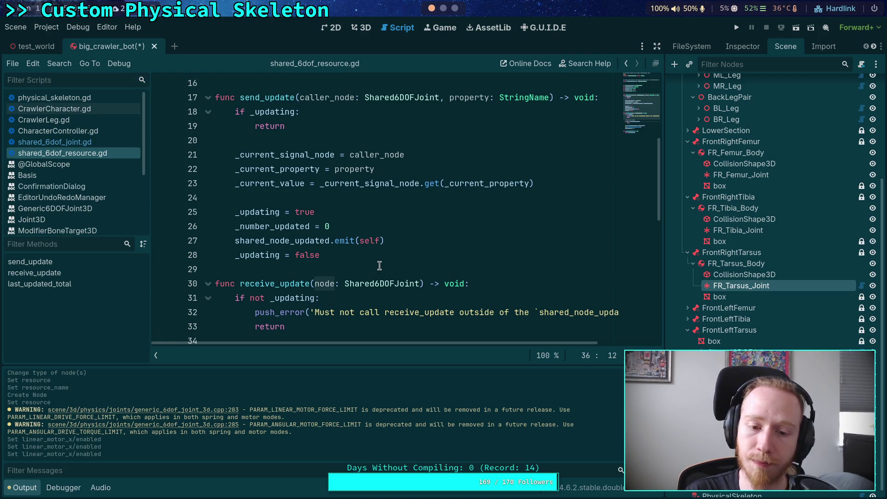
pyautogui.scroll(-3, 380, 265)
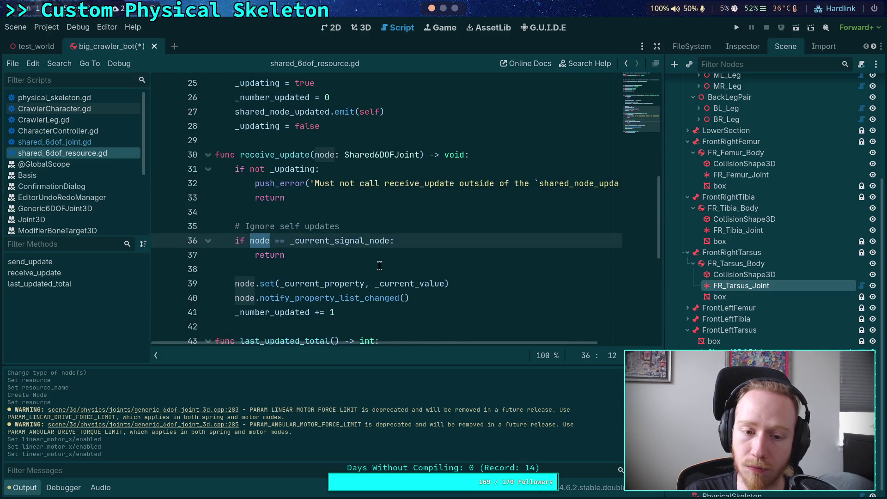
pyautogui.click(731, 308)
# - Select FR_Tarsus_Joint and switch on its Linear Motor X in the Inspector
pyautogui.click(738, 286)
pyautogui.click(741, 49)
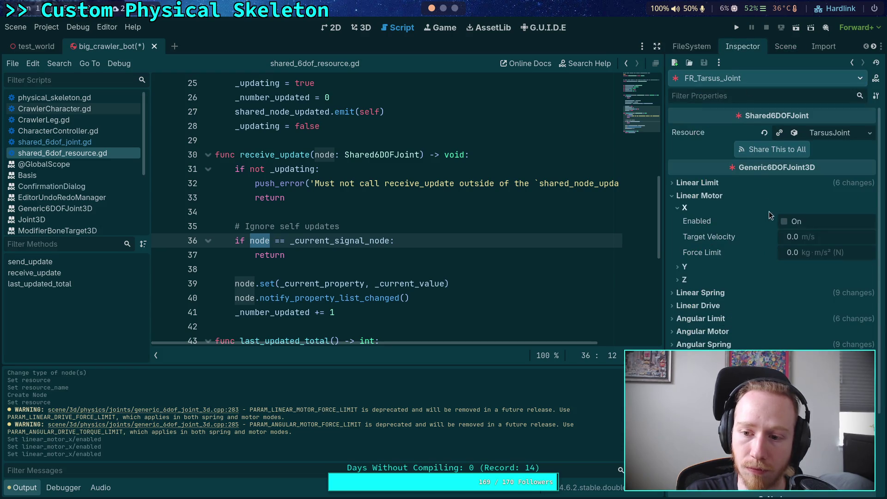
pyautogui.click(784, 222)
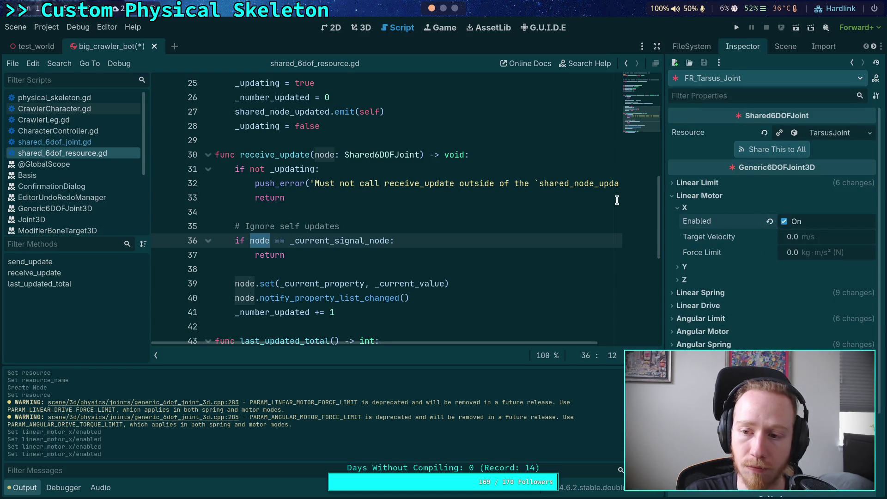
pyautogui.scroll(-2, 409, 229)
pyautogui.scroll(1, 409, 231)
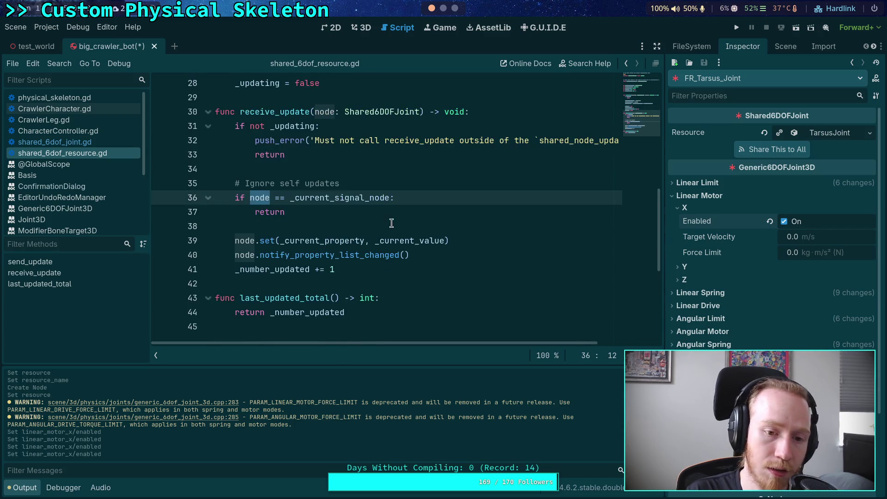
# - Above node.set, print the node name, _current_property and _current_value being set
pyautogui.click(396, 234)
pyautogui.press('Up')
pyautogui.press('Return')
pyautogui.write('print(')
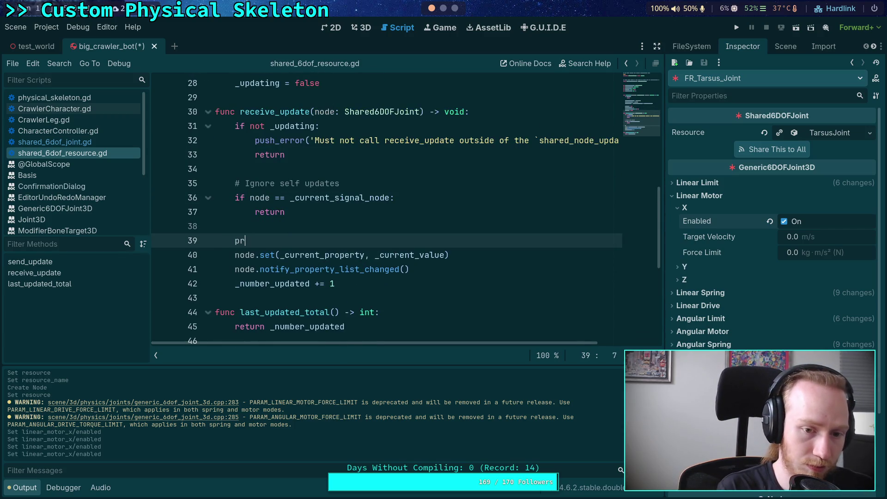
pyautogui.write("'setting node")
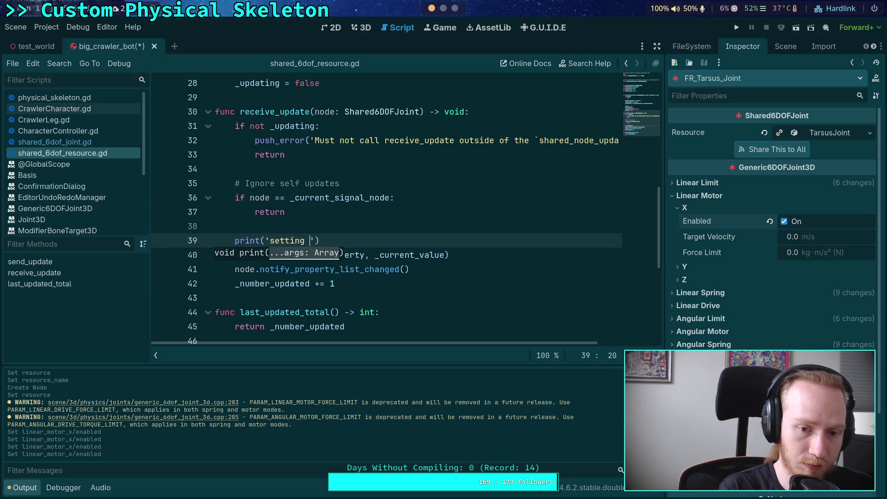
pyautogui.write(' %s')
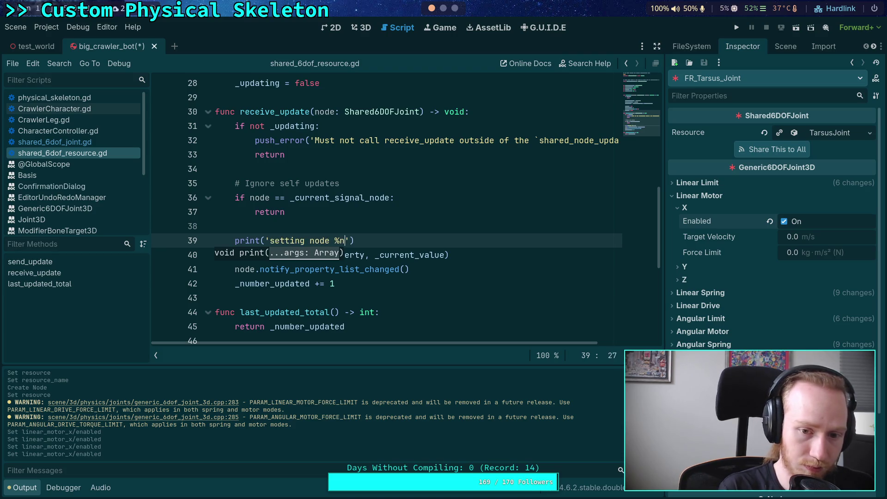
pyautogui.write(' property ')
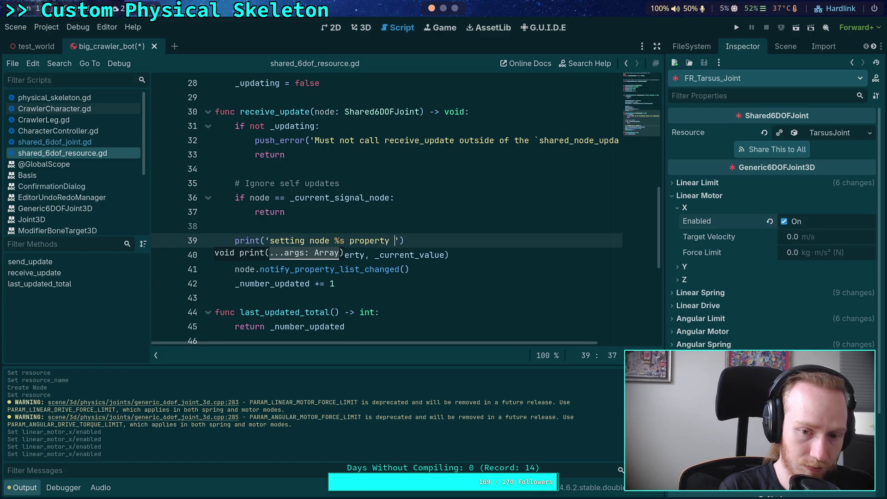
pyautogui.write('"')
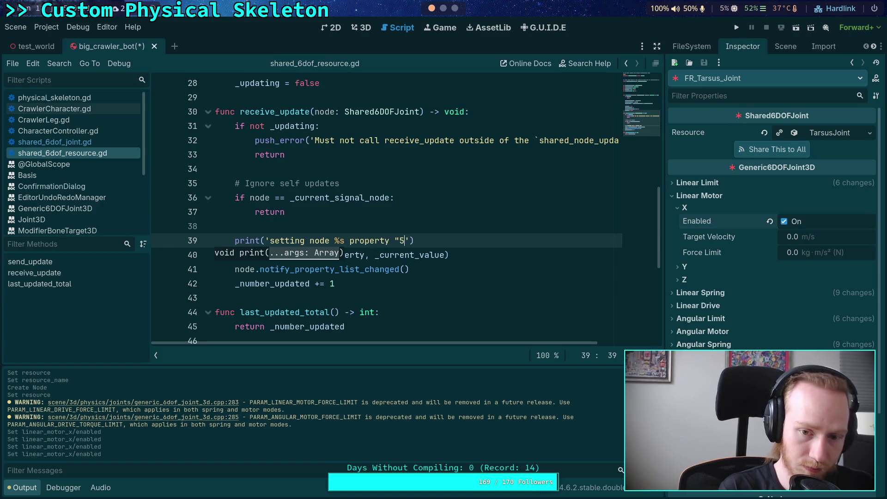
pyautogui.write('%s" to value ')
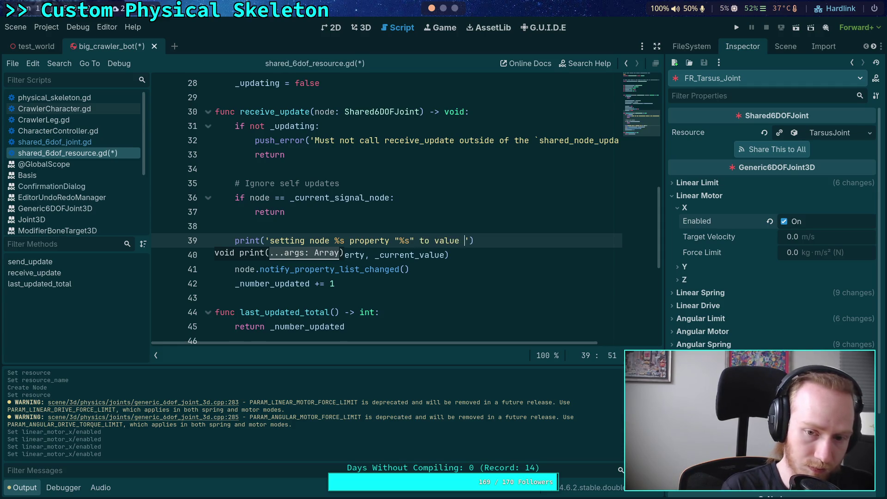
pyautogui.write("(%s)' ")
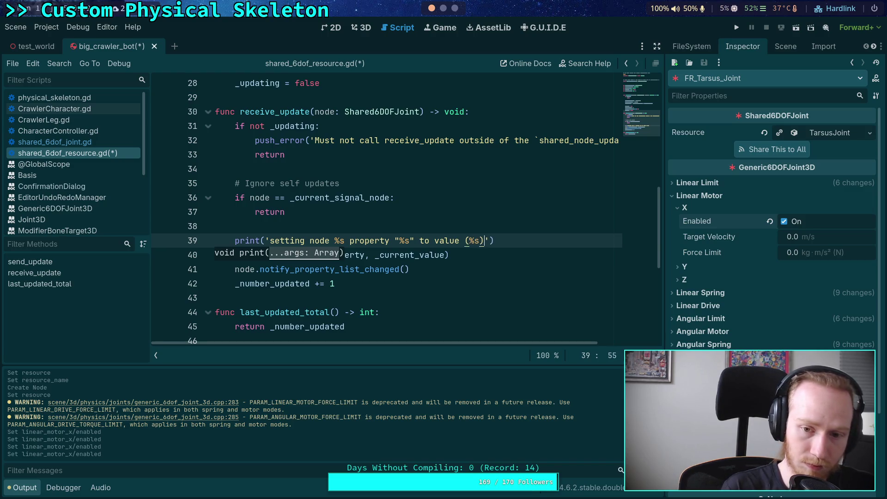
pyautogui.write('% [')
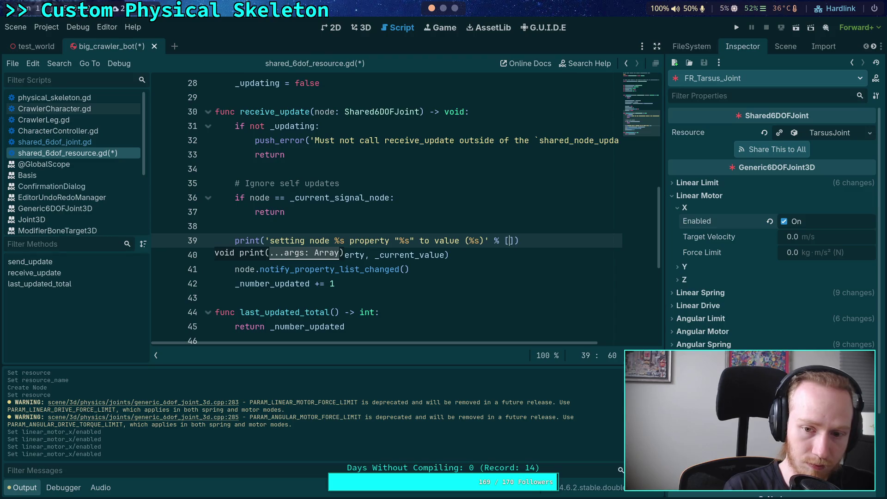
pyautogui.write('node.name,')
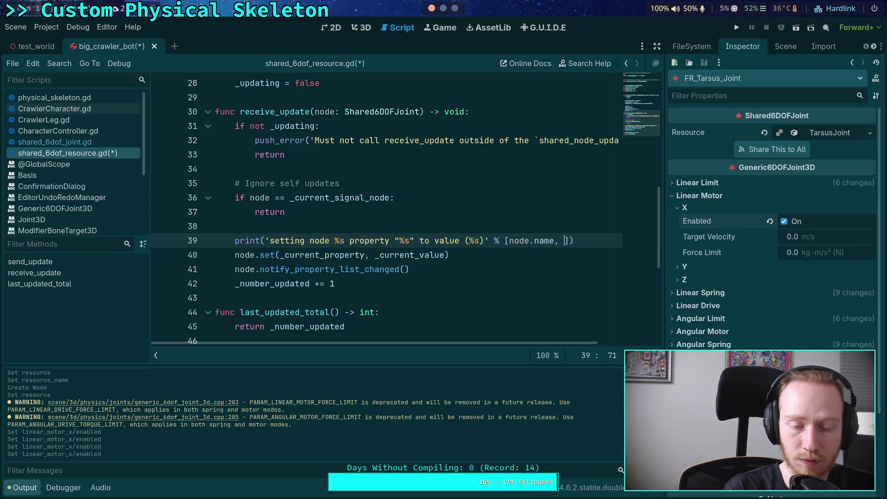
pyautogui.write(' _cur')
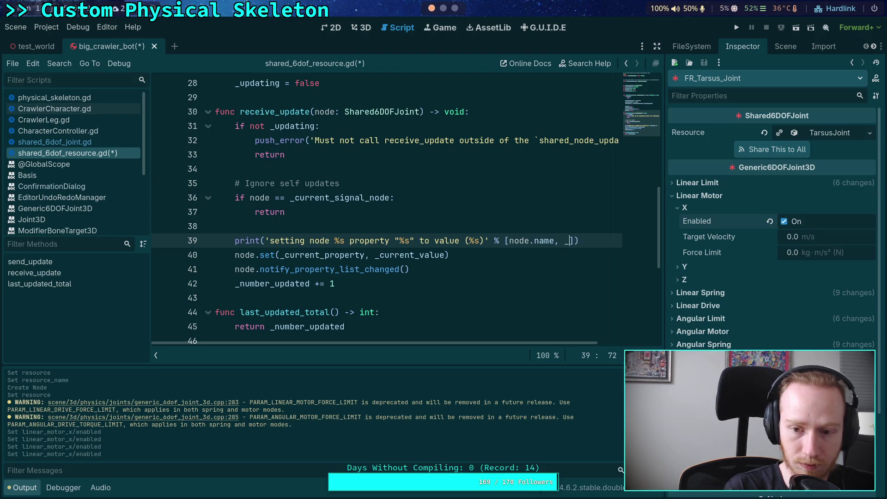
pyautogui.press('Return')
pyautogui.write(', ')
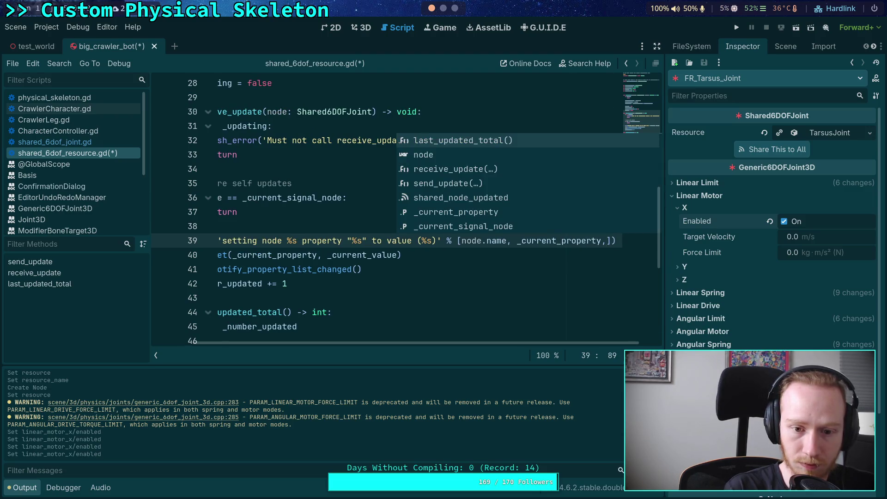
pyautogui.write('_')
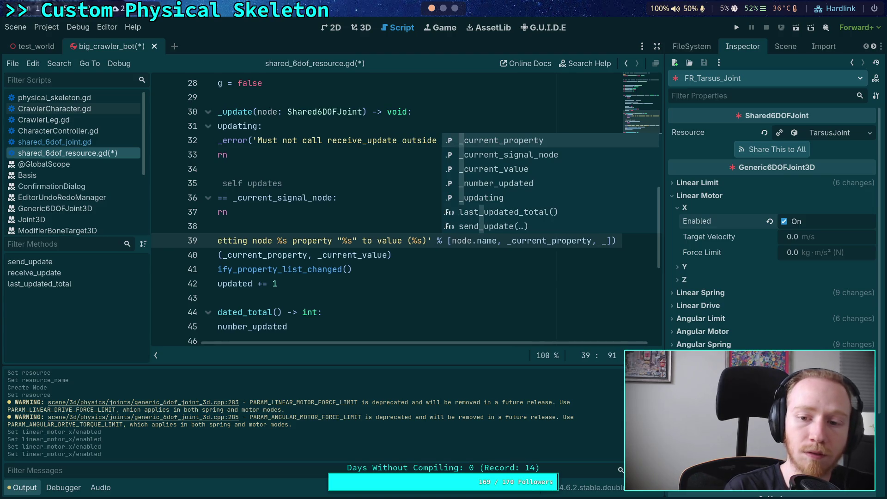
pyautogui.press('BackSpace')
pyautogui.write('str(_u')
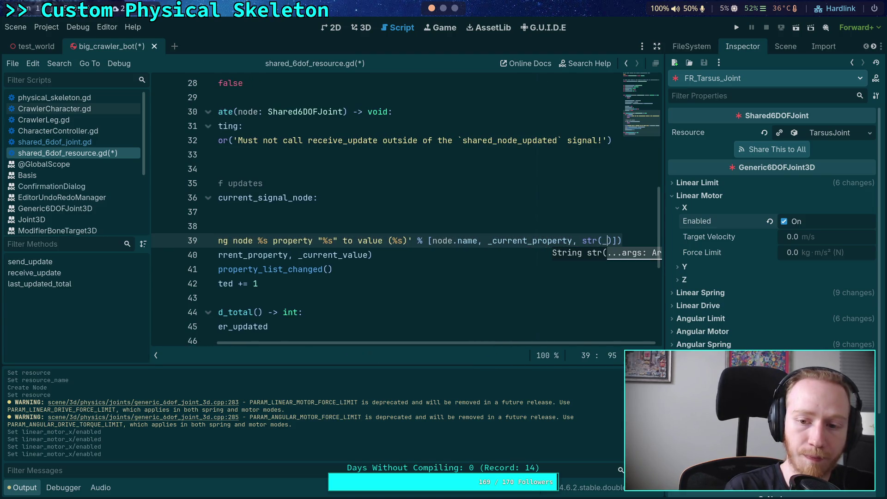
pyautogui.press('BackSpace')
pyautogui.press('BackSpace')
pyautogui.press('BackSpace')
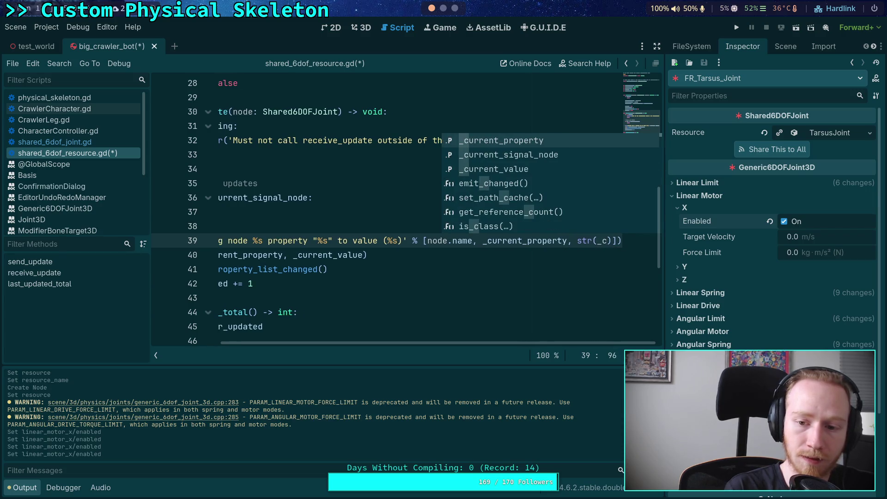
pyautogui.press('BackSpace')
pyautogui.write('_cur')
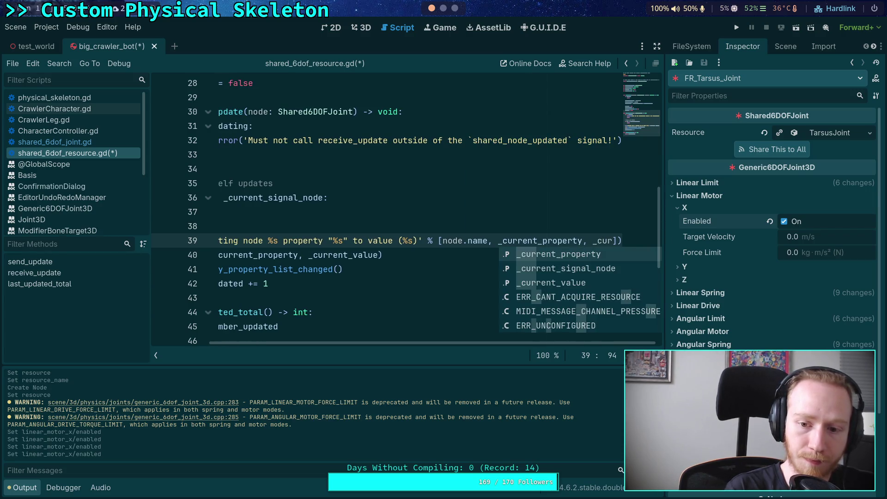
pyautogui.press('Down')
pyautogui.press('Return')
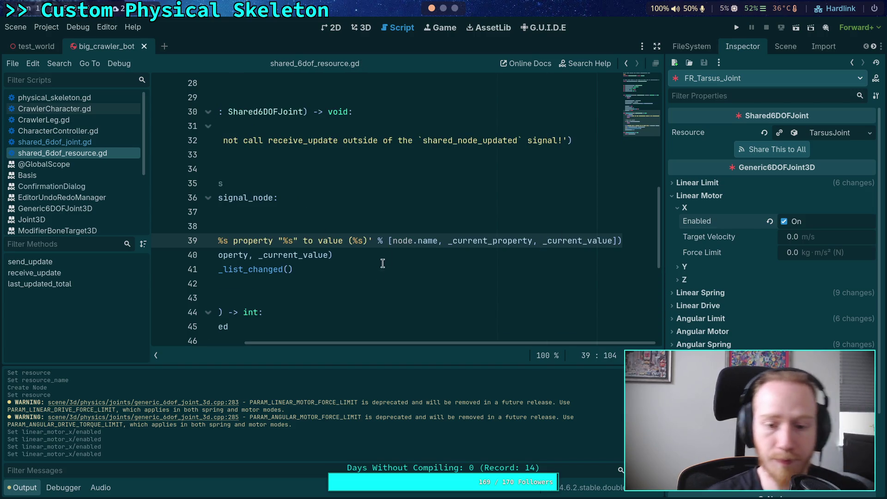
# - Toggle FR_Tarsus_Joint's Linear Motor X off, on and off to test the logging
pyautogui.hscroll(-5, 449, 343)
pyautogui.click(785, 221)
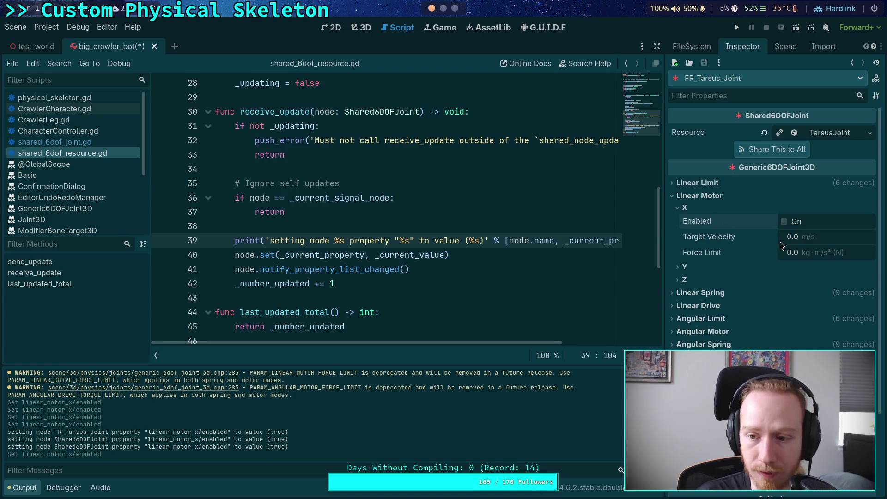
pyautogui.click(784, 222)
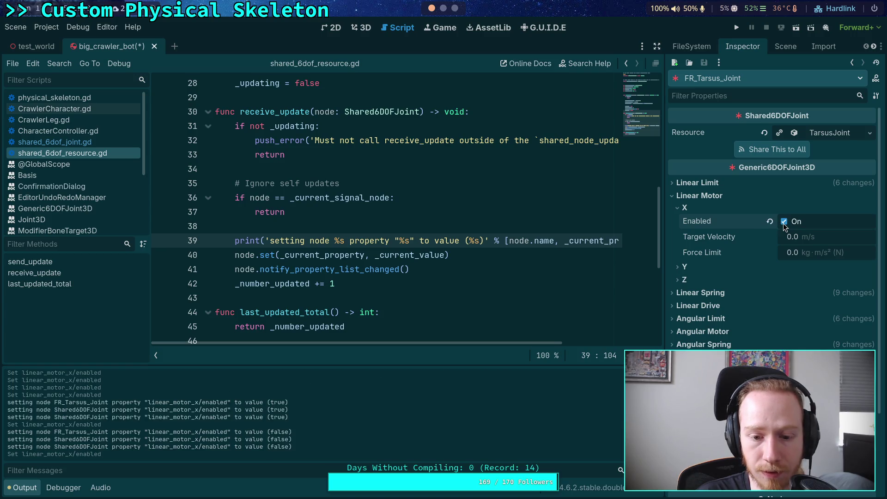
pyautogui.click(783, 222)
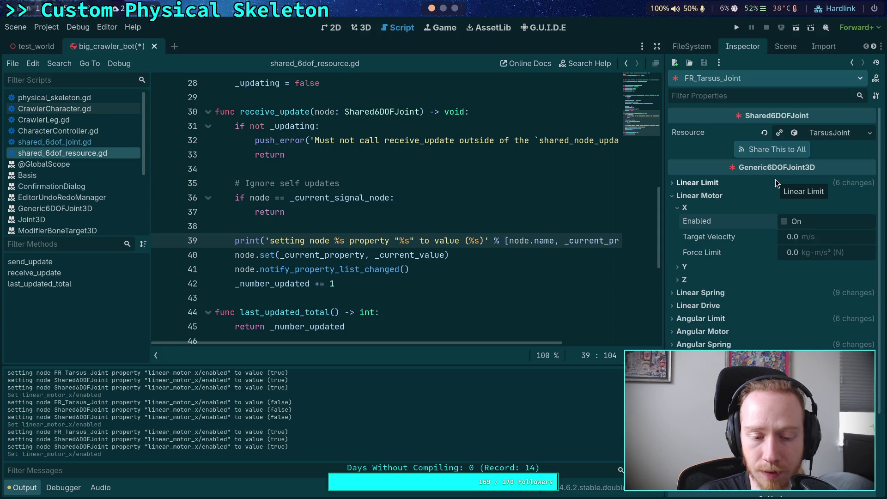
pyautogui.doubleClick(326, 197)
pyautogui.scroll(3, 305, 199)
pyautogui.scroll(2, 304, 199)
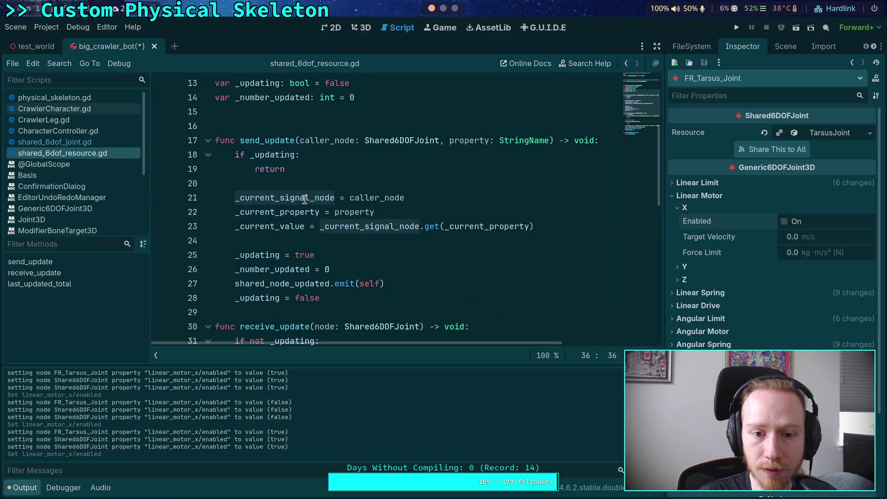
pyautogui.scroll(-4, 296, 200)
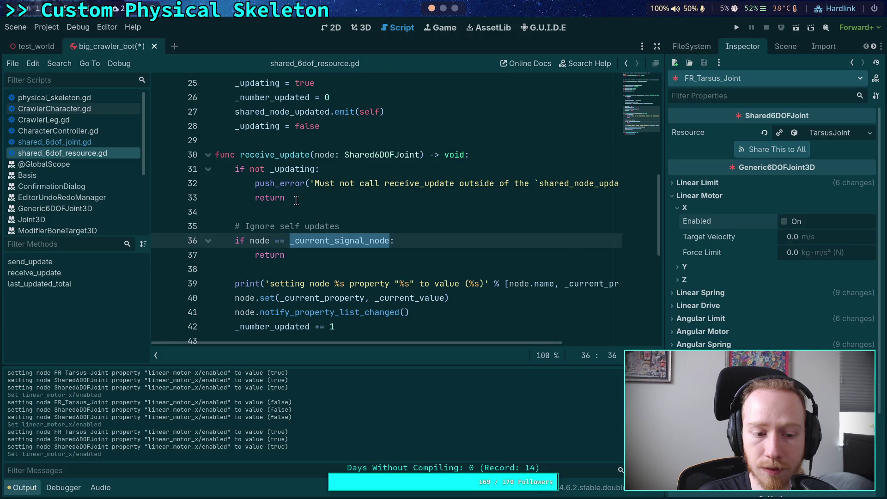
pyautogui.scroll(-1, 296, 200)
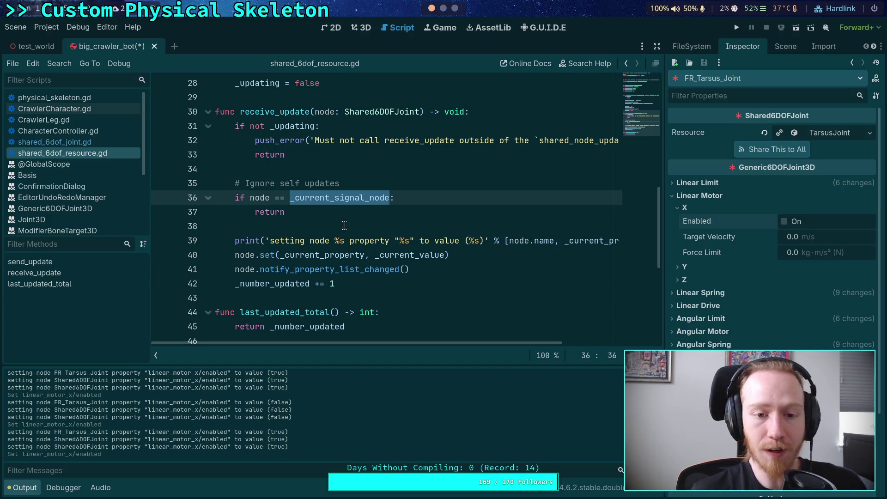
pyautogui.click(344, 225)
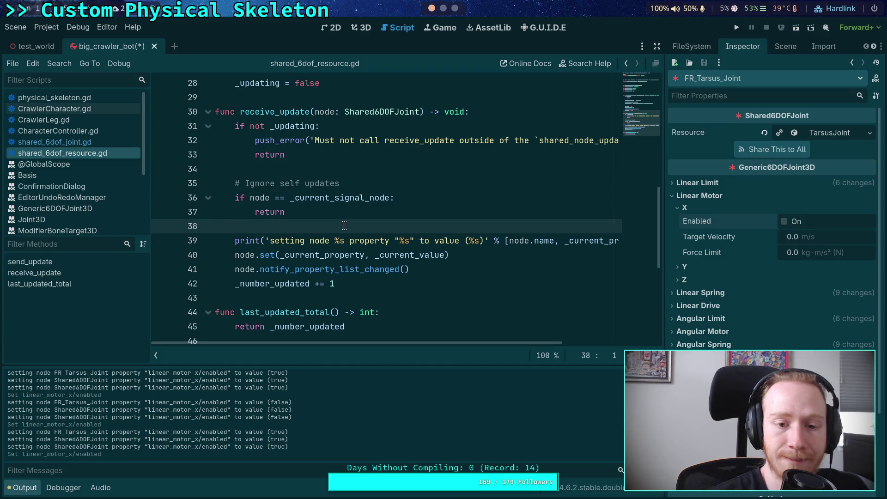
pyautogui.doubleClick(352, 200)
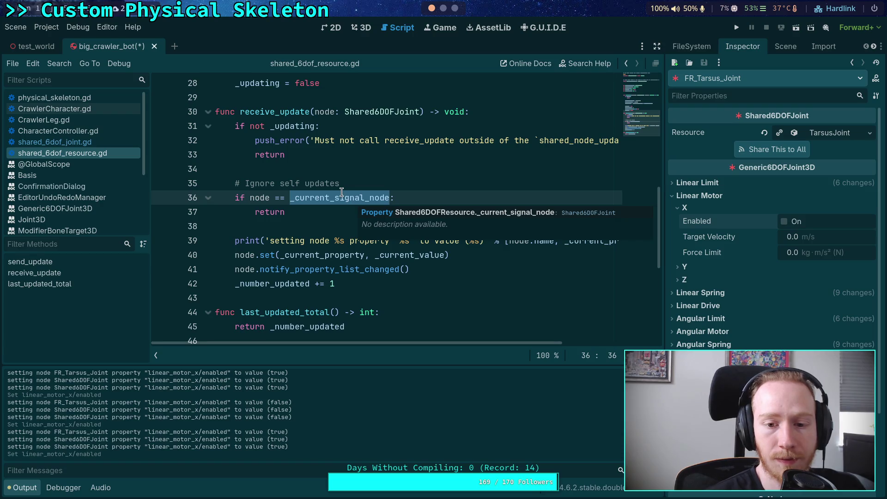
pyautogui.scroll(1, 341, 192)
pyautogui.scroll(4, 341, 191)
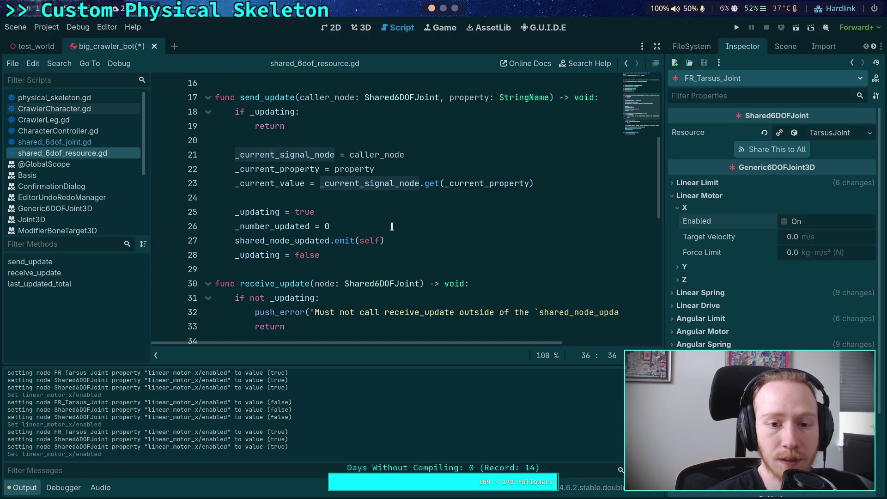
# - Start send_update with print('Updating shared nodes from %s property %s' % [caller_node.name, property]), then save
pyautogui.click(377, 136)
pyautogui.press('Return')
pyautogui.write("print('U")
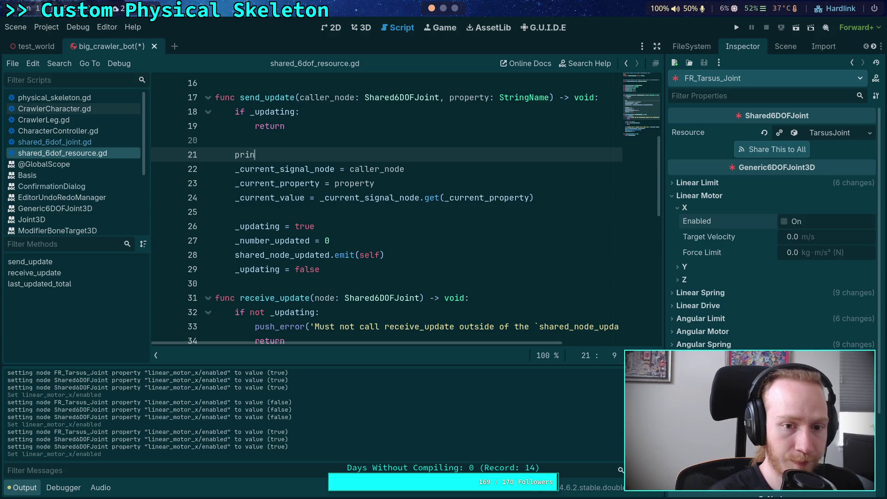
pyautogui.write('pdating sha')
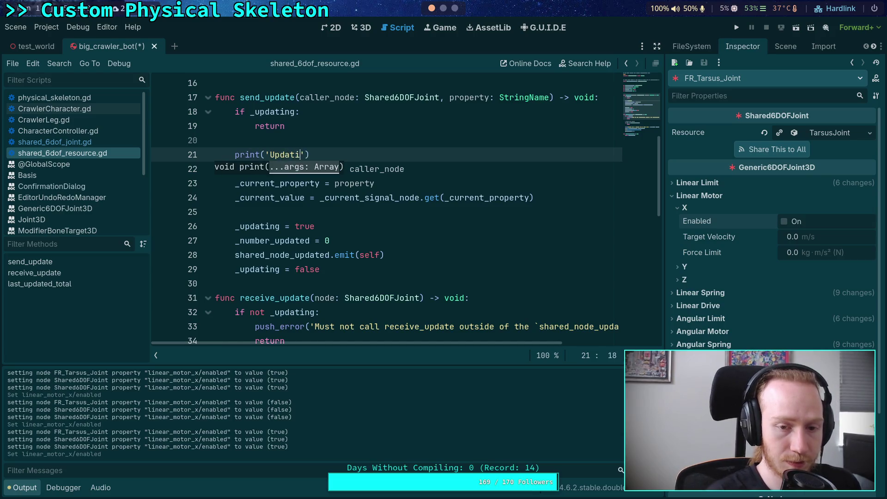
pyautogui.write('red nodes ')
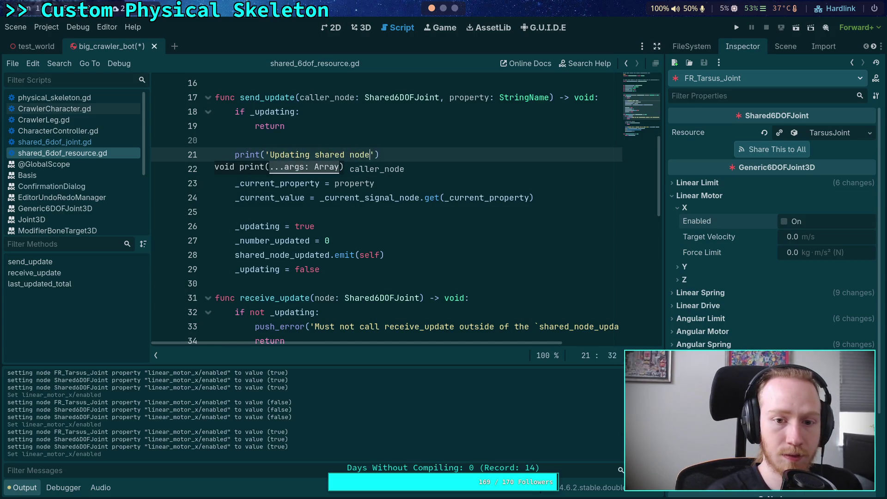
pyautogui.write('from %s')
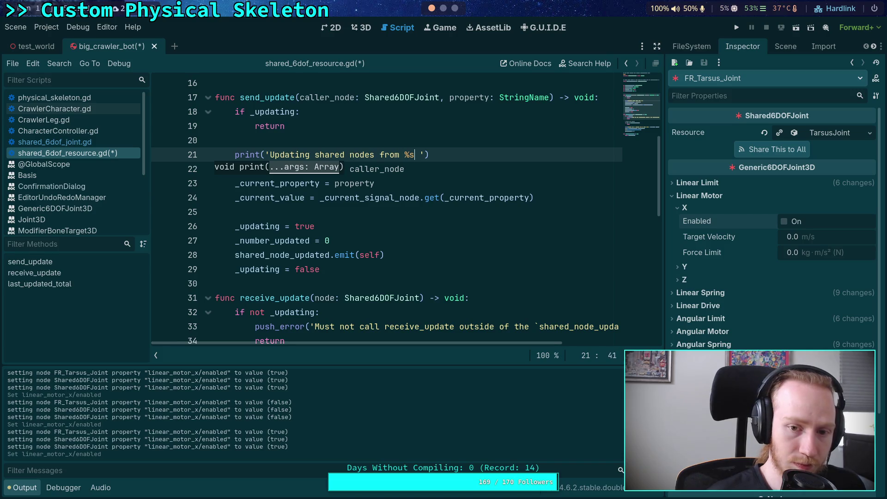
pyautogui.press('Left')
pyautogui.write('prp')
pyautogui.press('BackSpace')
pyautogui.write('operty ')
pyautogui.write('%s')
pyautogui.write('"')
pyautogui.write('"')
pyautogui.press('Right')
pyautogui.press('Right')
pyautogui.press('Right')
pyautogui.write('%')
pyautogui.write(' [')
pyautogui.write('caller_node')
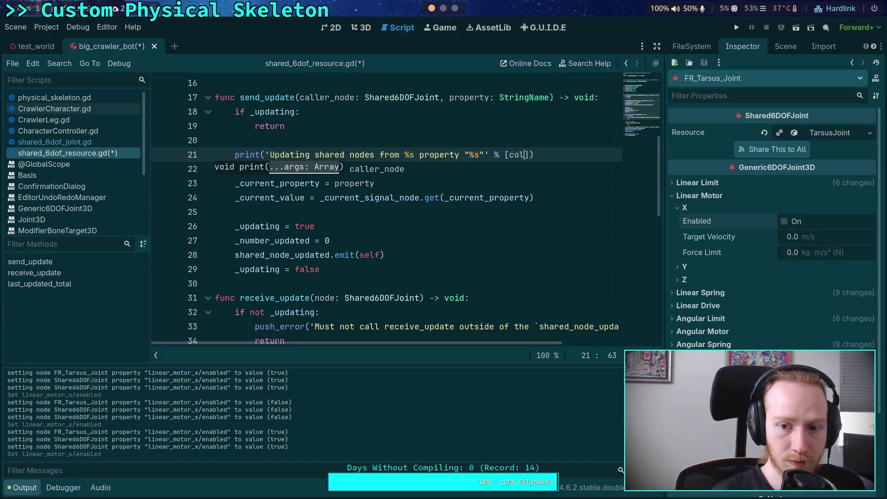
pyautogui.write('.name, ')
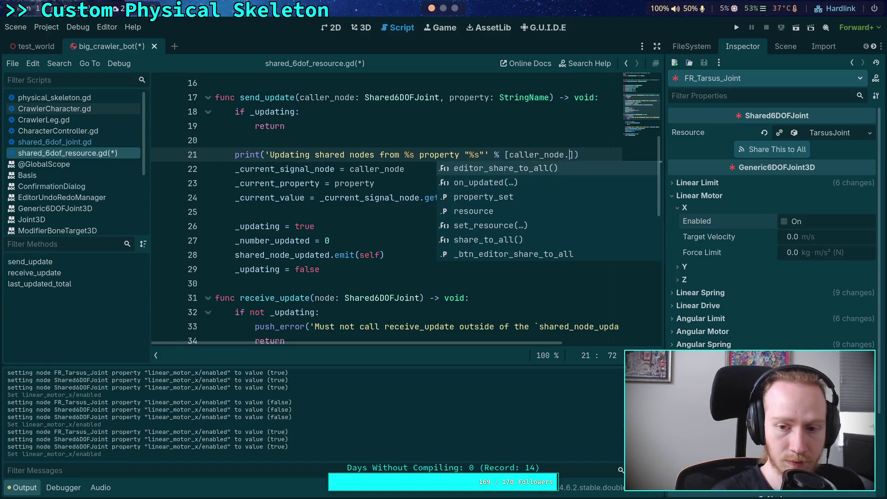
pyautogui.write('property')
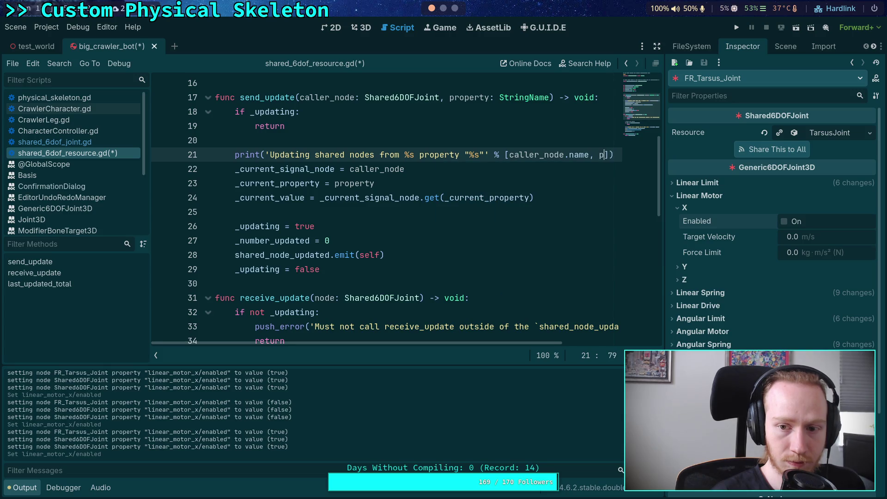
pyautogui.hotkey('ctrl', 's')
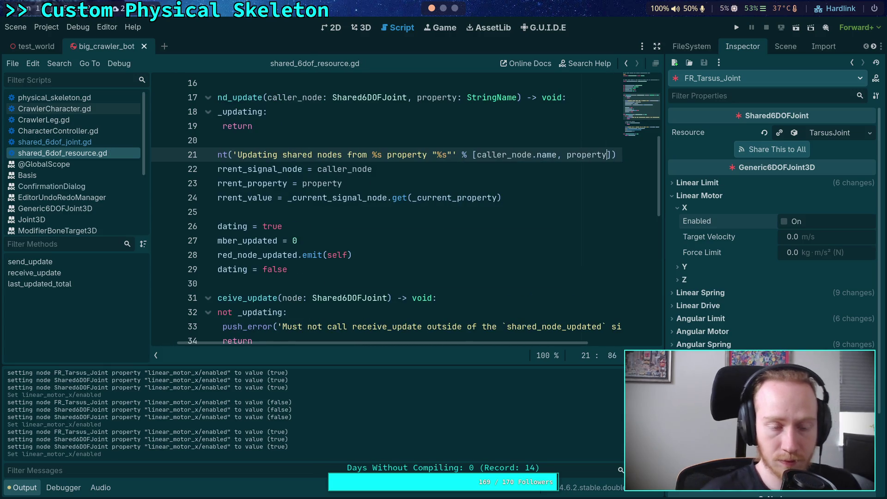
# - Enable Linear Motor X to check the log, then close the test_world scene
pyautogui.click(786, 221)
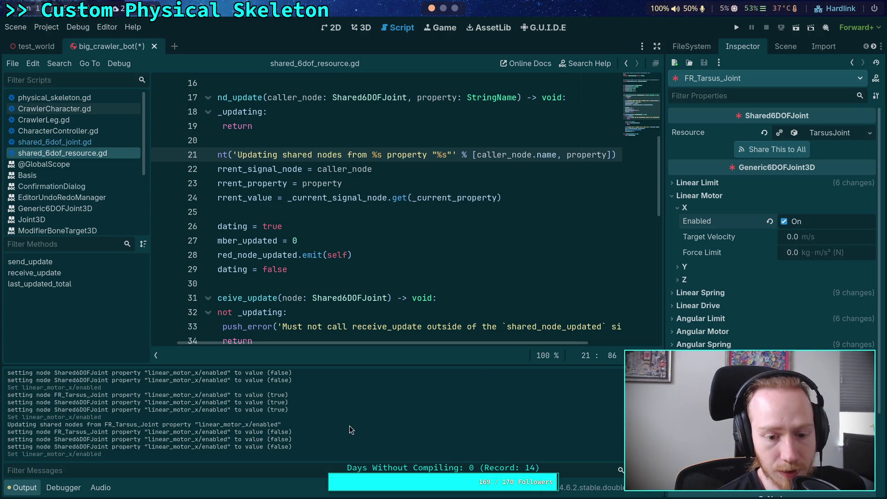
pyautogui.hscroll(-1, 409, 342)
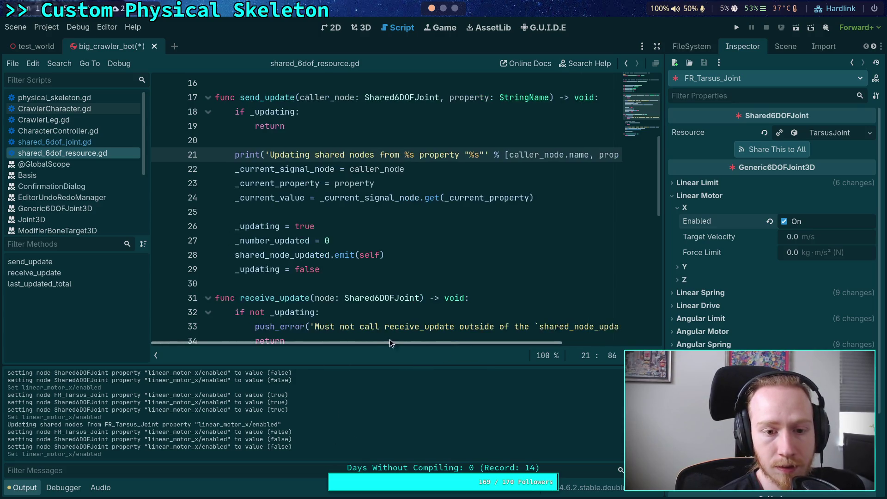
pyautogui.scroll(-1, 459, 304)
pyautogui.scroll(-3, 458, 304)
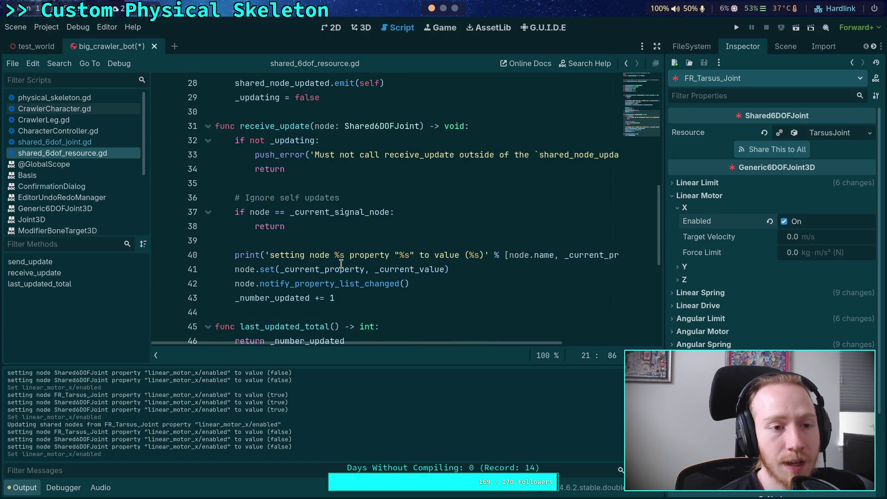
pyautogui.click(55, 47)
pyautogui.click(64, 47)
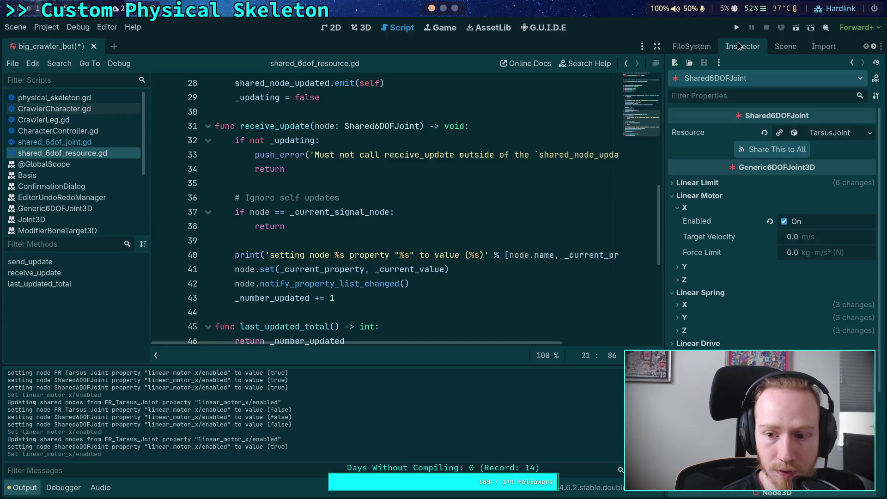
# - Retoggle FR_Tarsus_Joint's Linear Motor X, inspect Shared6DOFJoint, and select the notify_property_list_changed line
pyautogui.click(786, 47)
pyautogui.click(742, 278)
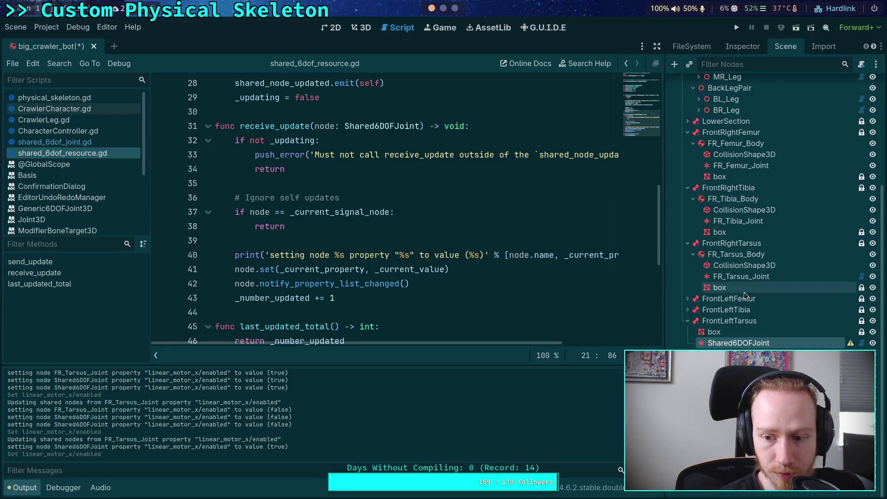
pyautogui.click(738, 52)
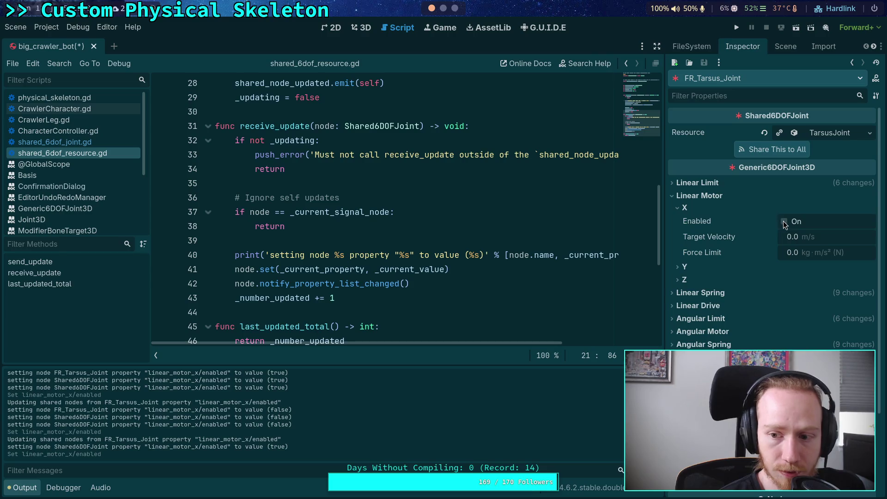
pyautogui.click(784, 221)
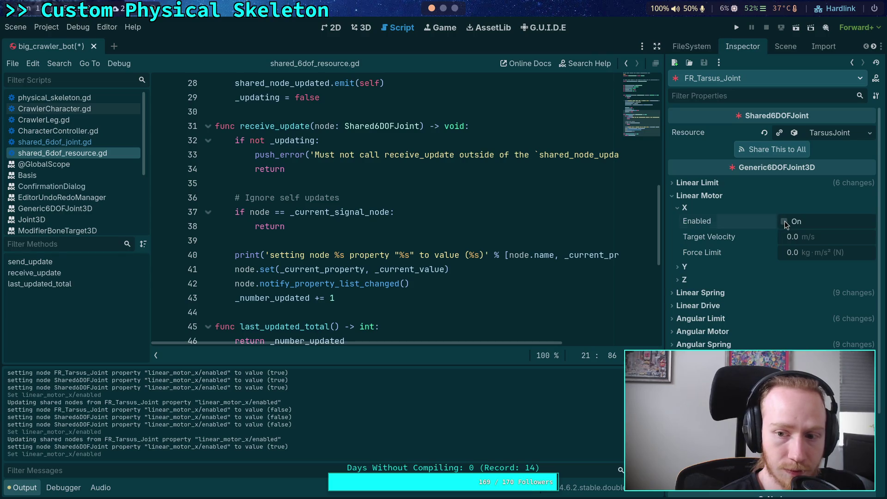
pyautogui.click(776, 53)
pyautogui.click(740, 286)
pyautogui.click(738, 53)
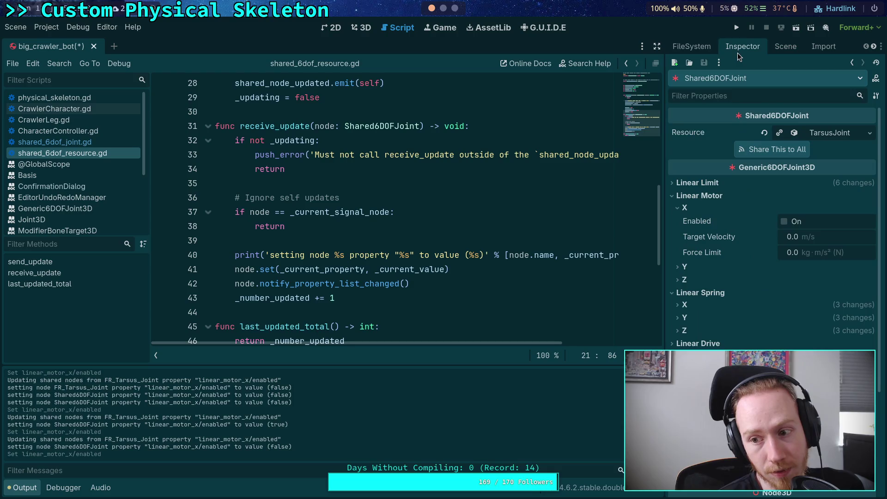
pyautogui.click(785, 46)
pyautogui.scroll(-1, 265, 248)
pyautogui.moveTo(410, 240); pyautogui.dragTo(189, 240)
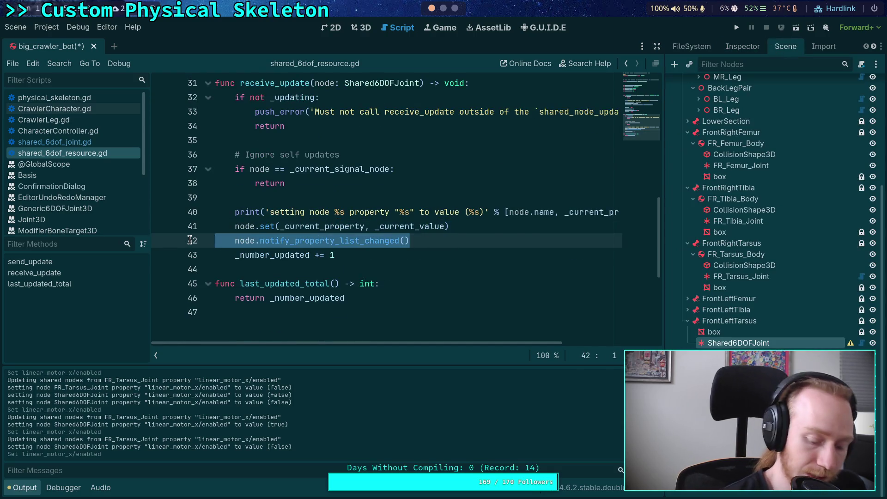
# - Delete node.notify_property_list_changed() from receive_update, save, and go back to send_update
pyautogui.press('BackSpace')
pyautogui.press('BackSpace')
pyautogui.hotkey('ctrl', 's')
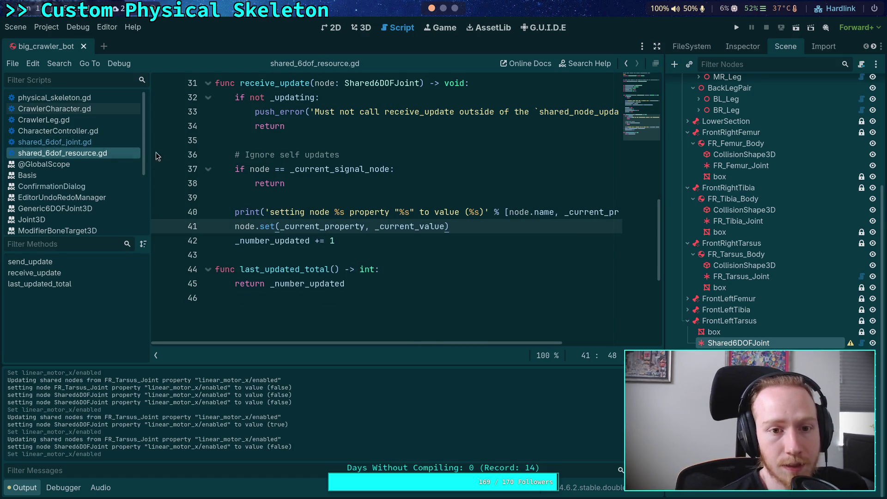
pyautogui.scroll(6, 356, 208)
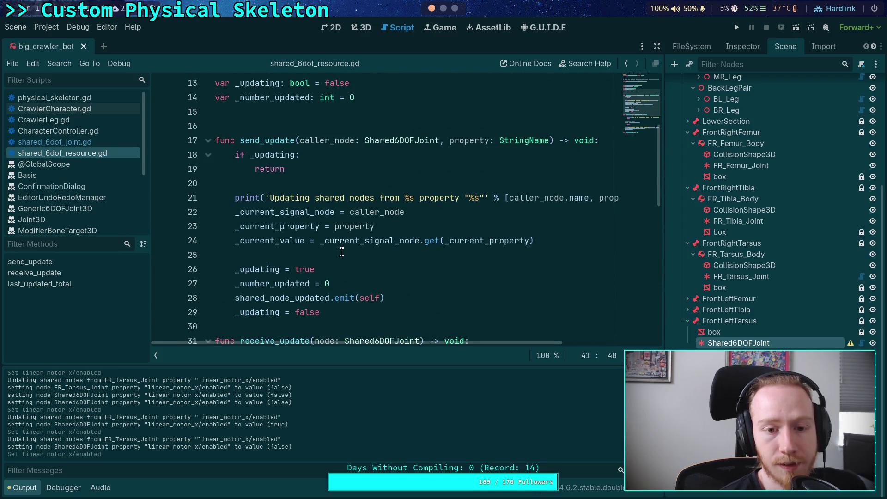
pyautogui.click(341, 252)
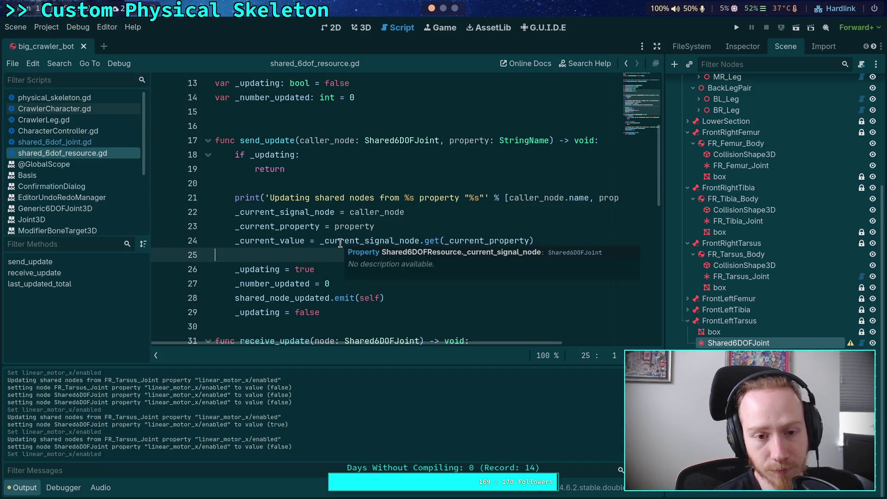
pyautogui.doubleClick(278, 141)
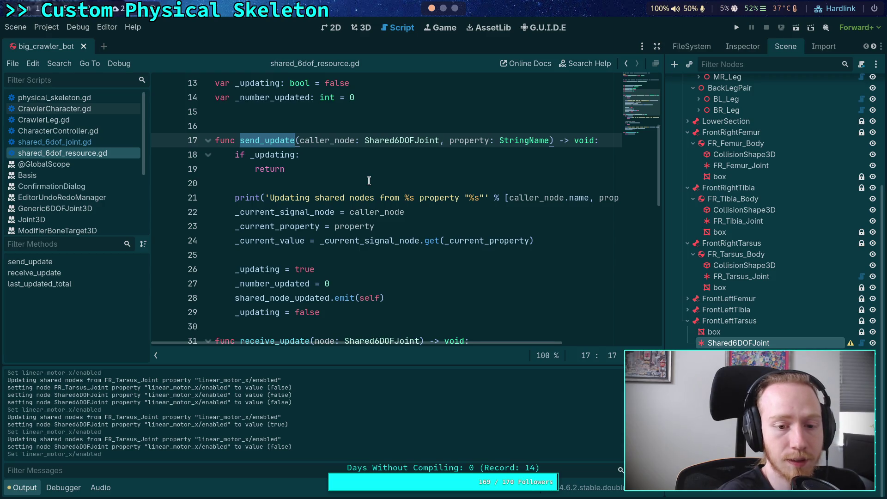
# - Move _updating = true above the print and delete the _current_value assignment line
pyautogui.click(357, 270)
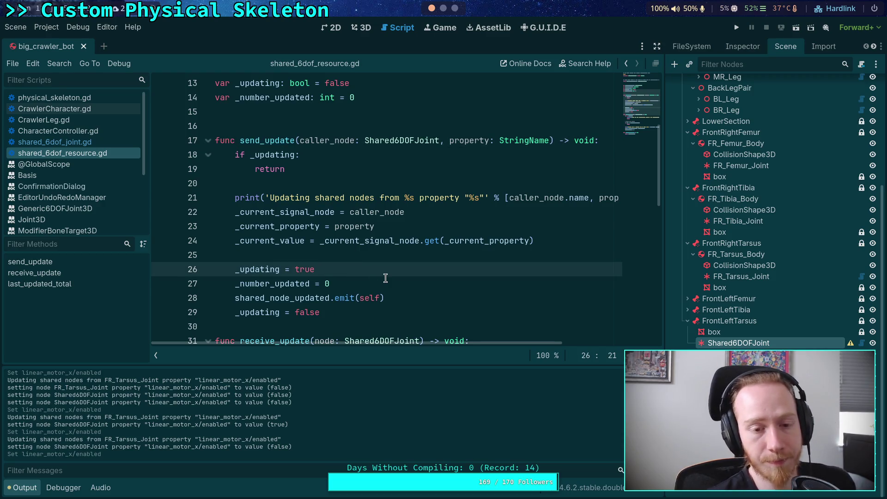
pyautogui.hotkey('alt', 'Up')
pyautogui.hotkey('alt', 'Up')
pyautogui.hotkey('alt', 'Up')
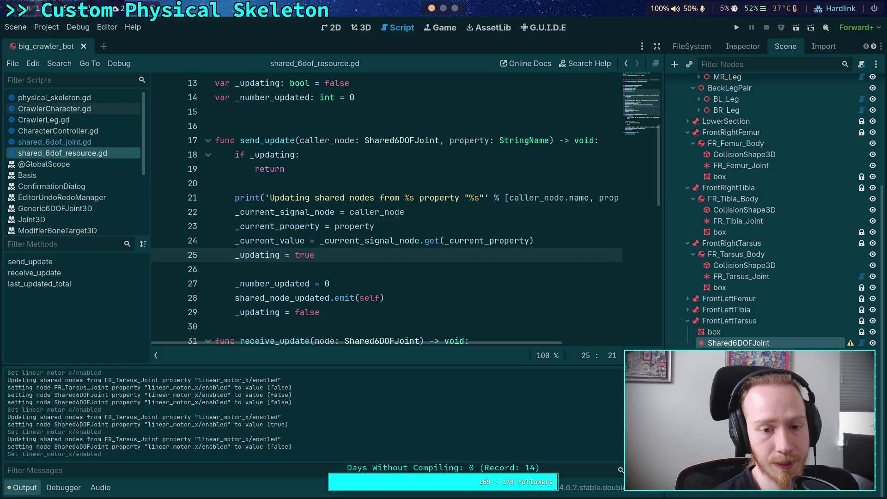
pyautogui.hotkey('ctrl', 'shift', 'Return')
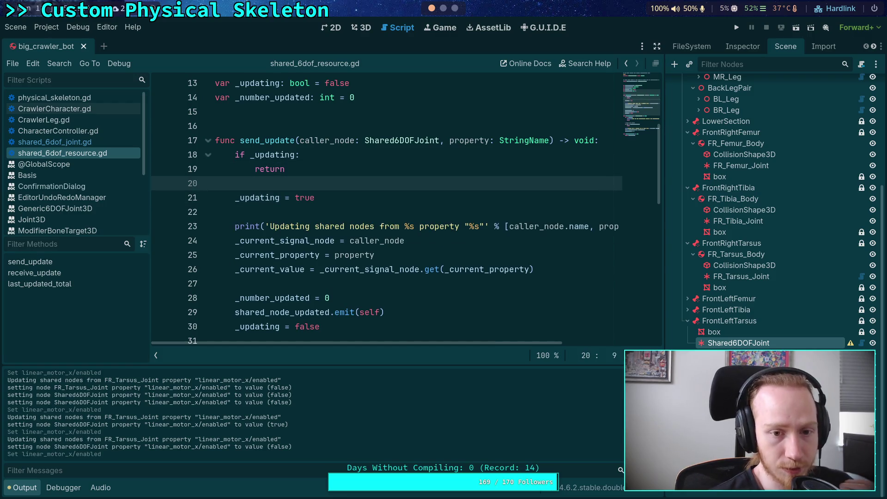
pyautogui.click(363, 199)
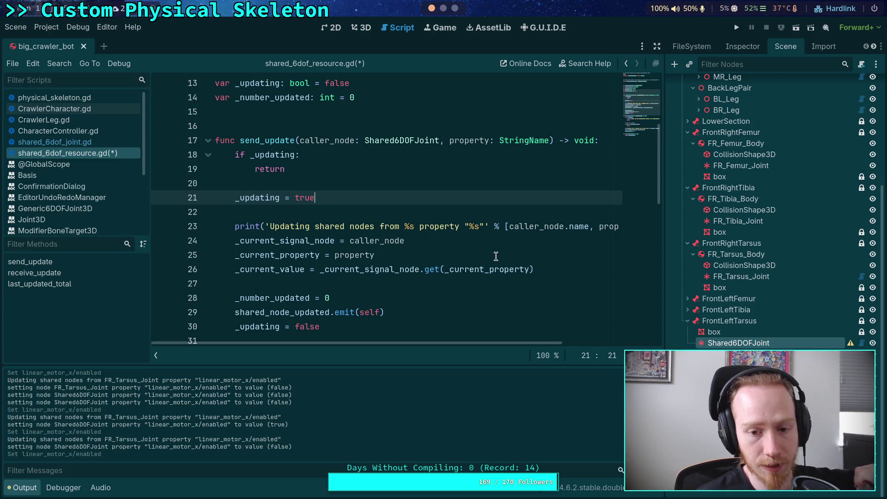
pyautogui.moveTo(552, 270); pyautogui.dragTo(551, 257)
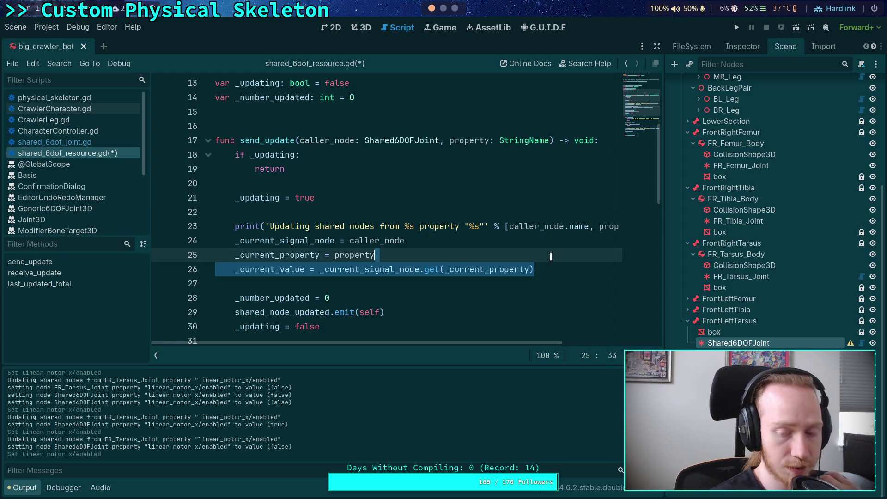
pyautogui.press('BackSpace')
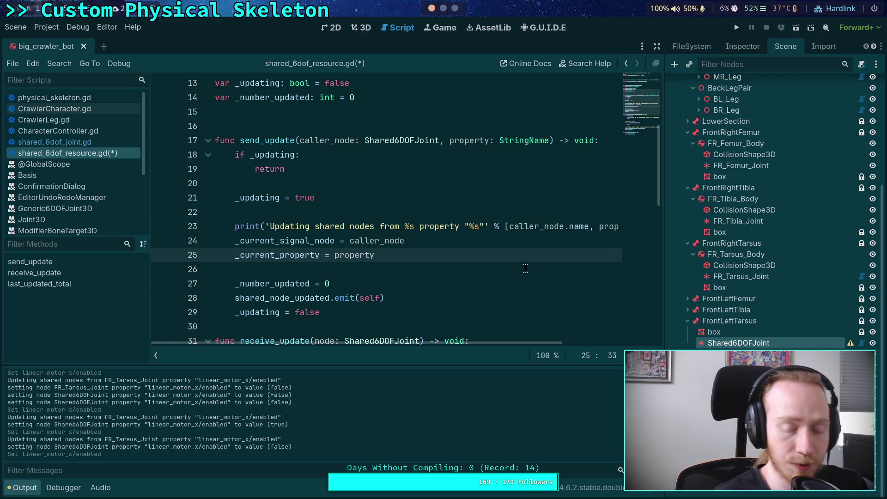
# - Call _do_update.call_deferred() in send_update and declare func _do_update() -> void below it
pyautogui.press('Return')
pyautogui.press('Return')
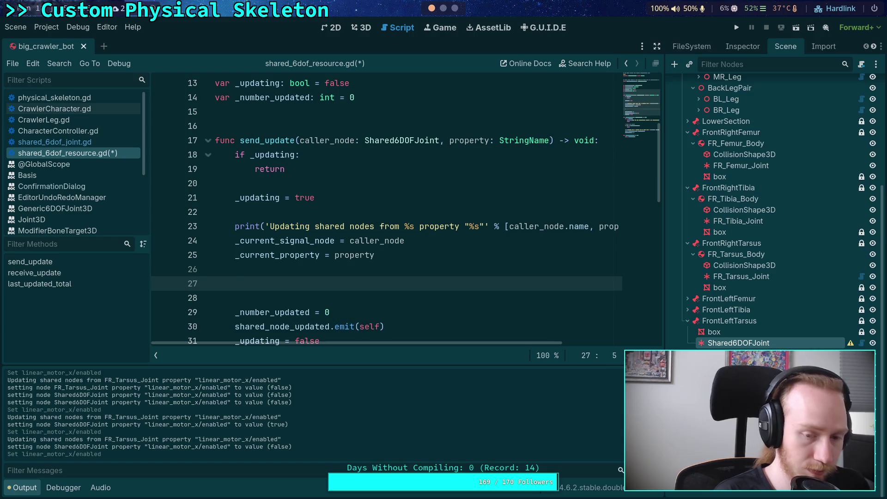
pyautogui.write('_updat')
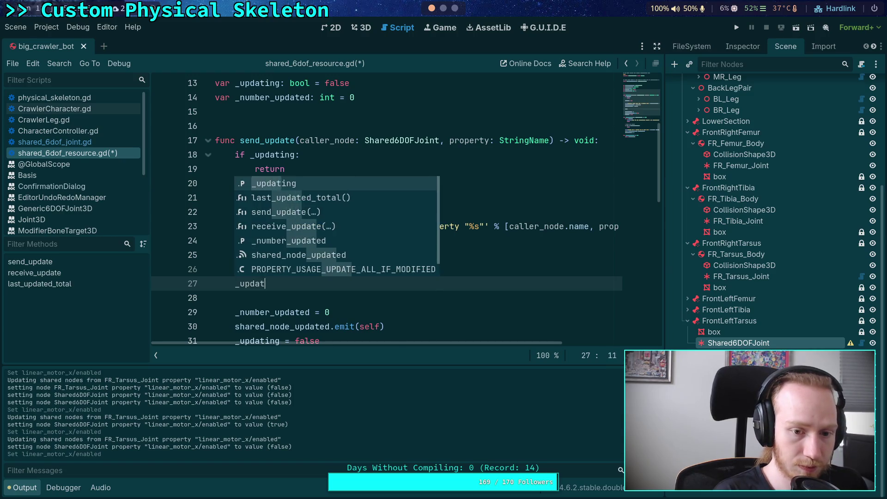
pyautogui.write('e_deff')
pyautogui.press('BackSpace')
pyautogui.write('erred')
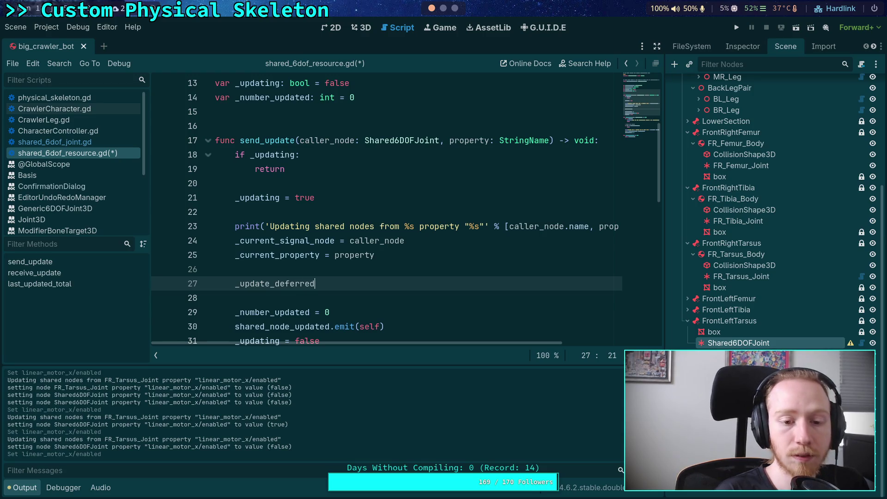
pyautogui.press('BackSpace')
pyautogui.press('BackSpace')
pyautogui.press('BackSpace')
pyautogui.press('BackSpace')
pyautogui.press('BackSpace')
pyautogui.press('BackSpace')
pyautogui.write('do_update.')
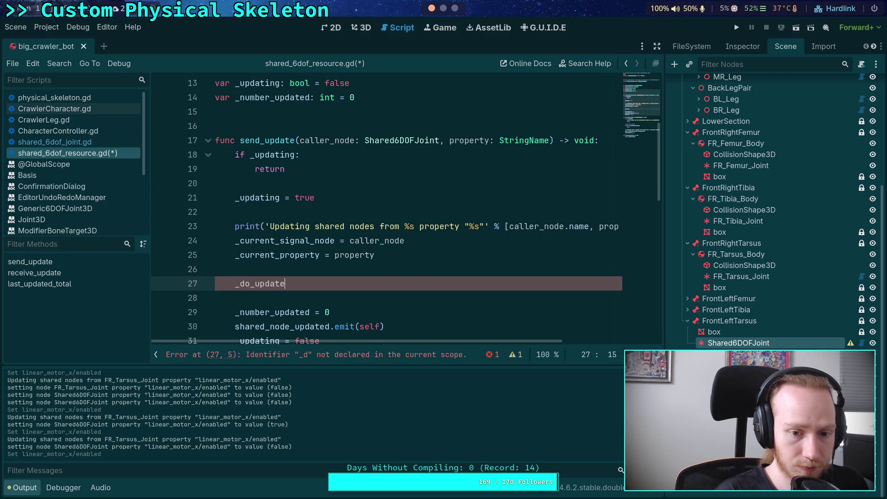
pyautogui.write('call_de')
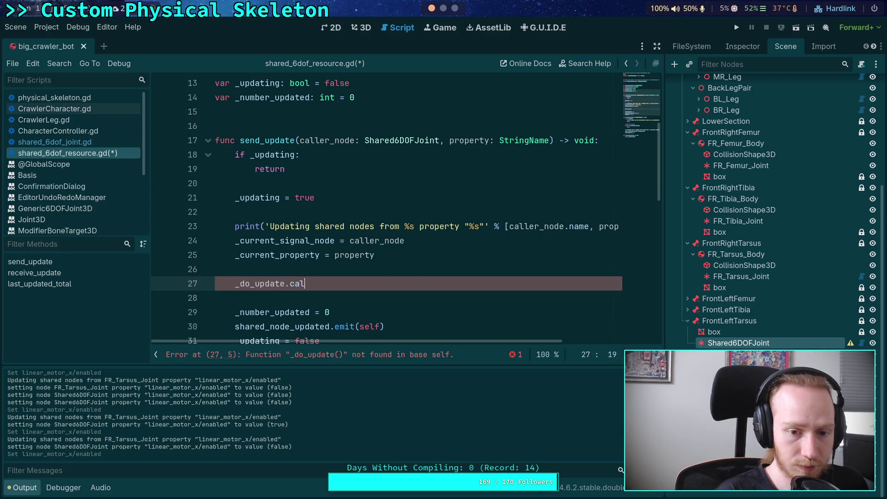
pyautogui.write('ferred()')
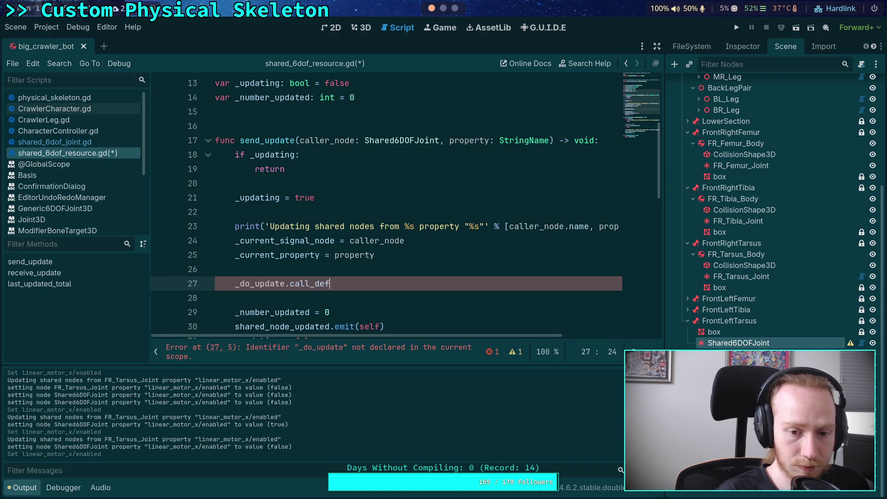
pyautogui.press('Return')
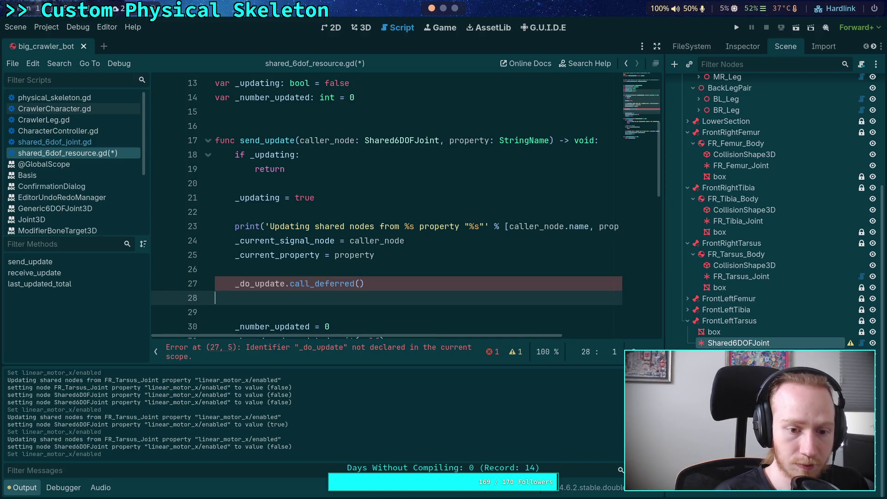
pyautogui.press('Return')
pyautogui.write('func _do_update() -> void:')
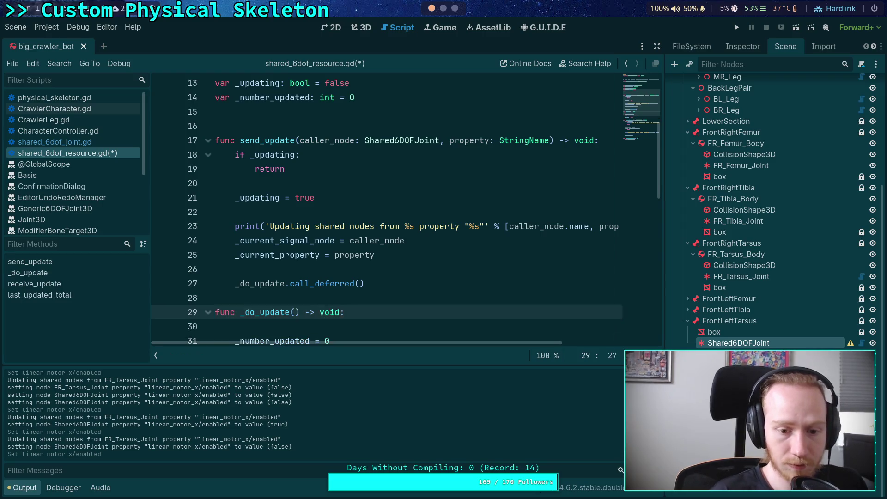
# - Remove the extra blank line in _do_update, save, and select FR_Tarsus_Joint
pyautogui.press('Down')
pyautogui.press('BackSpace')
pyautogui.scroll(-2, 524, 268)
pyautogui.click(421, 271)
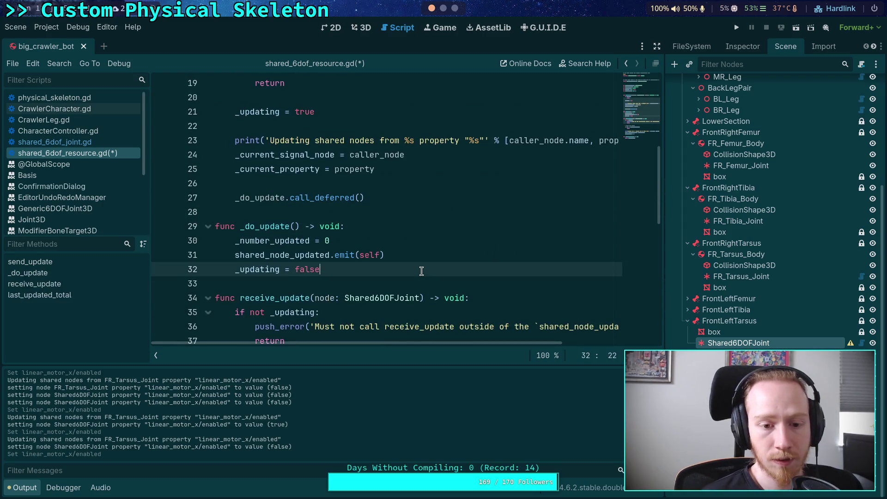
pyautogui.scroll(1, 446, 270)
pyautogui.hotkey('ctrl', 's')
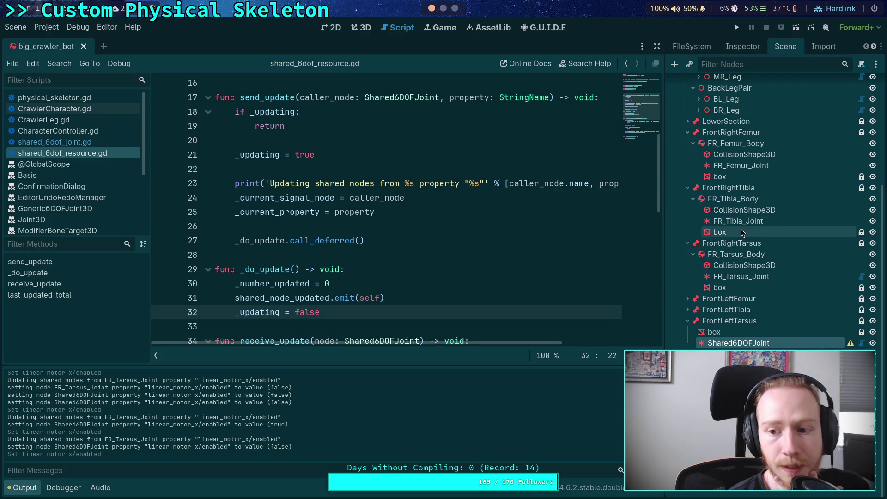
pyautogui.click(741, 276)
# - Turn off FR_Tarsus_Joint's Linear Motor X and set Shared6DOFJoint's X target velocity to 50
pyautogui.click(743, 46)
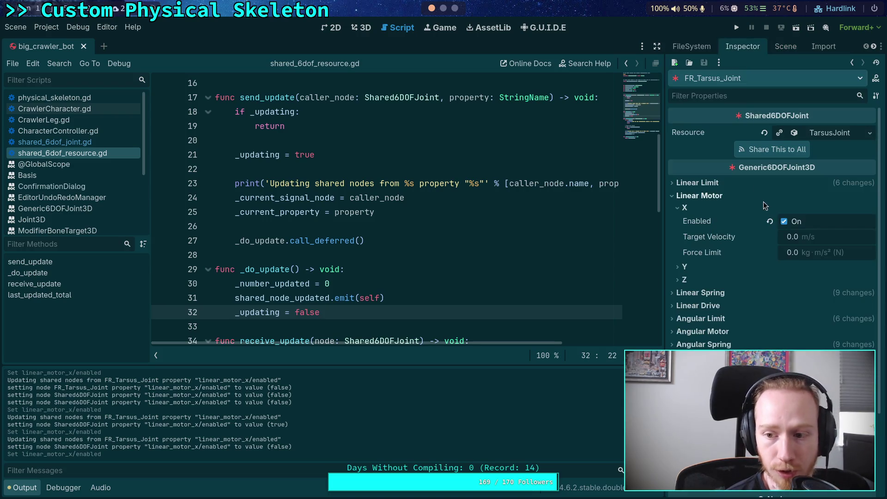
pyautogui.click(785, 221)
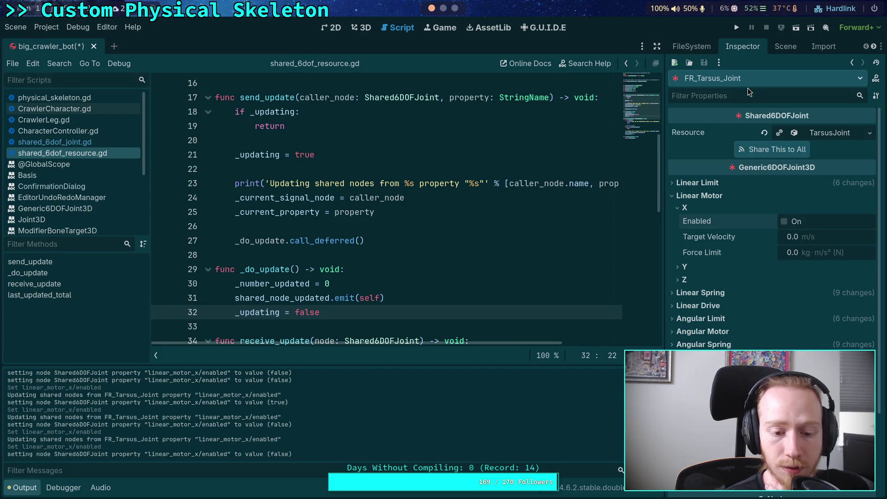
pyautogui.click(776, 48)
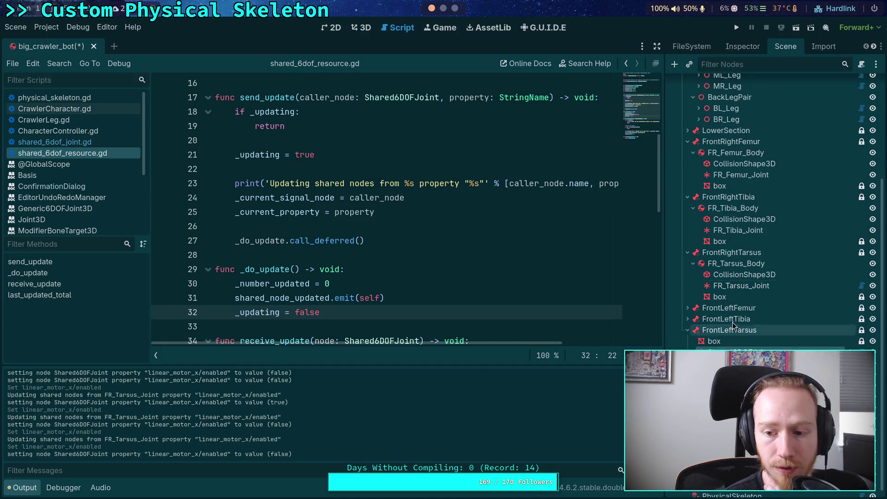
pyautogui.click(731, 45)
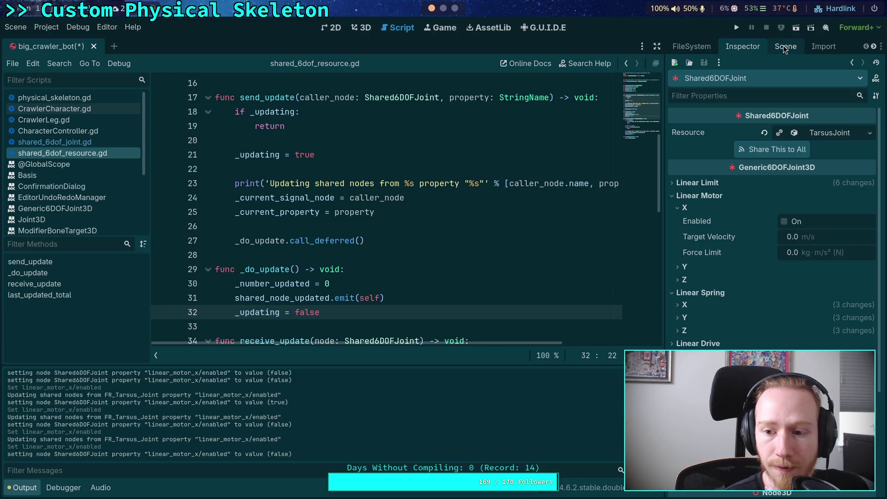
pyautogui.click(820, 236)
pyautogui.write('50')
pyautogui.press('Return')
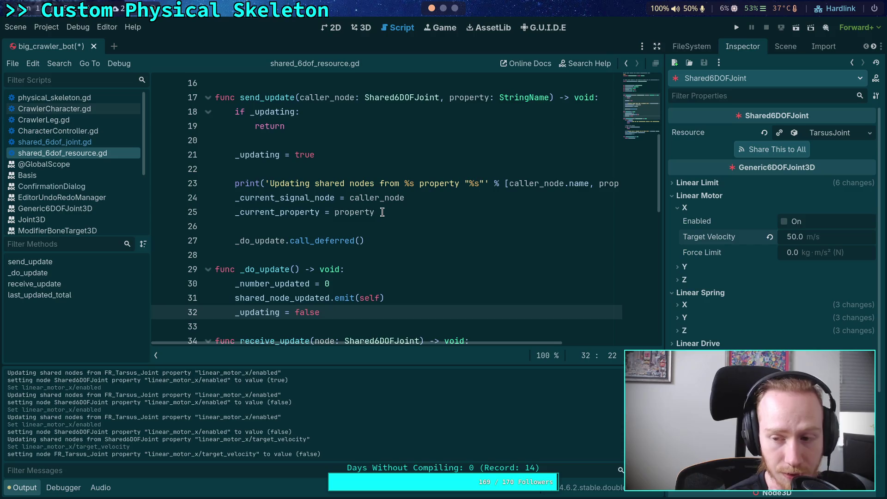
# - Check FR_Tarsus_Joint's target velocity, then put the caret at the end of line 30
pyautogui.click(785, 46)
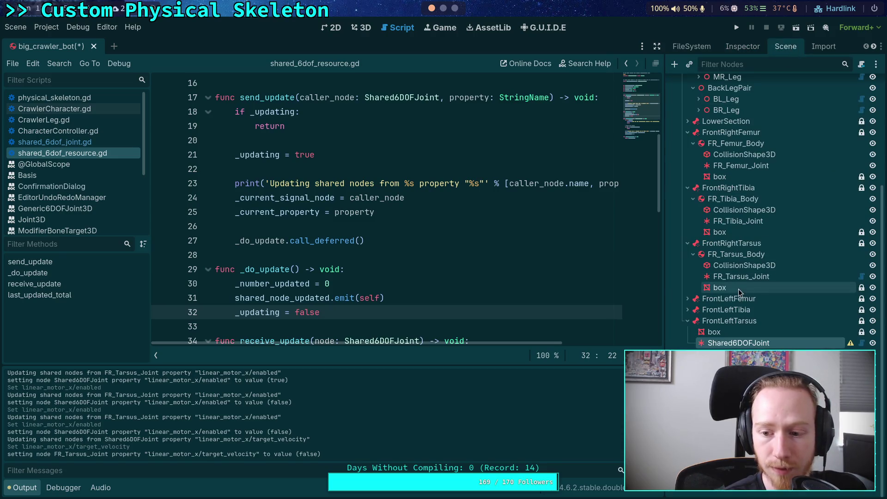
pyautogui.click(761, 277)
pyautogui.click(742, 46)
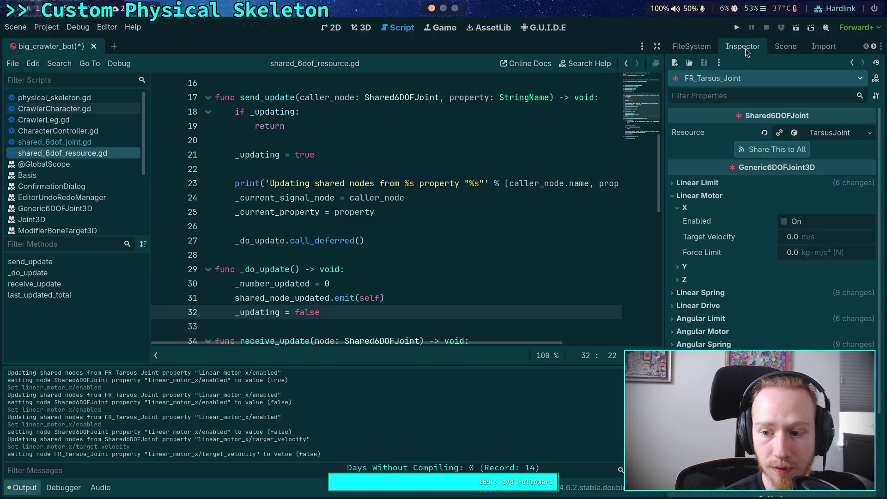
pyautogui.scroll(-4, 480, 229)
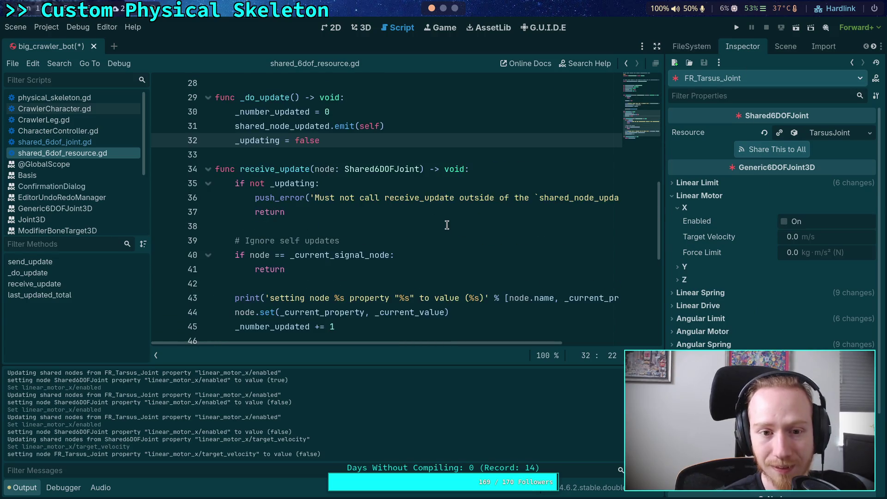
pyautogui.scroll(3, 447, 225)
pyautogui.doubleClick(280, 167)
pyautogui.scroll(-4, 347, 181)
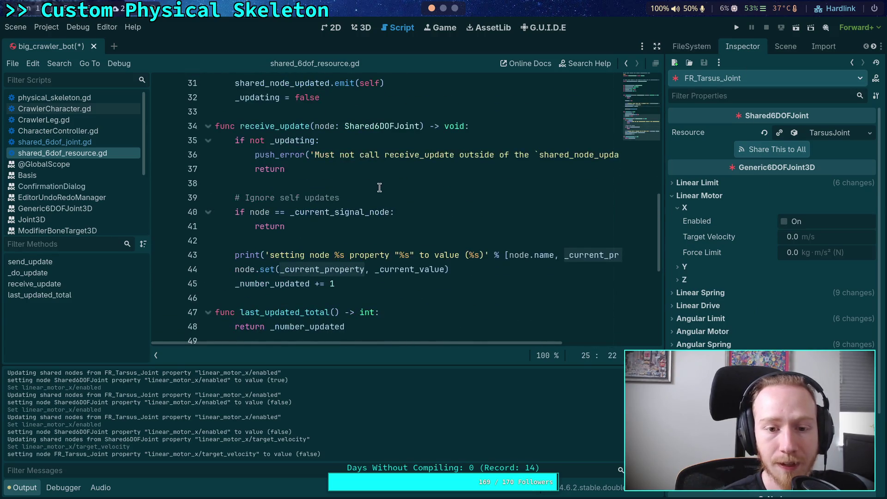
pyautogui.scroll(1, 386, 204)
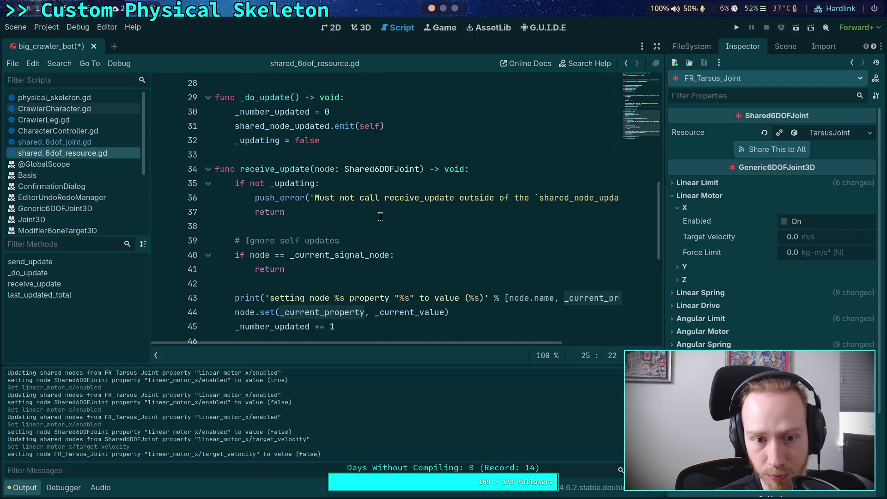
pyautogui.scroll(3, 391, 217)
pyautogui.click(398, 239)
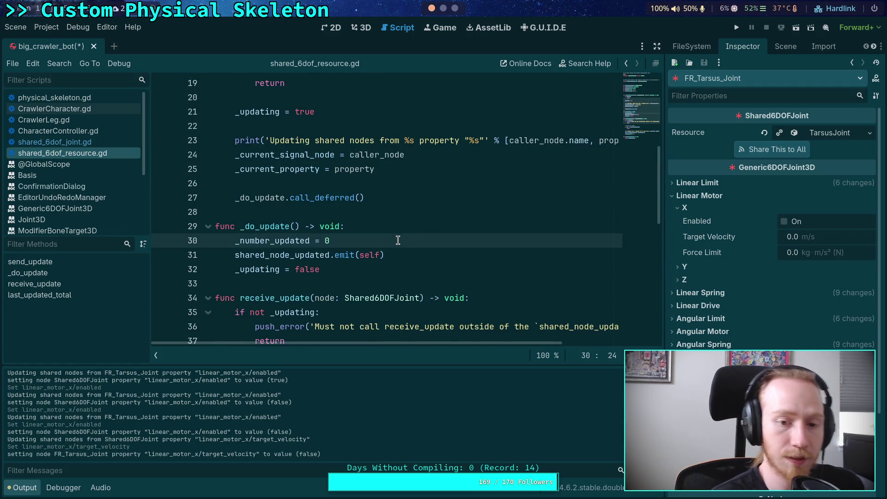
# - Add _current_value = _current_signal_node.get(_current_property) at the top of _do_update and save
pyautogui.press('Return')
pyautogui.write('_cur')
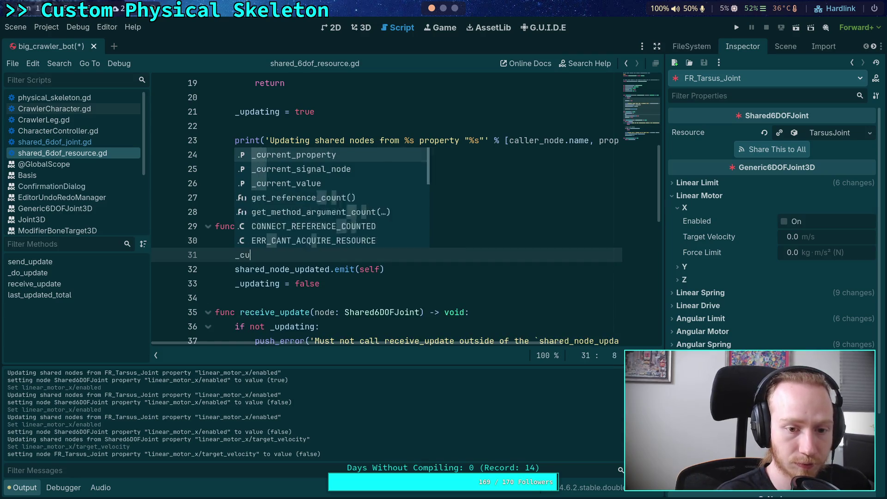
pyautogui.press('Return')
pyautogui.write('_call')
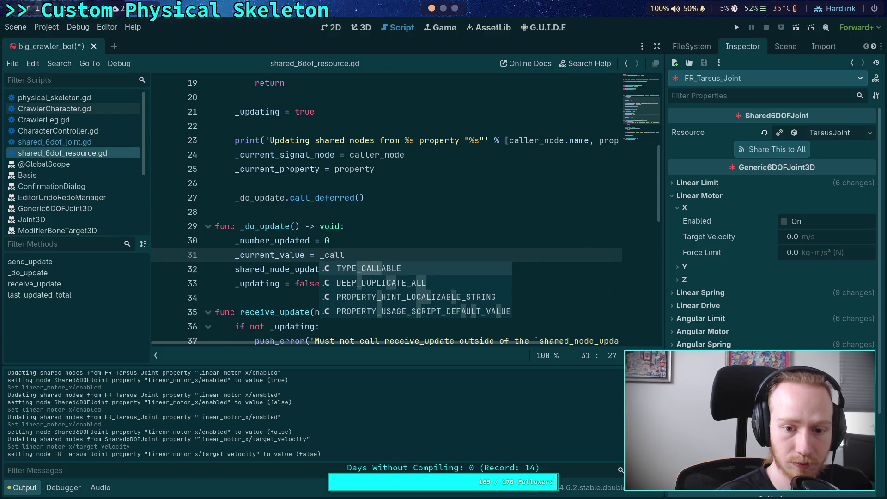
pyautogui.press('BackSpace')
pyautogui.press('BackSpace')
pyautogui.press('BackSpace')
pyautogui.press('Down')
pyautogui.press('Return')
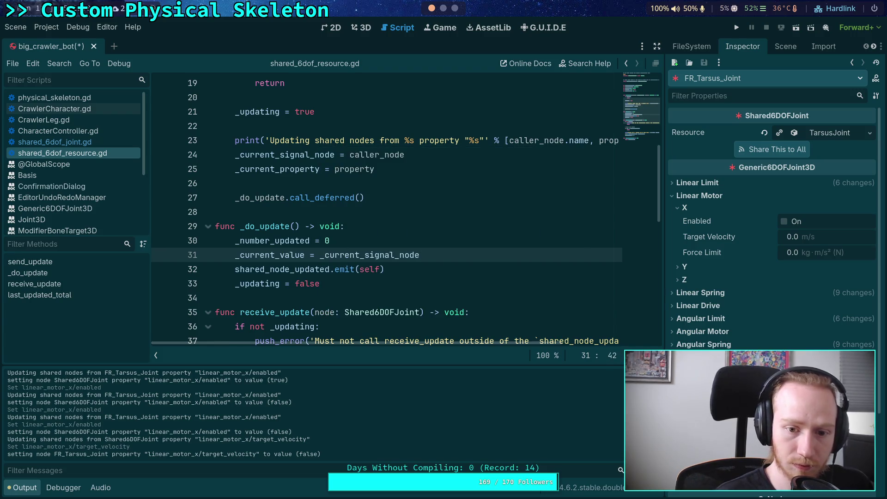
pyautogui.write('.get')
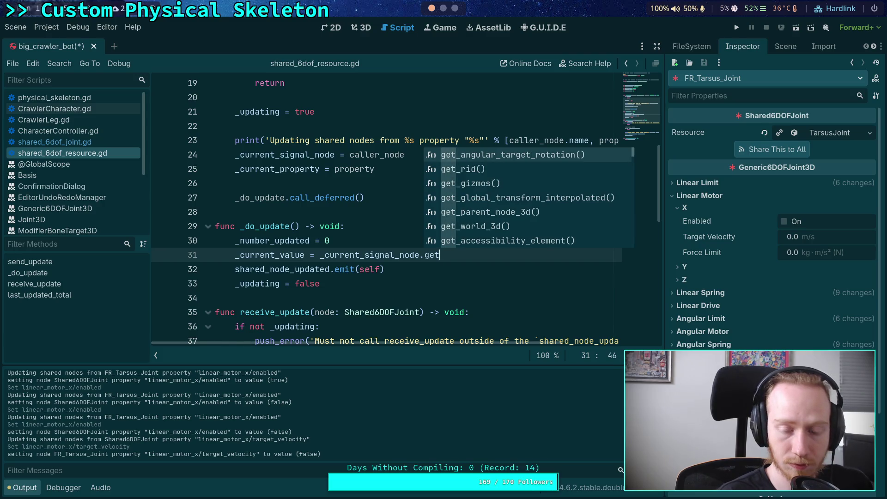
pyautogui.write('(_curr')
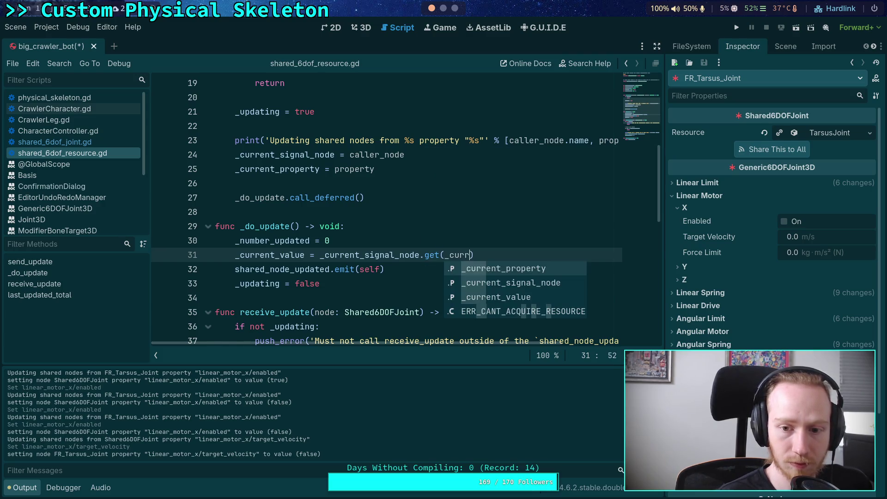
pyautogui.press('Return')
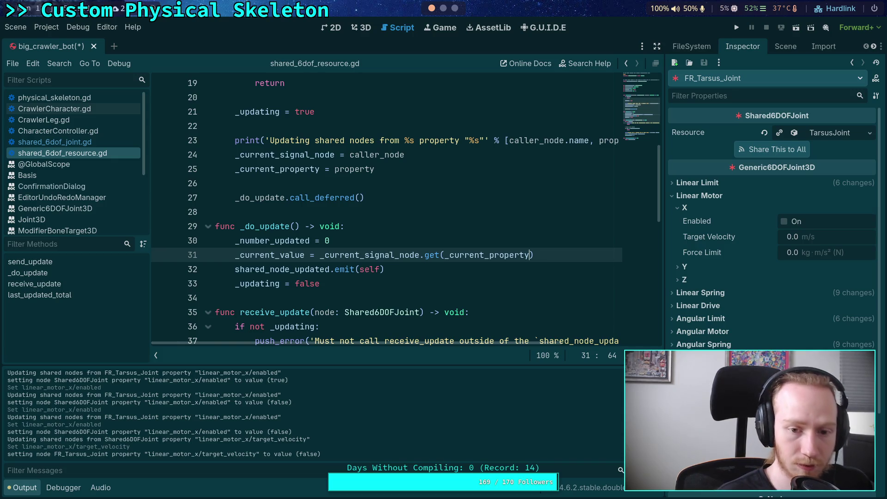
pyautogui.hotkey('alt', 'Up')
pyautogui.hotkey('ctrl', 's')
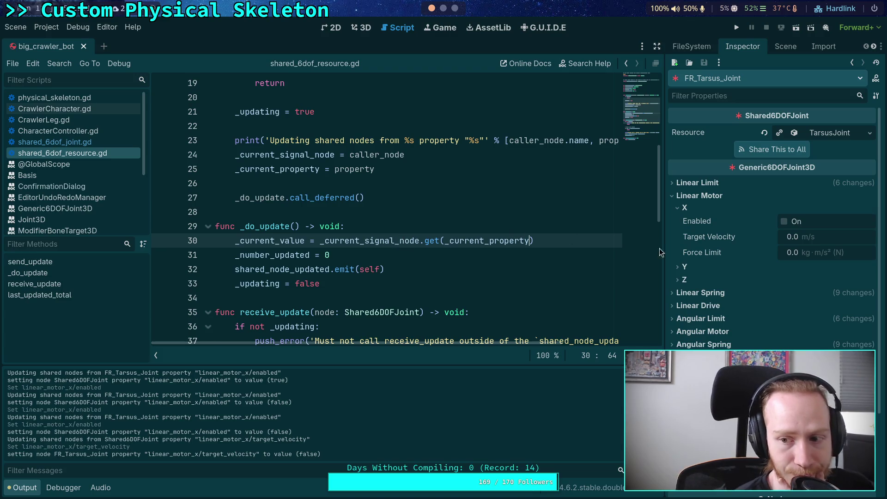
# - Set Shared6DOFJoint's Linear Motor X target velocity to 25 m/s
pyautogui.click(786, 46)
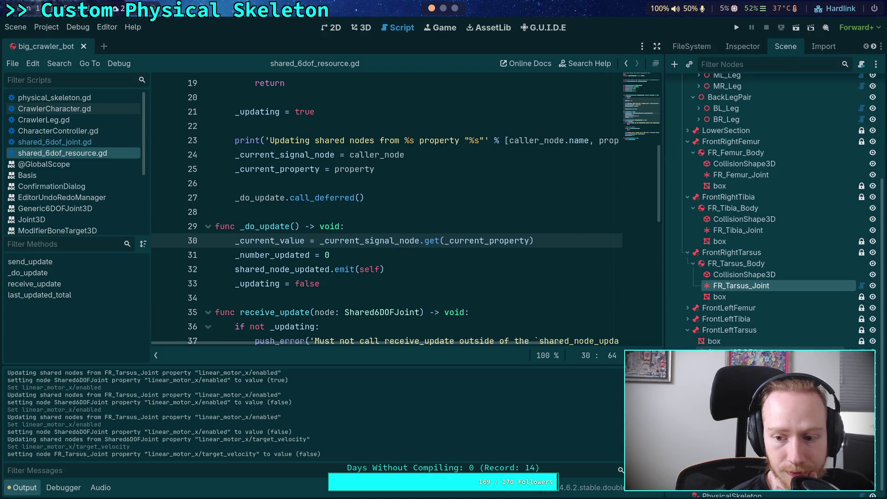
pyautogui.click(754, 264)
pyautogui.click(753, 48)
pyautogui.click(811, 240)
pyautogui.write('25')
pyautogui.press('Return')
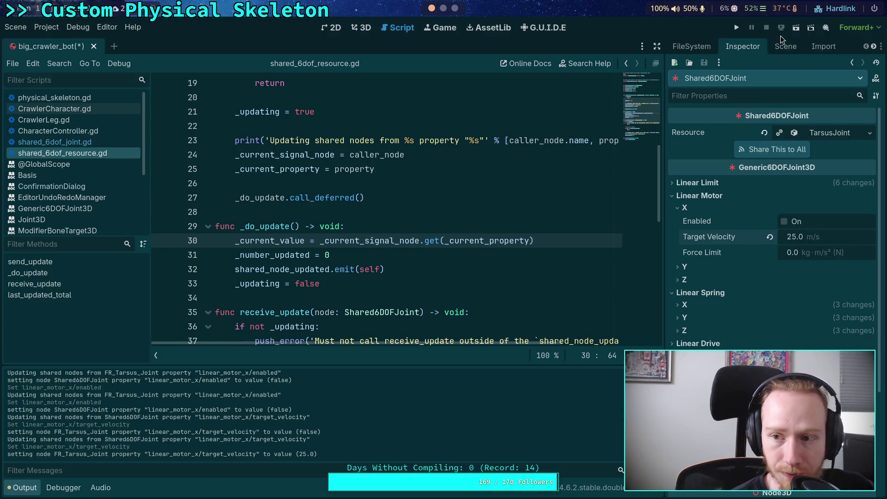
# - Confirm FR_Tarsus_Joint's target velocity synced to 25 and expand its TarsusJoint resource
pyautogui.click(782, 45)
pyautogui.click(741, 277)
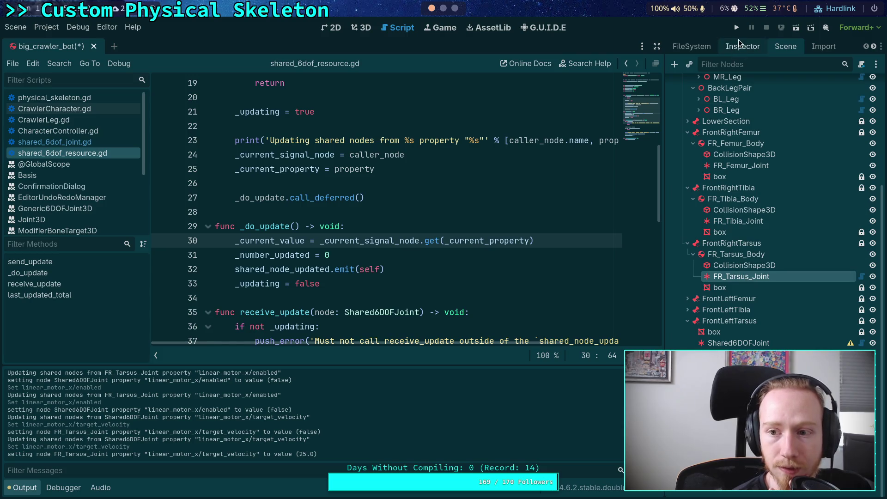
pyautogui.click(740, 44)
pyautogui.moveTo(491, 242)
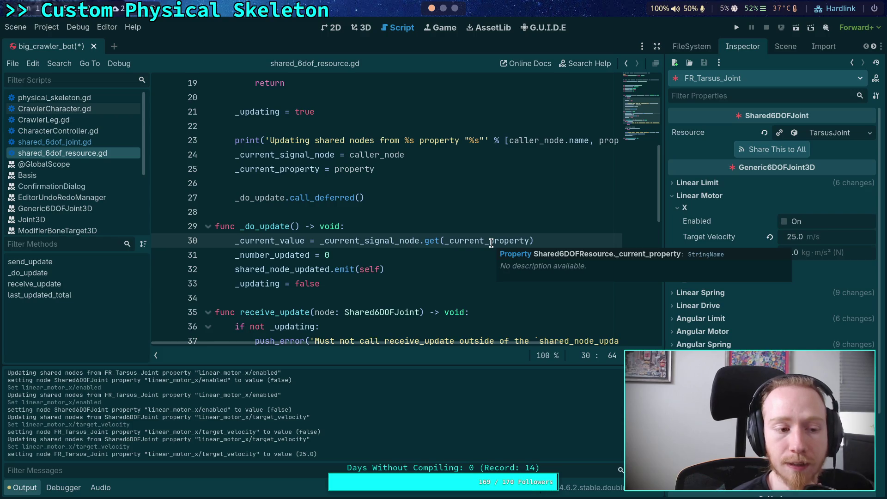
pyautogui.click(342, 284)
pyautogui.click(326, 295)
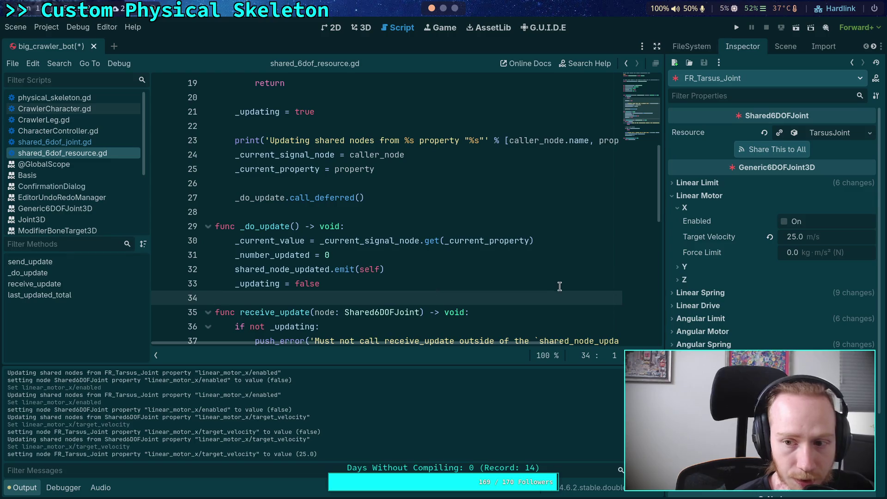
pyautogui.click(841, 132)
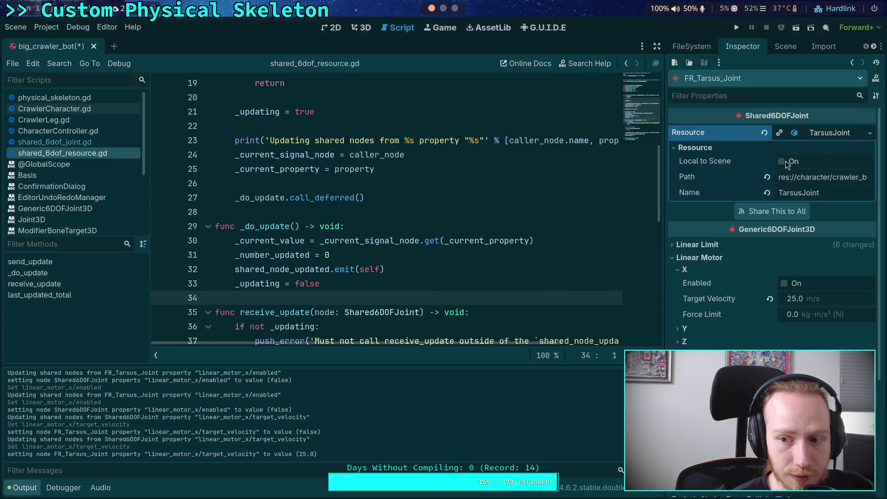
pyautogui.scroll(5, 393, 227)
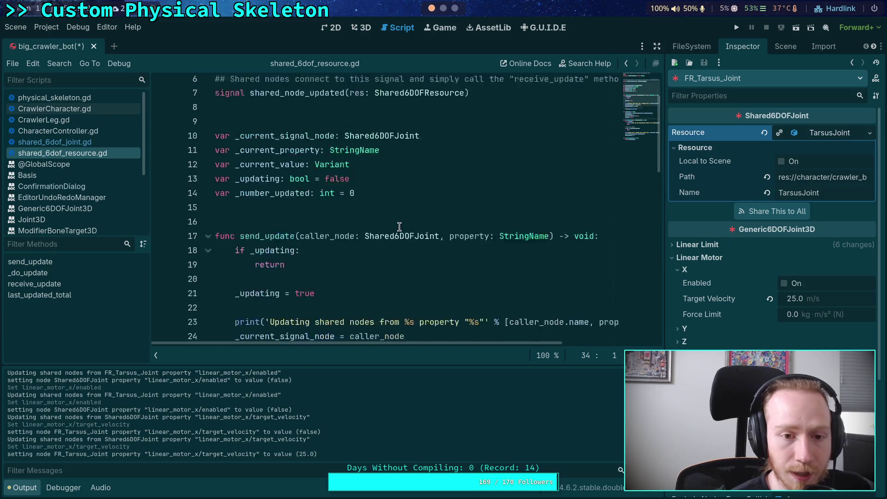
pyautogui.scroll(1, 392, 212)
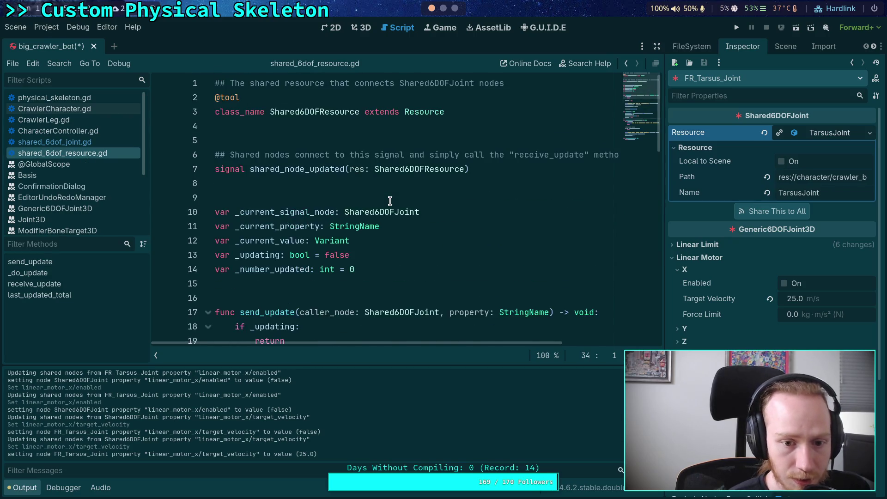
pyautogui.scroll(-3, 390, 199)
pyautogui.click(433, 161)
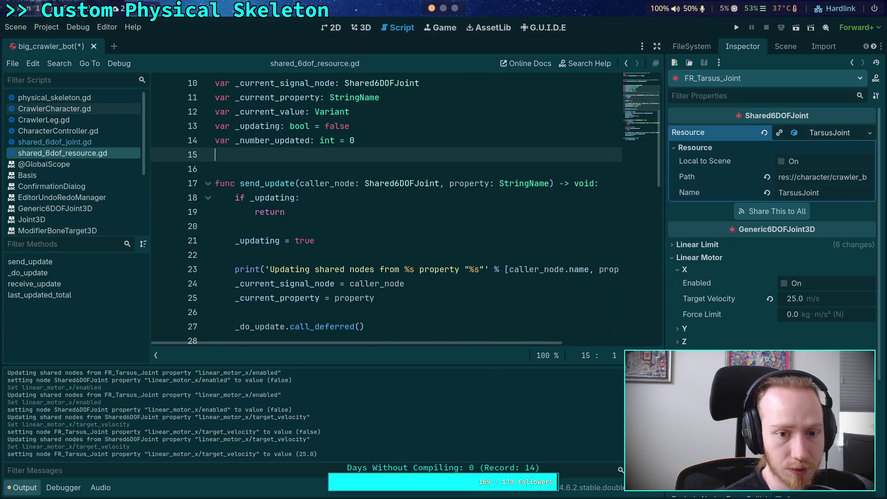
pyautogui.scroll(3, 433, 161)
pyautogui.click(410, 112)
pyautogui.rightClick(410, 113)
pyautogui.click(446, 254)
pyautogui.scroll(-8, 402, 231)
pyautogui.scroll(-5, 401, 228)
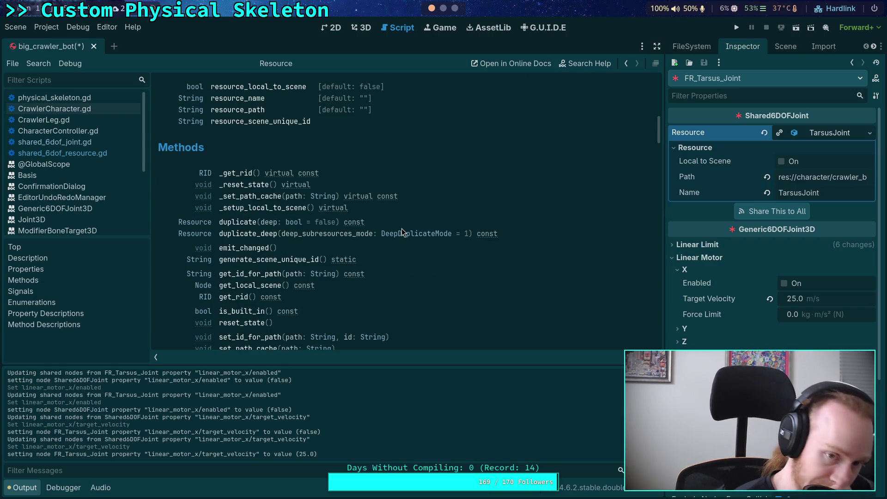
pyautogui.scroll(-3, 402, 229)
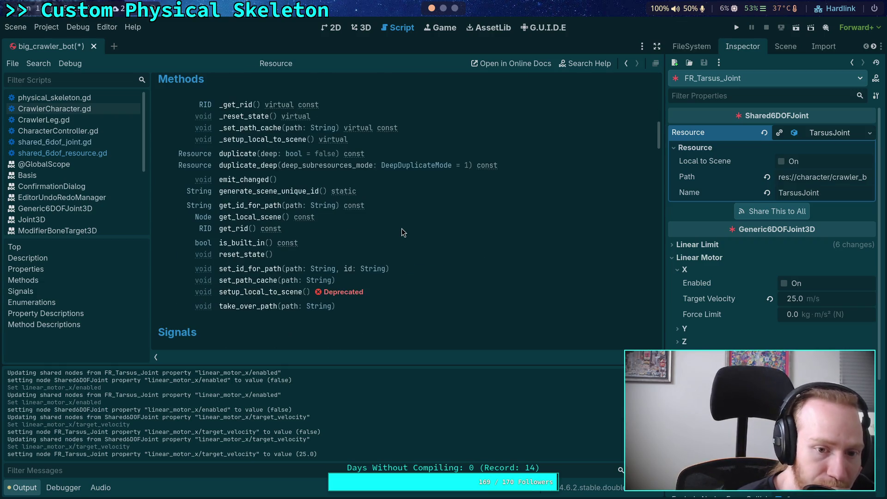
pyautogui.scroll(-8, 401, 228)
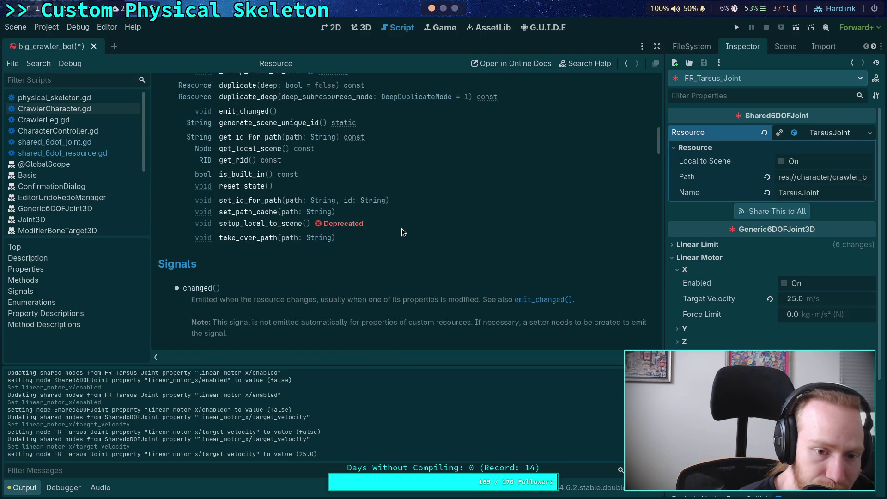
pyautogui.scroll(15, 401, 228)
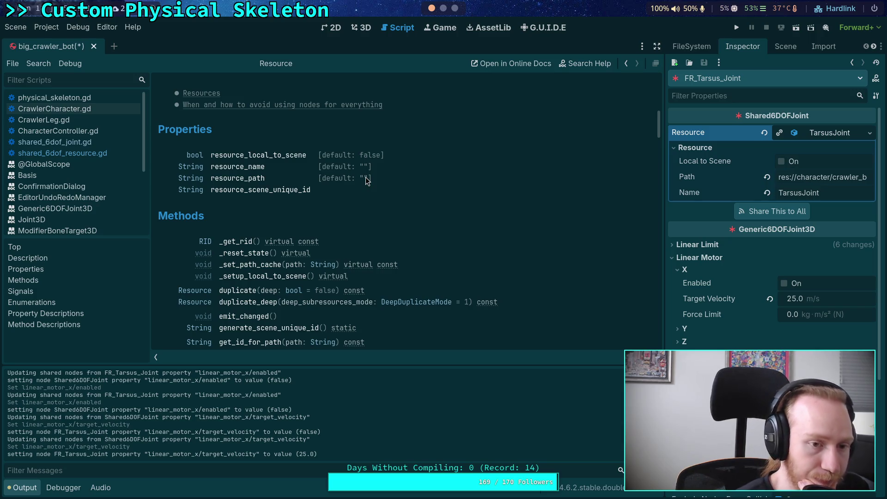
pyautogui.click(81, 152)
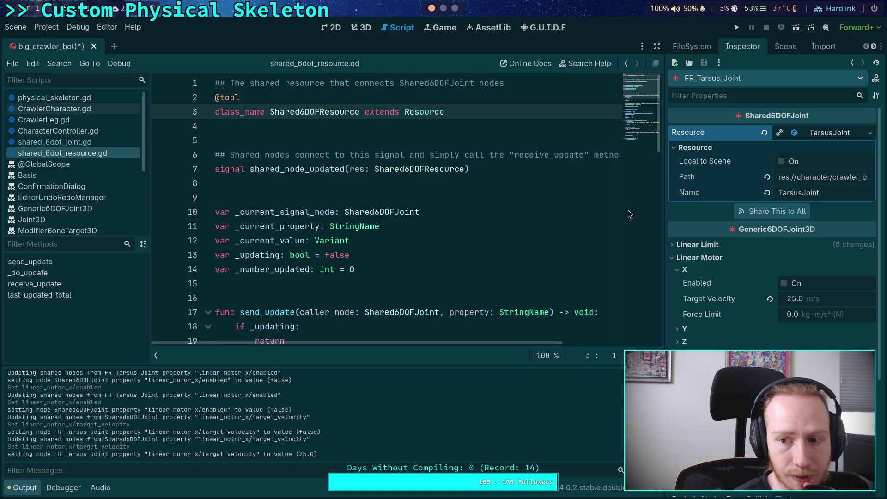
# - Make TarsusJoint Local to Scene, save big_crawler_bot, and open test_world.tscn
pyautogui.click(781, 161)
pyautogui.hotkey('ctrl', 's')
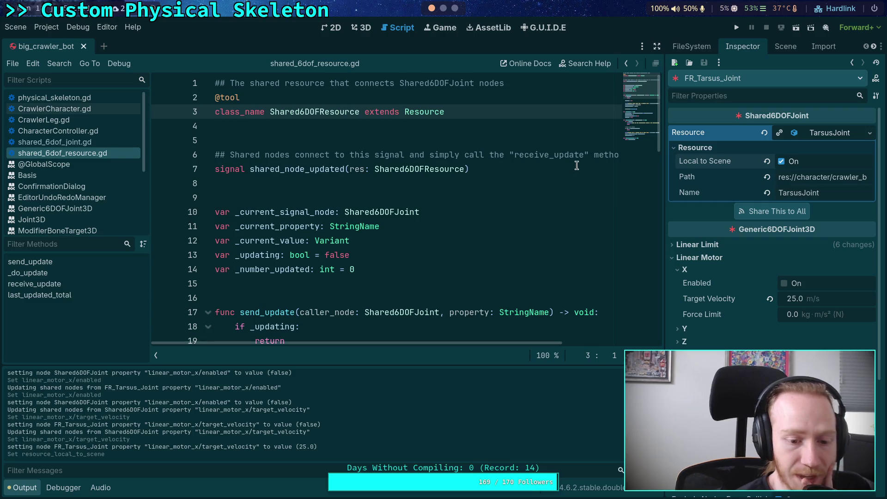
pyautogui.click(785, 46)
pyautogui.click(692, 46)
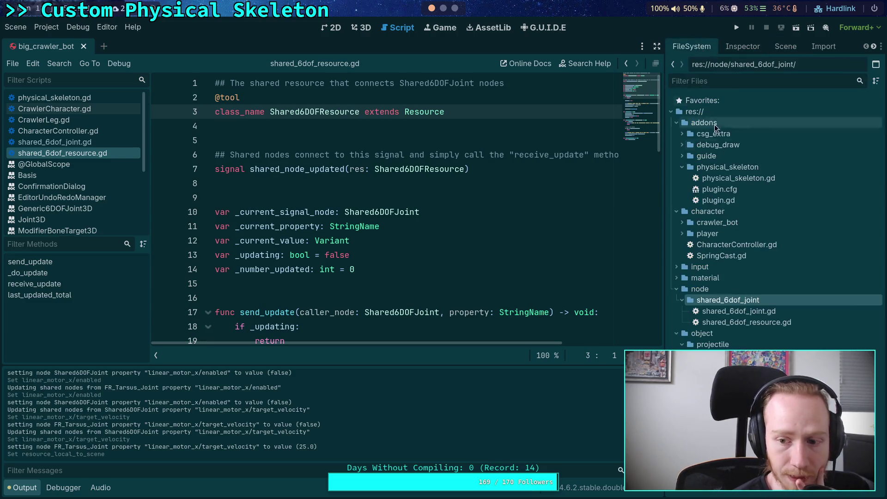
pyautogui.doubleClick(740, 467)
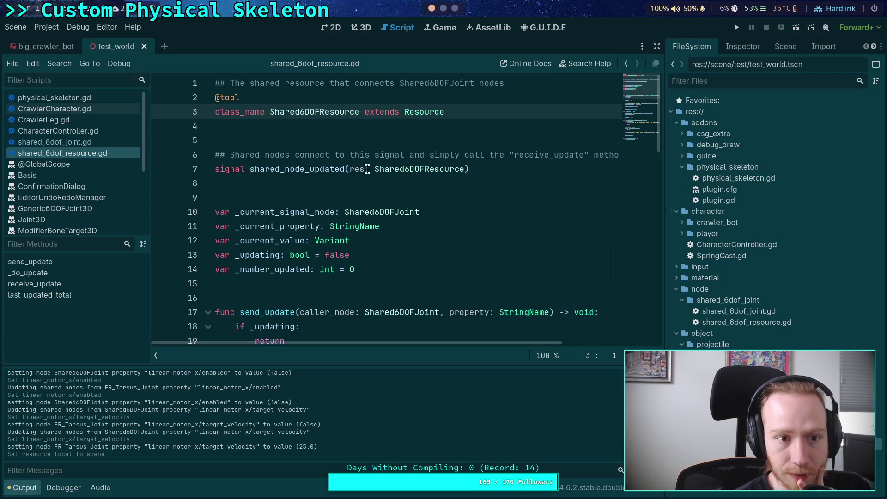
# - Revert Shared6DOFJoint's Linear Motor X target velocity to 0 and re-expand its TarsusJoint resource
pyautogui.click(47, 46)
pyautogui.click(785, 46)
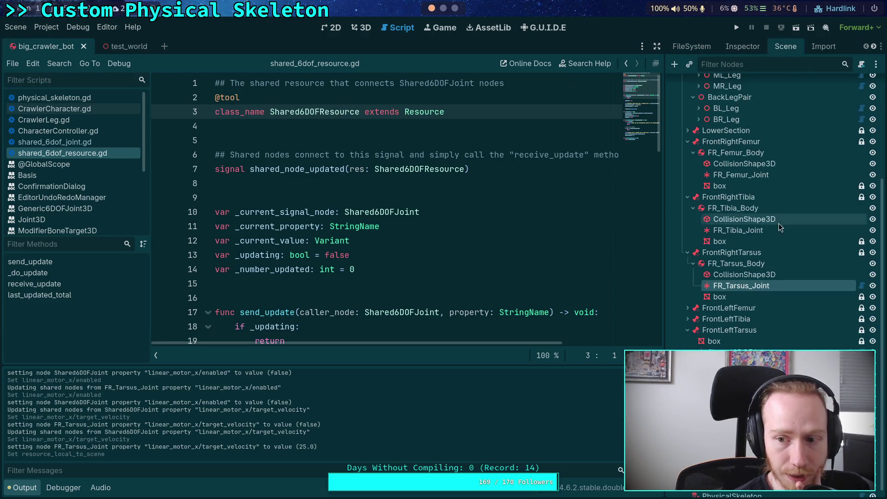
pyautogui.click(742, 46)
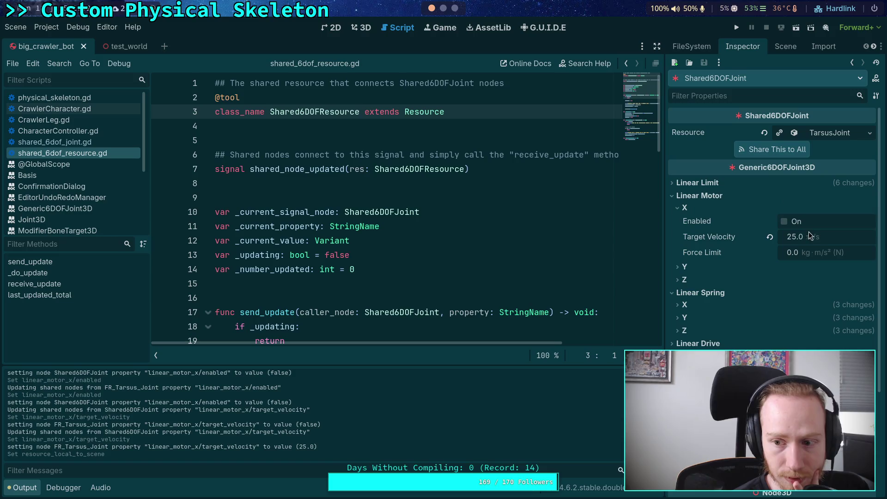
pyautogui.click(770, 237)
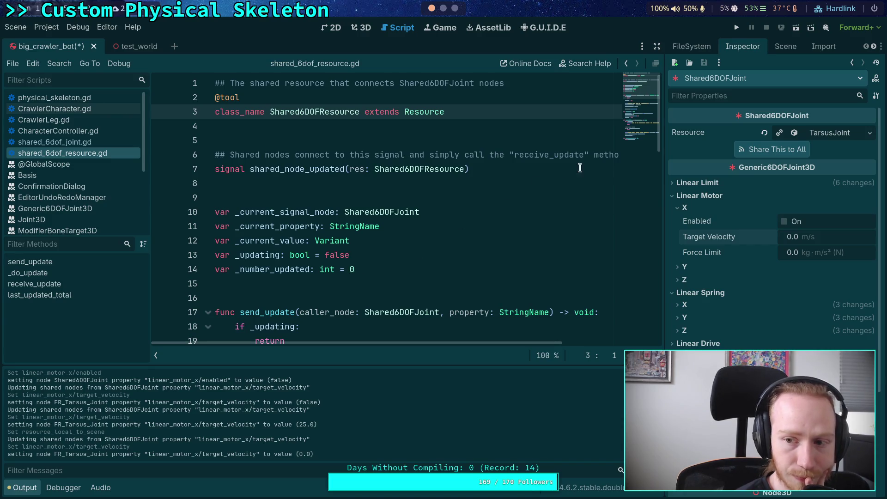
pyautogui.click(785, 46)
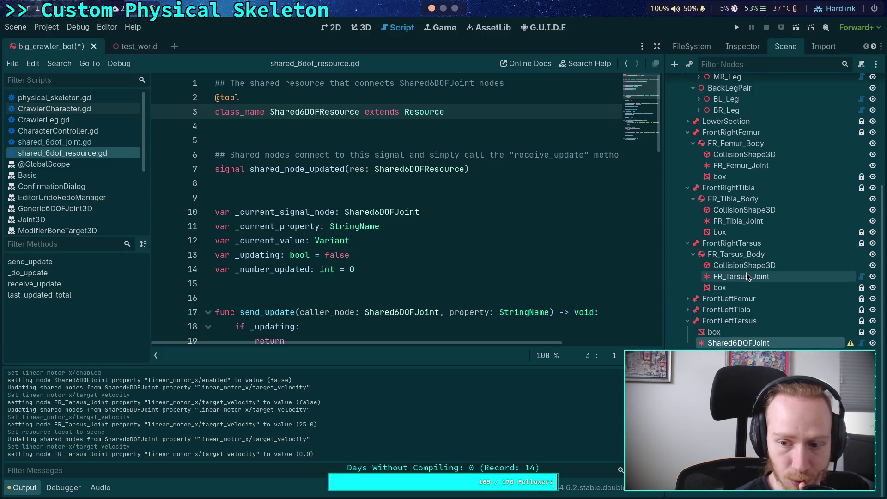
pyautogui.click(134, 46)
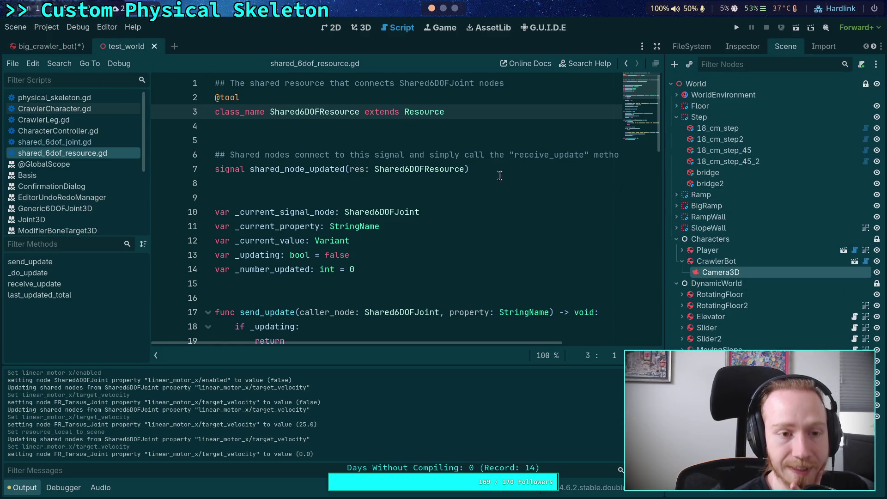
pyautogui.click(60, 50)
pyautogui.click(741, 46)
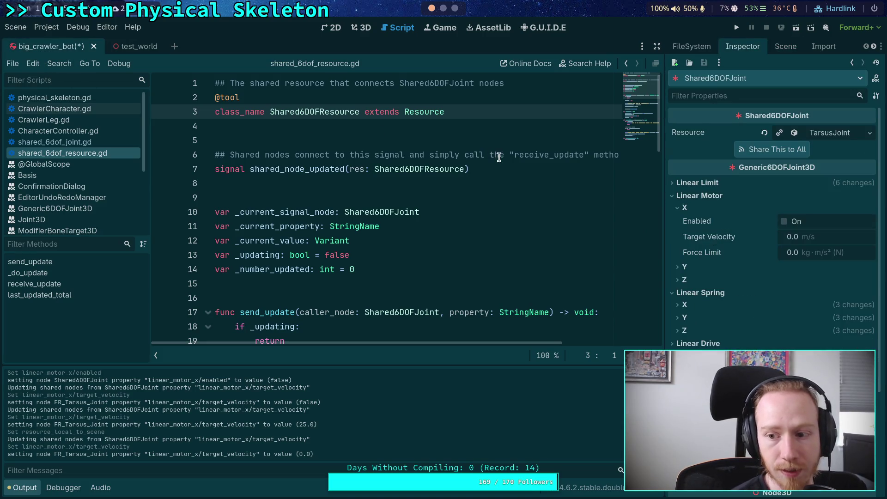
pyautogui.click(827, 133)
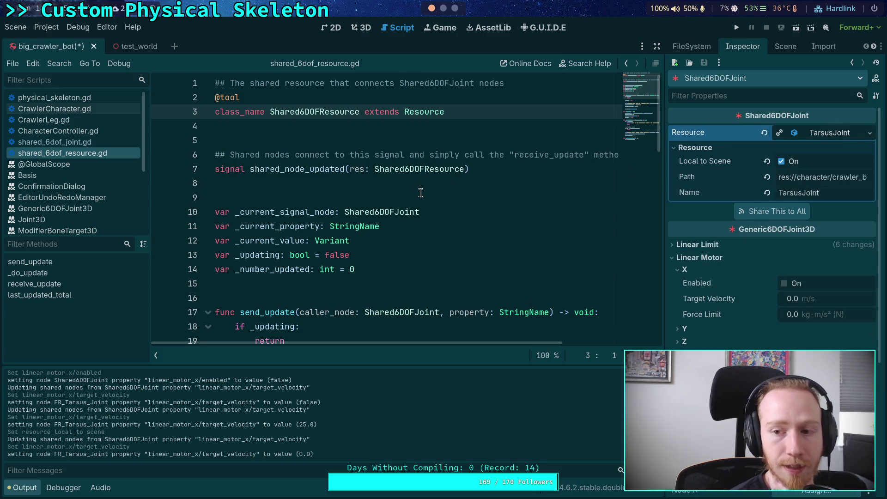
pyautogui.click(351, 199)
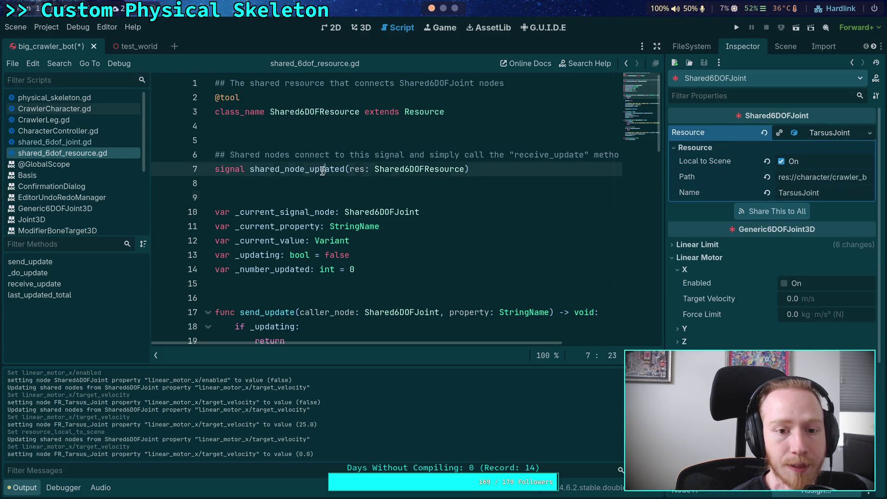
# - Open shared_6dof_joint.gd and scroll to its set_resource and _connect_resource functions
pyautogui.click(54, 142)
pyautogui.click(405, 212)
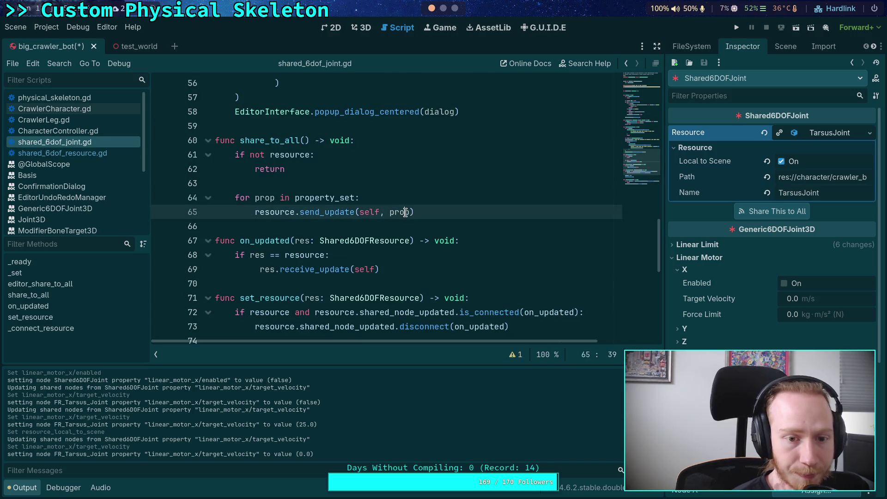
pyautogui.scroll(13, 405, 212)
pyautogui.scroll(3, 406, 212)
pyautogui.scroll(-12, 405, 212)
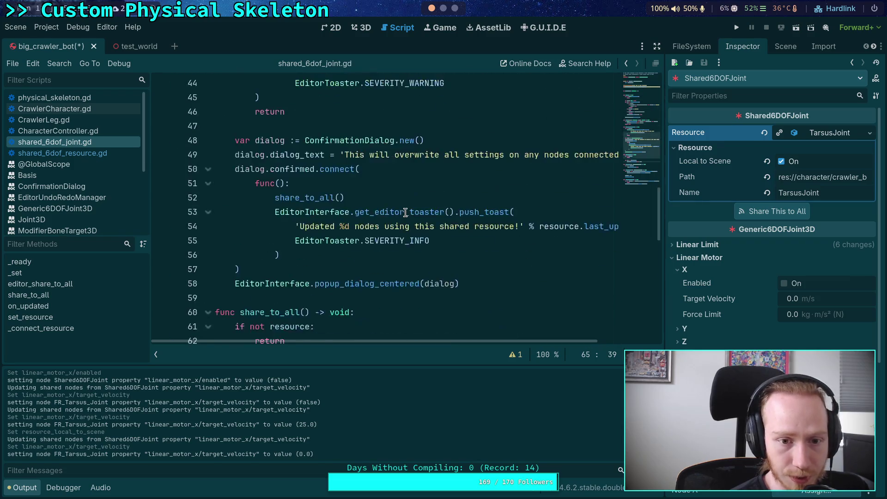
pyautogui.scroll(-8, 406, 212)
pyautogui.scroll(2, 405, 213)
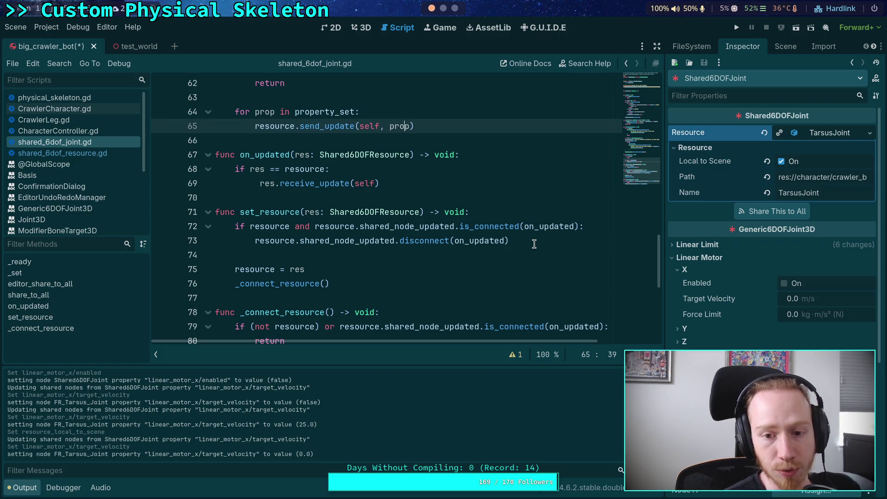
pyautogui.scroll(-2, 400, 269)
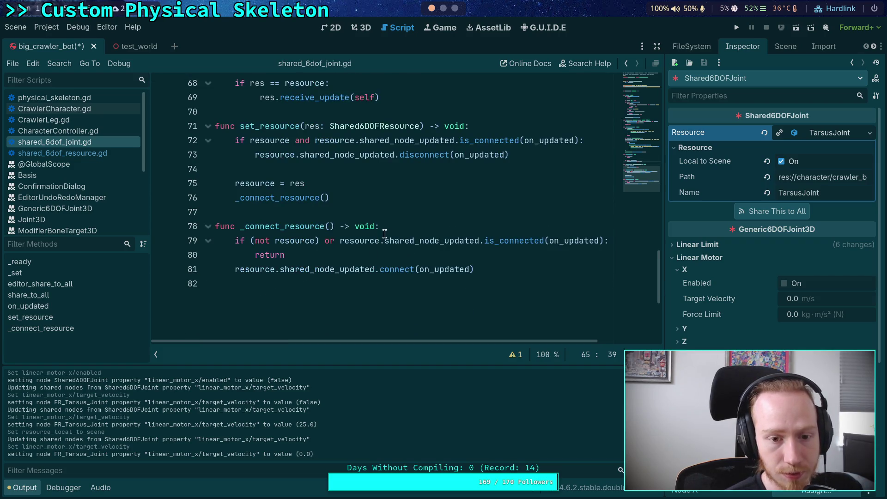
# - After 'resource = res', add an 'if resource:' block setting resource.resource_local_to_scene = true
pyautogui.click(367, 185)
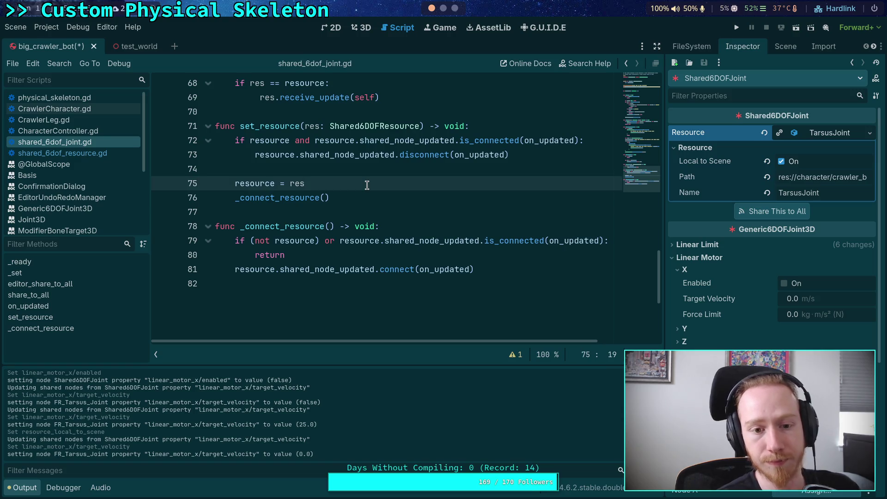
pyautogui.press('Return')
pyautogui.write('if r')
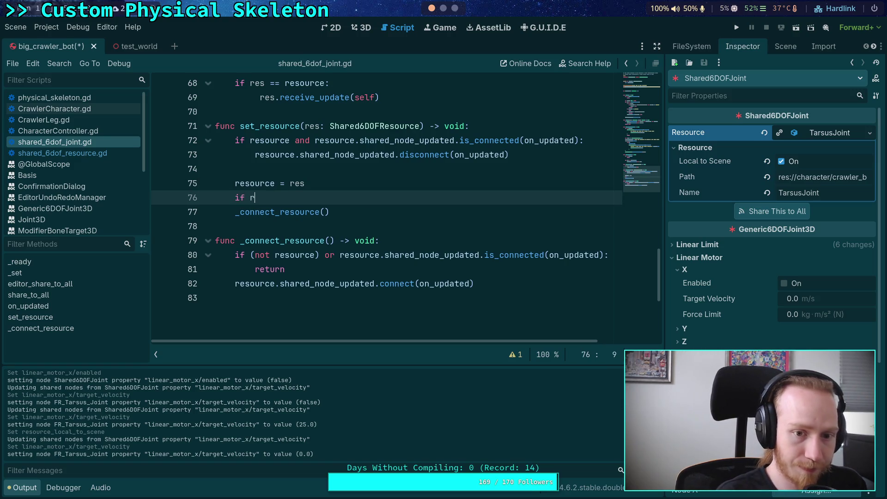
pyautogui.write('esource:')
pyautogui.press('Return')
pyautogui.write('resource.loc')
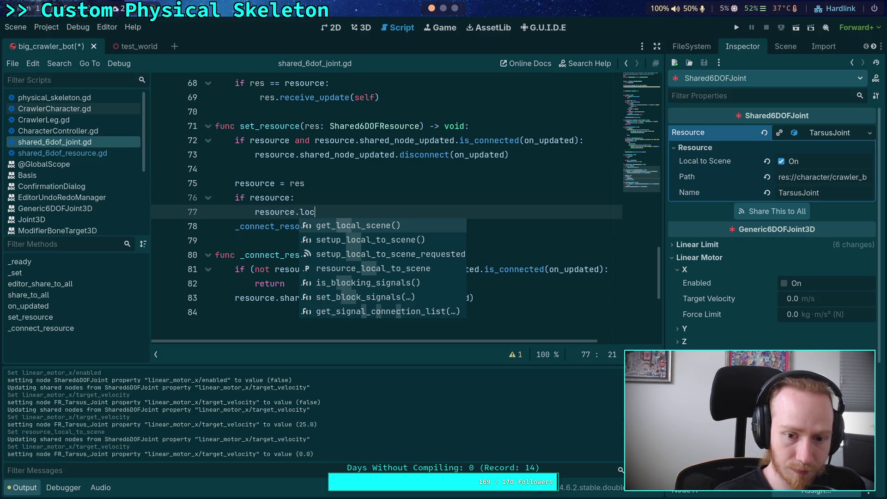
pyautogui.press('Down')
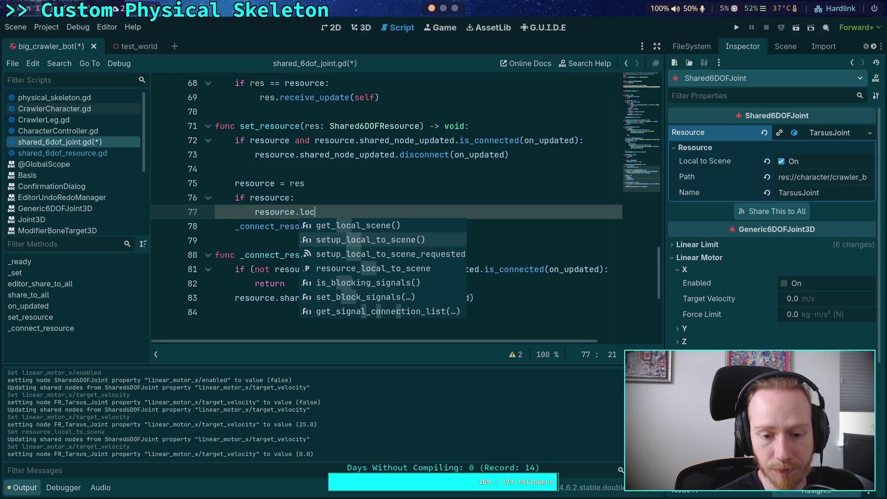
pyautogui.click(535, 141)
pyautogui.moveTo(700, 162)
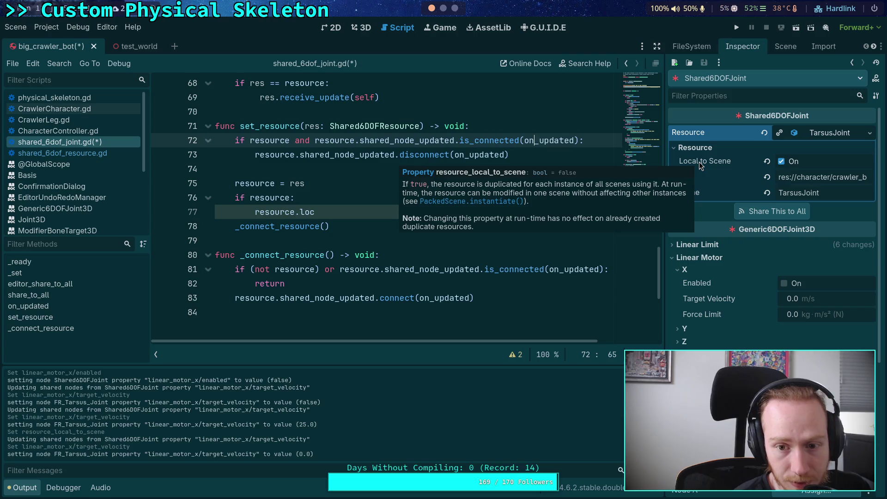
pyautogui.doubleClick(304, 212)
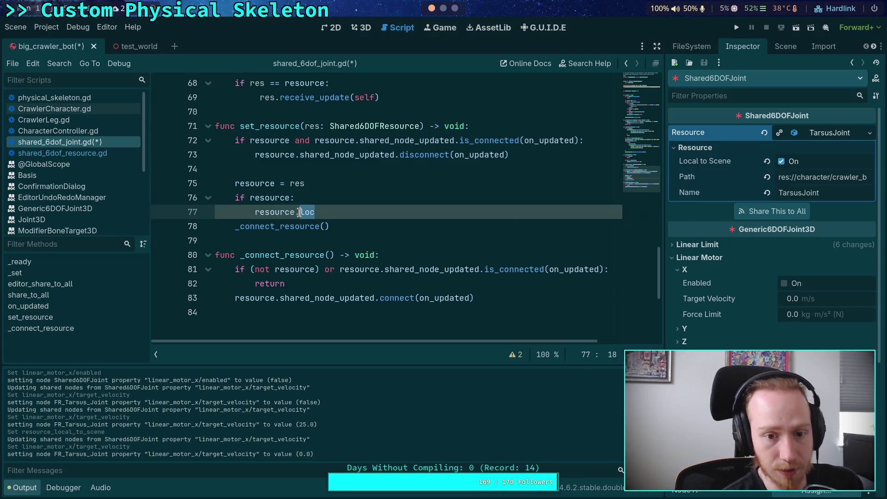
pyautogui.write('resource_')
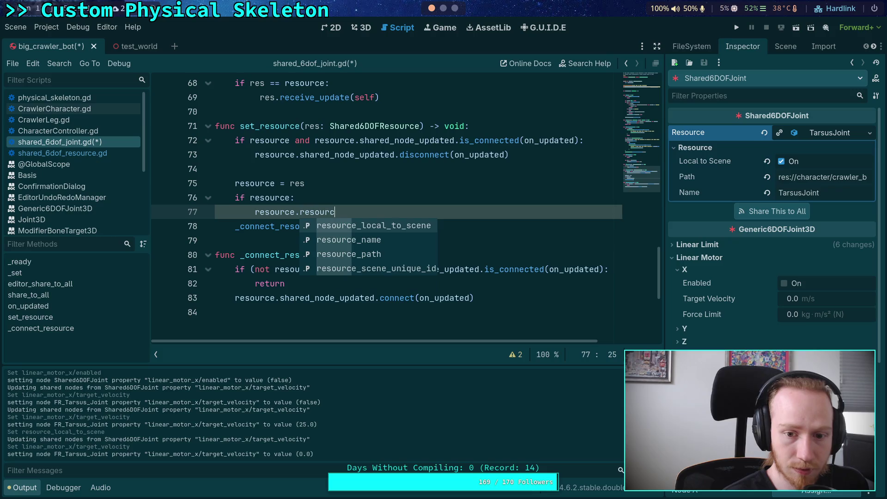
pyautogui.press('Return')
pyautogui.write('= true')
# - Space out the if block and add the comment '# Enforce this property' above the assignment
pyautogui.press('Up')
pyautogui.press('Up')
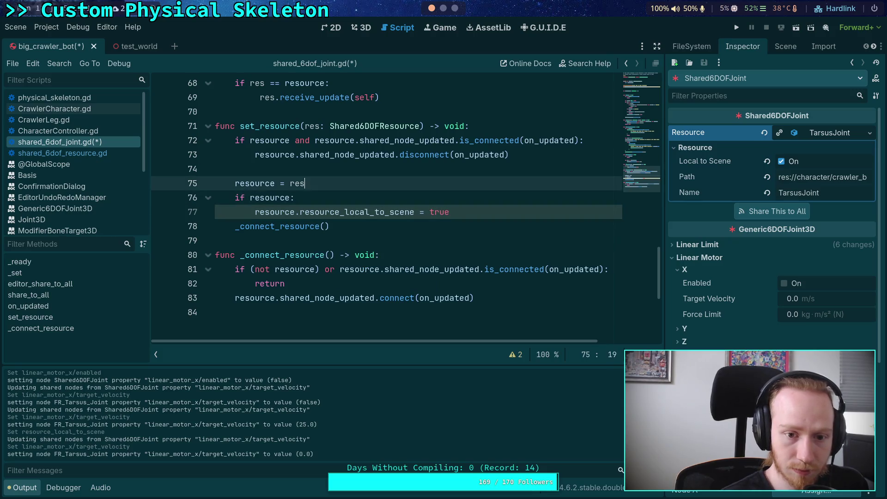
pyautogui.press('Return')
pyautogui.press('BackSpace')
pyautogui.press('Return')
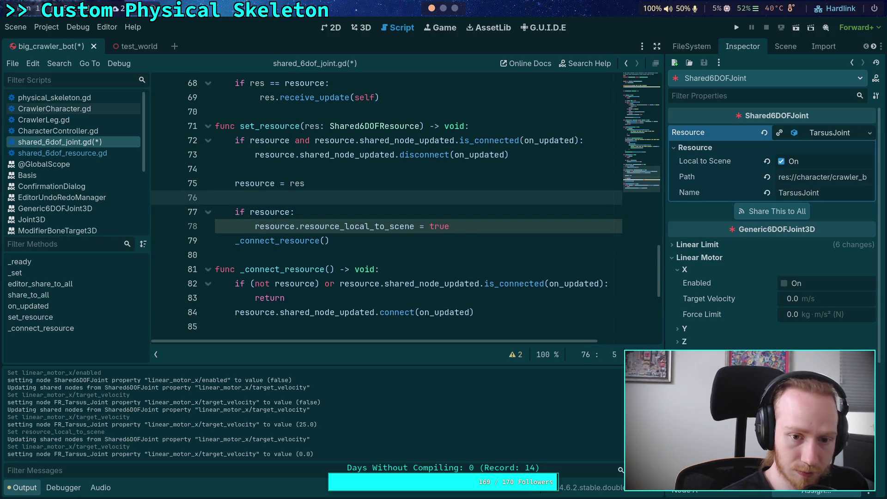
pyautogui.press('Down')
pyautogui.press('Down')
pyautogui.press('Down')
pyautogui.hotkey('ctrl', 'shift', 'Return')
pyautogui.press('Up')
pyautogui.hotkey('ctrl', 'shift', 'Return')
pyautogui.write('# En')
pyautogui.write('force')
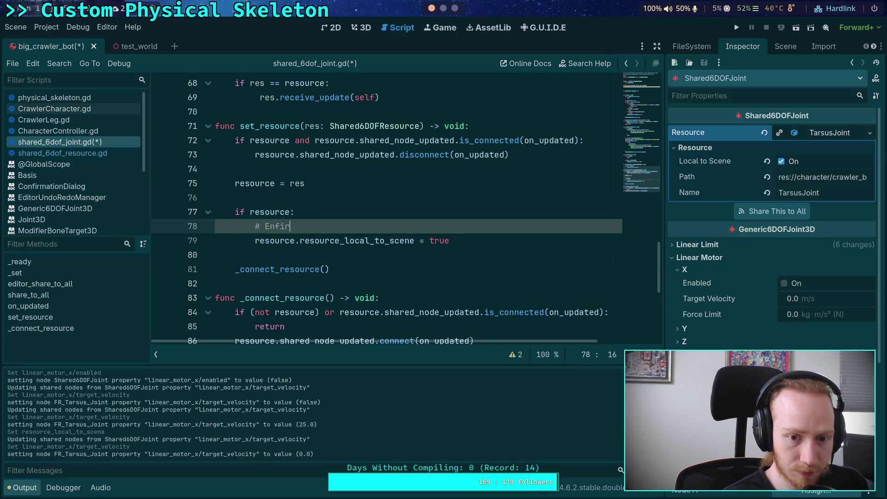
pyautogui.press('BackSpace')
pyautogui.press('BackSpace')
pyautogui.write('ce this prop')
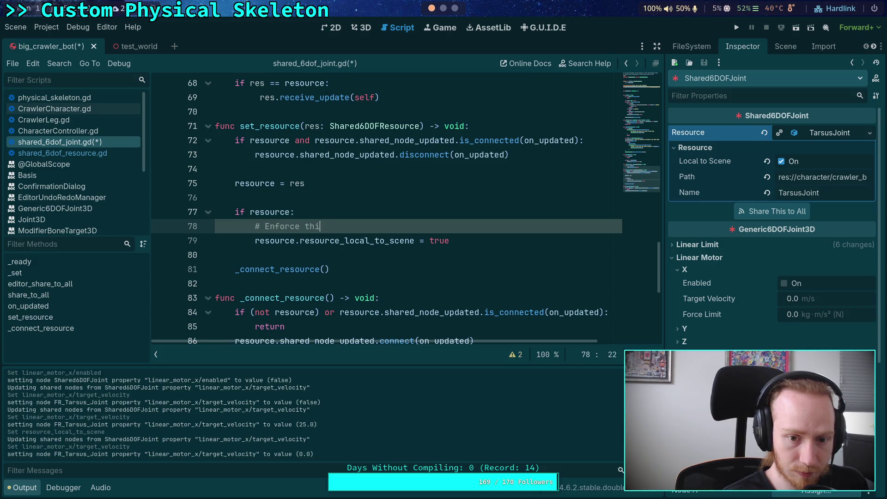
pyautogui.write('erty')
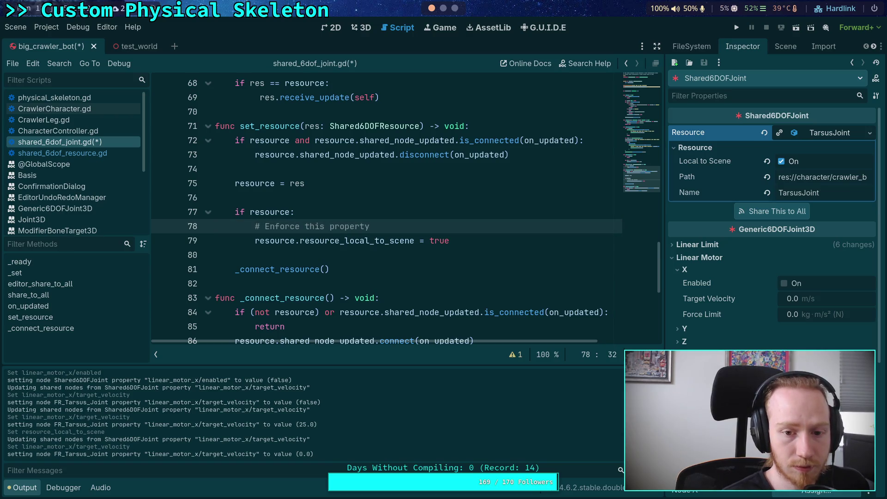
# - Save the shared_6dof_joint.gd script
pyautogui.hotkey('ctrl', 's')
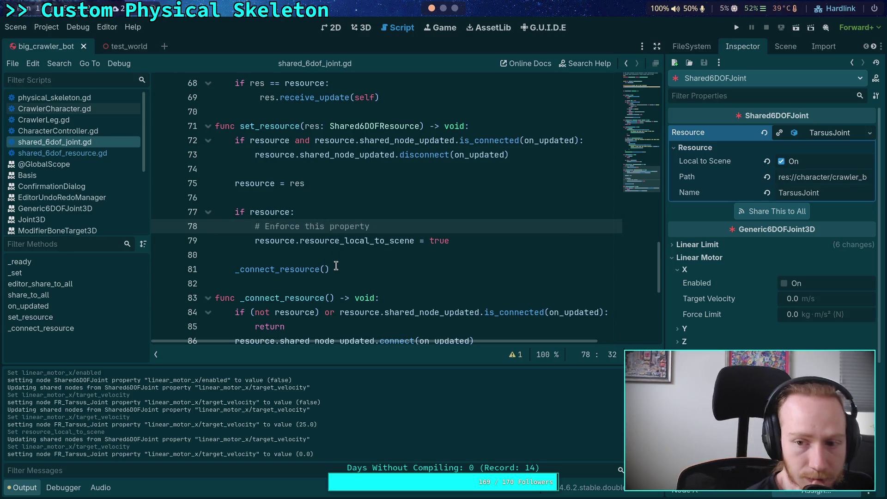
pyautogui.click(314, 242)
pyautogui.click(303, 255)
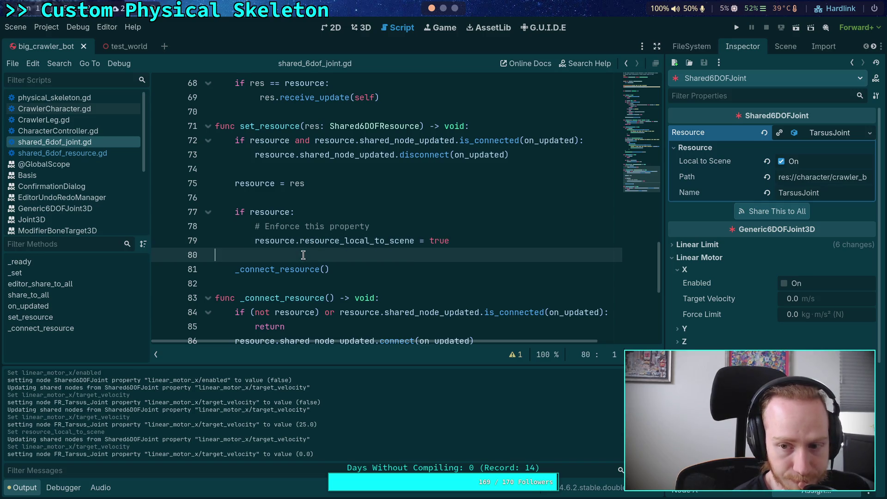
# - Below the local-to-scene assignment, add the comment '# Push a warning when loading external resources'
pyautogui.moveTo(698, 178)
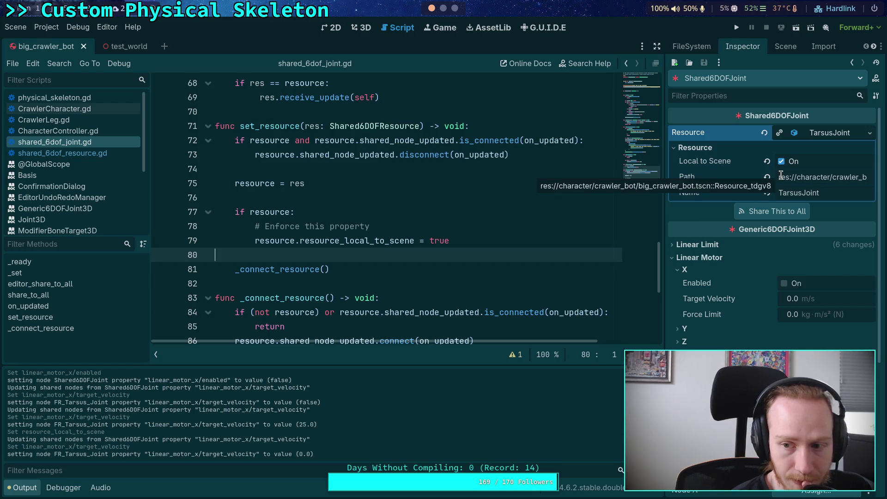
pyautogui.click(448, 222)
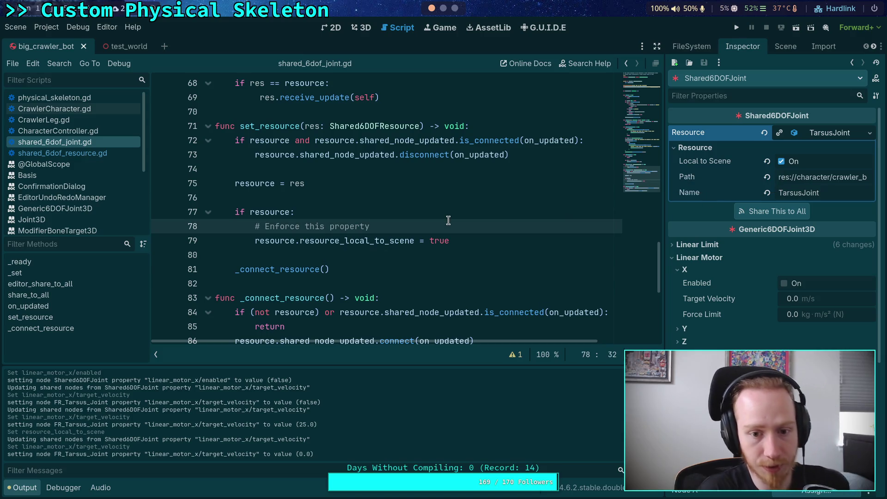
pyautogui.click(500, 241)
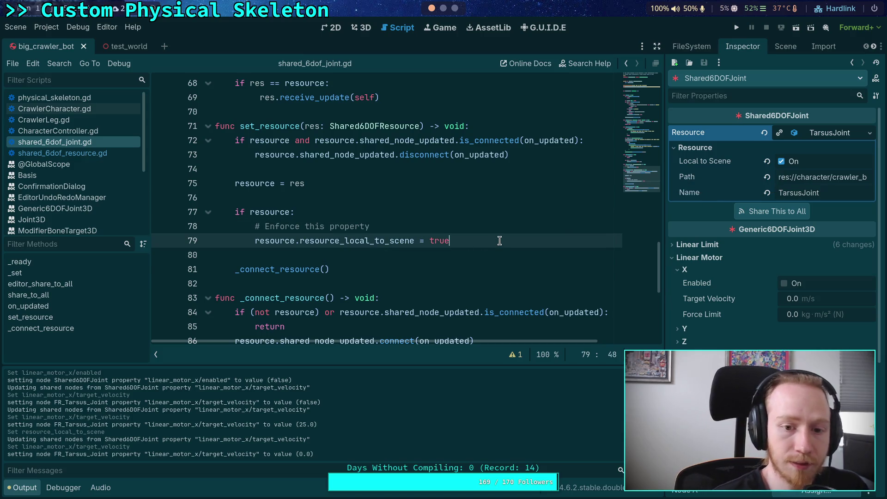
pyautogui.press('Return')
pyautogui.press('Return')
pyautogui.write('#')
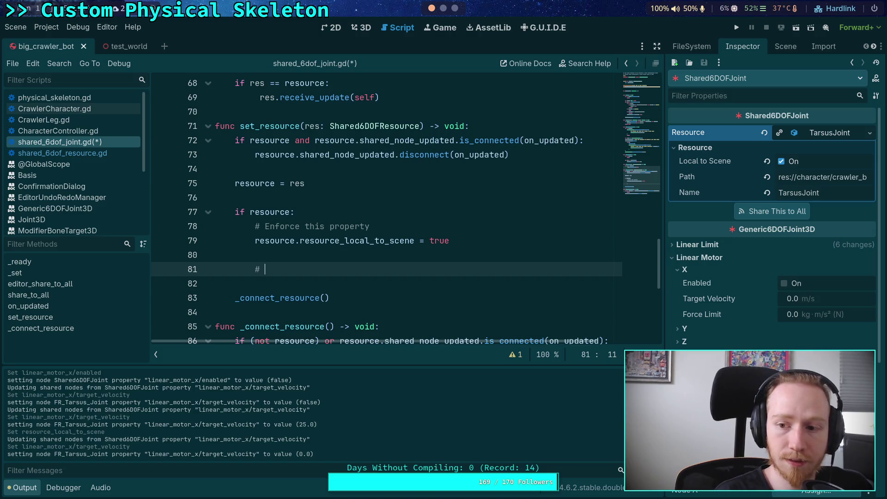
pyautogui.write('resourc')
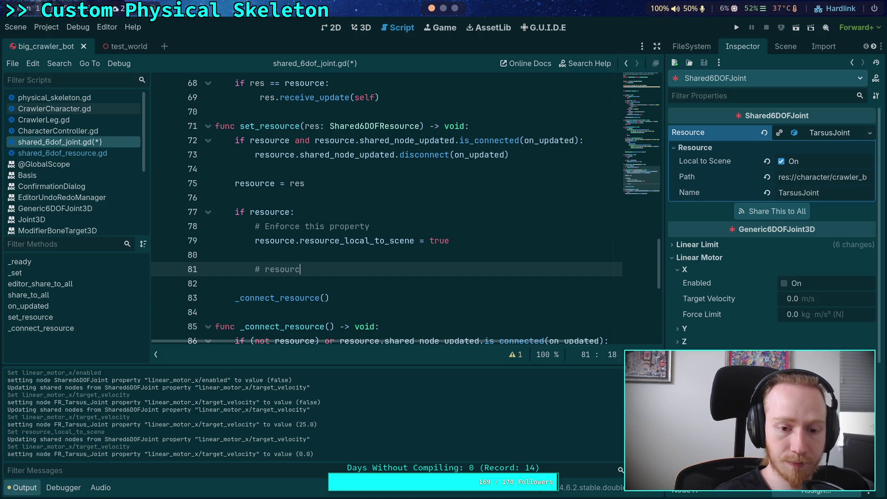
pyautogui.press('BackSpace')
pyautogui.press('BackSpace')
pyautogui.press('BackSpace')
pyautogui.write('Push a warnin')
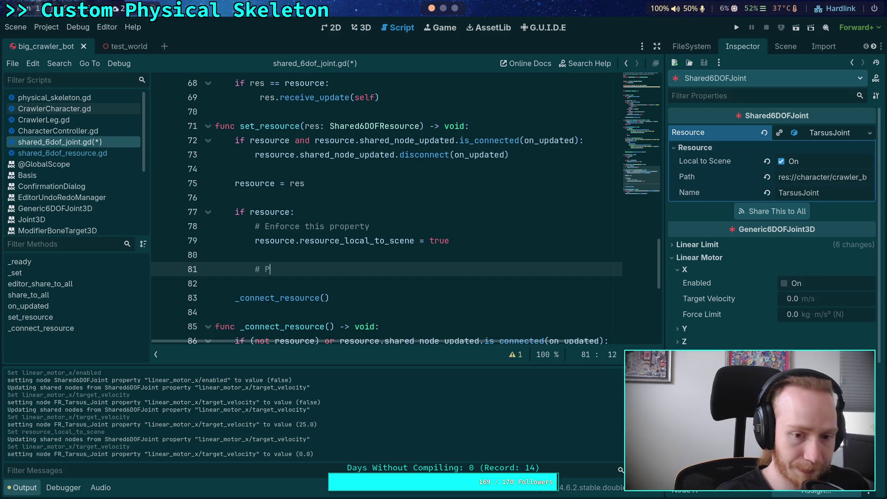
pyautogui.write('g ')
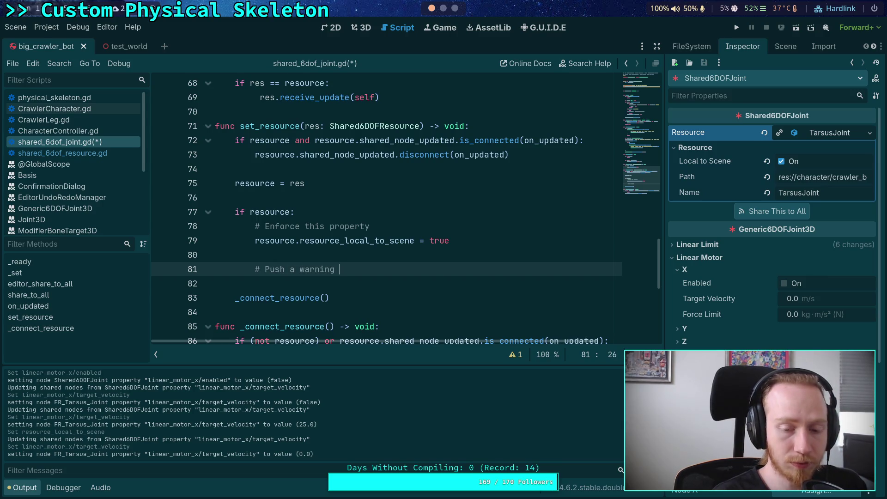
pyautogui.write('when loading ')
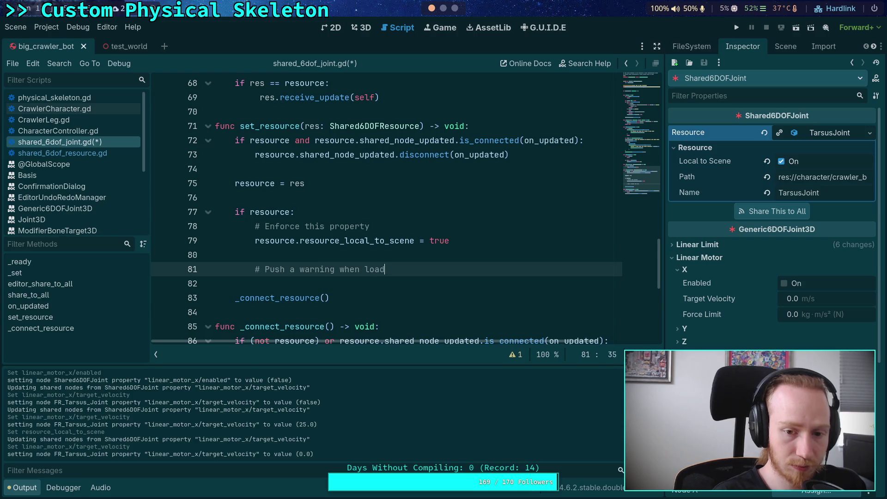
pyautogui.write('resources that ')
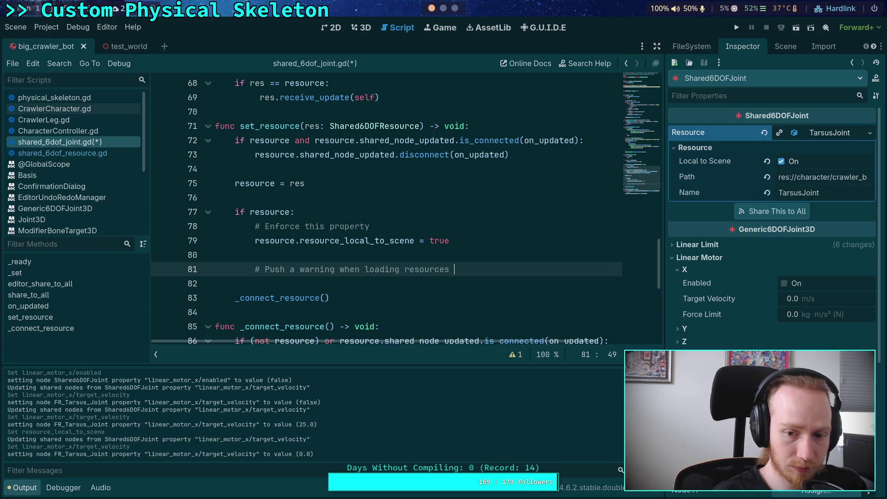
pyautogui.write('are no')
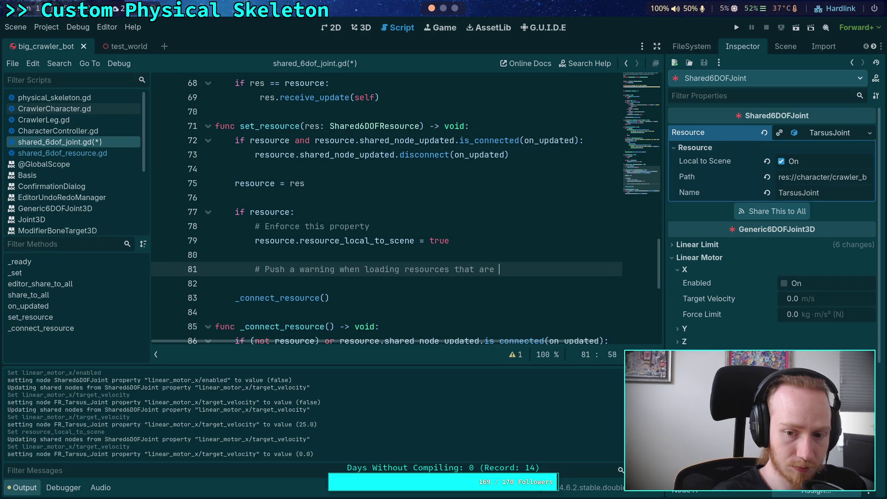
pyautogui.write('t ')
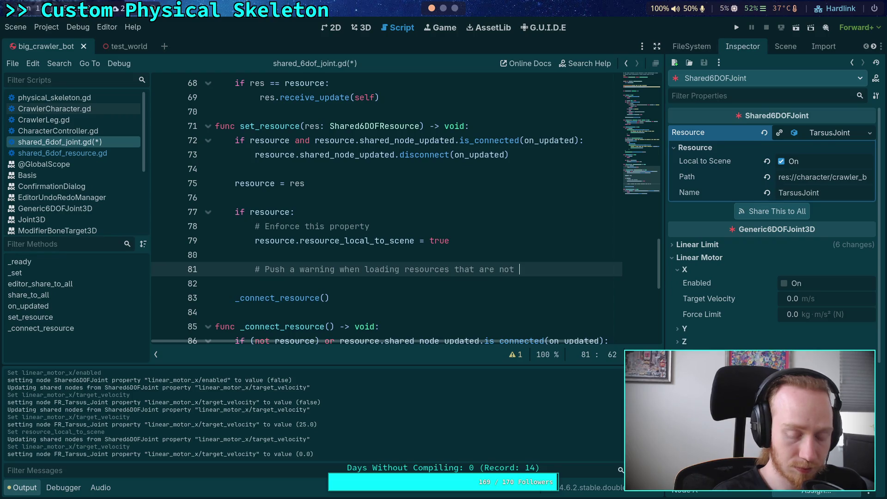
pyautogui.write('scene')
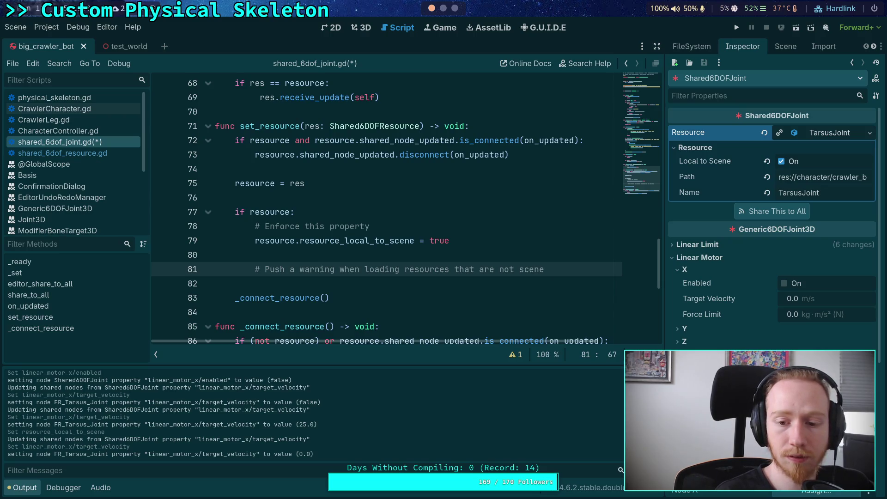
pyautogui.press('BackSpace')
pyautogui.press('BackSpace')
pyautogui.press('BackSpace')
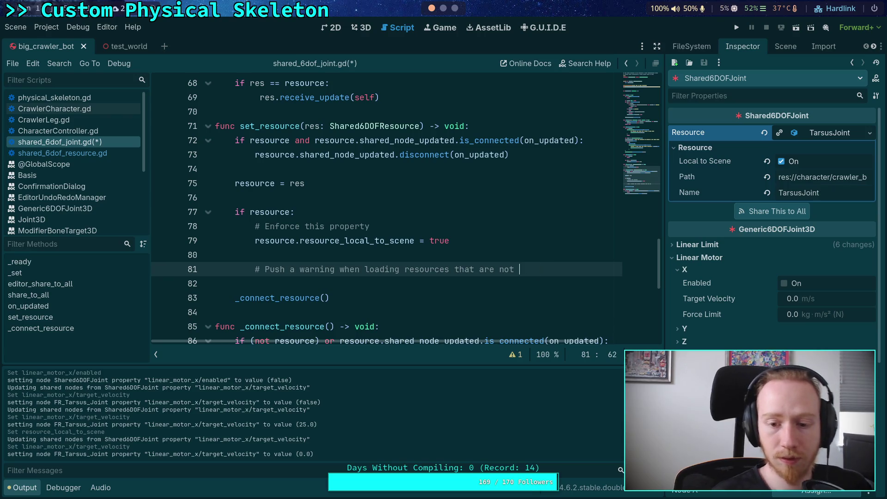
pyautogui.press('BackSpace')
pyautogui.press('BackSpace')
pyautogui.press('BackSpace')
pyautogui.write('xternal resource')
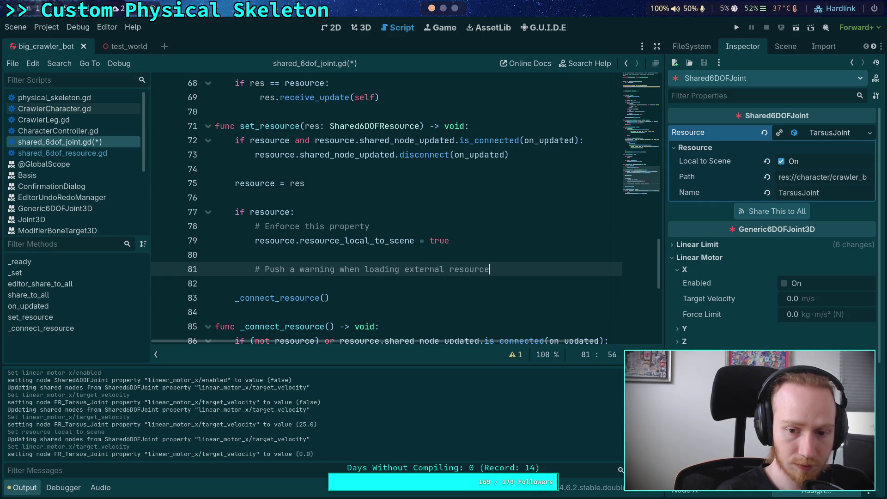
pyautogui.press('Return')
pyautogui.press('BackSpace')
pyautogui.write('s')
pyautogui.press('Return')
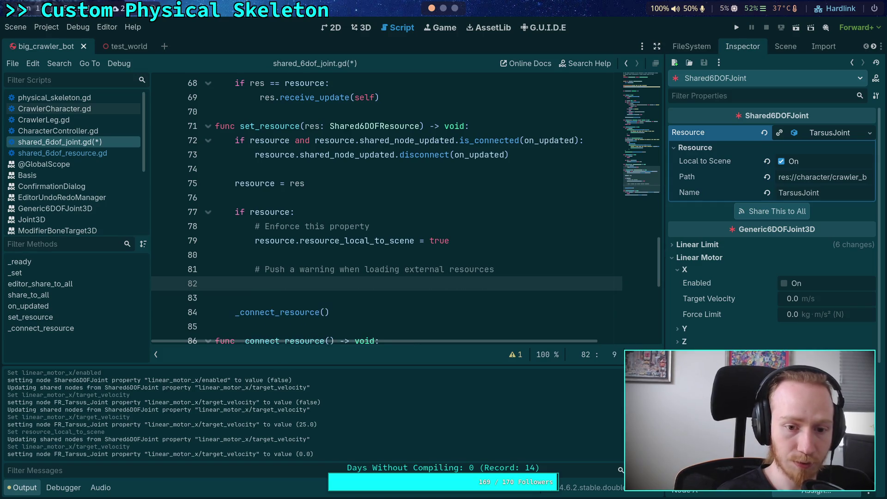
# - Add a resource.resource_path line under the comment and bring up the Resource class documentation
pyautogui.write('resource.pa')
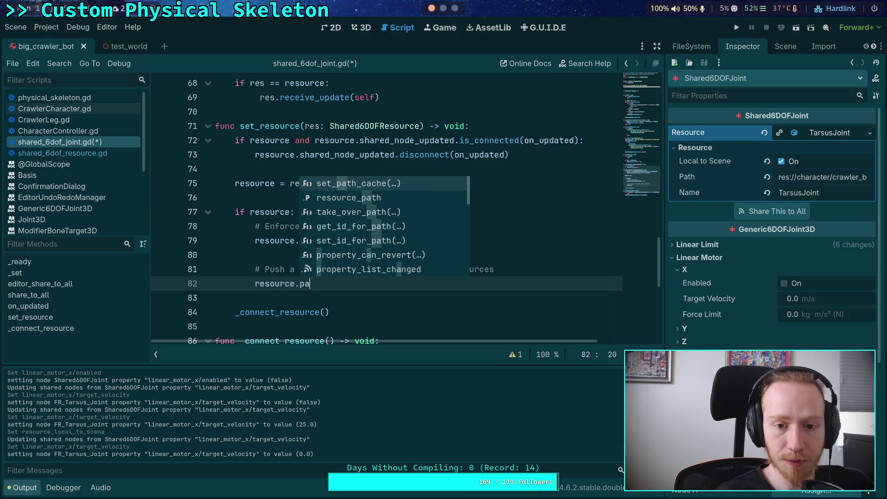
pyautogui.write('th')
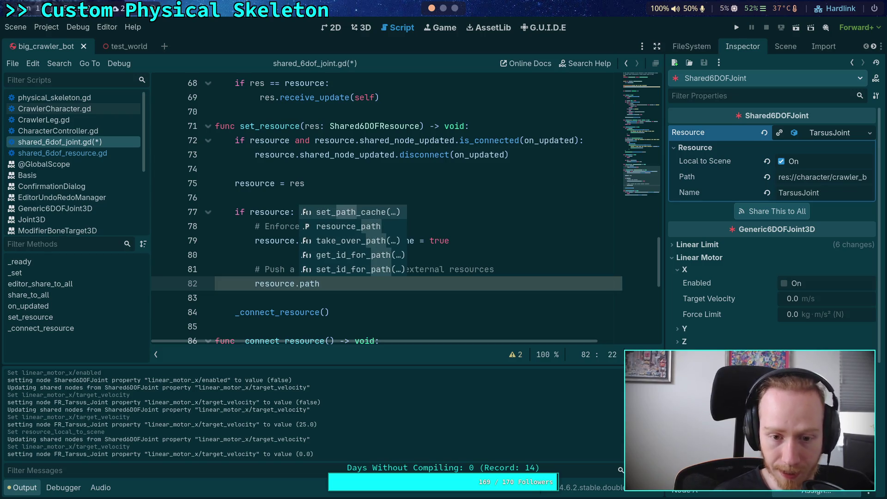
pyautogui.press('Return')
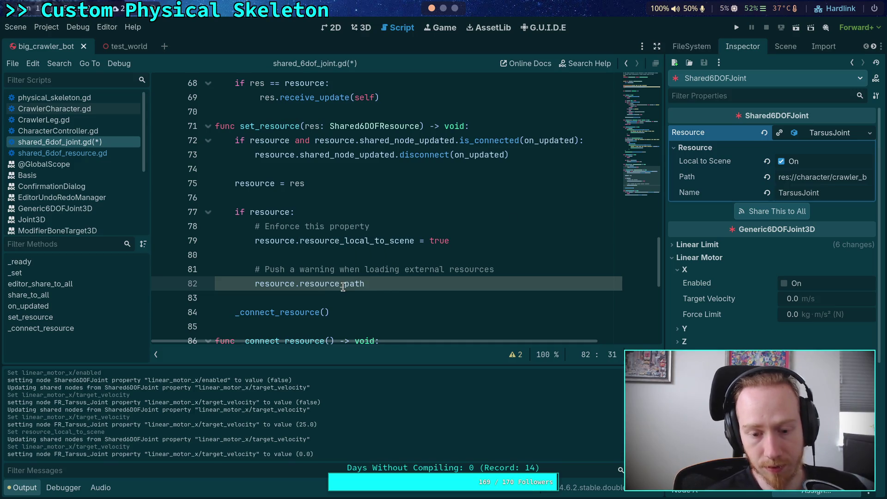
pyautogui.moveTo(344, 287)
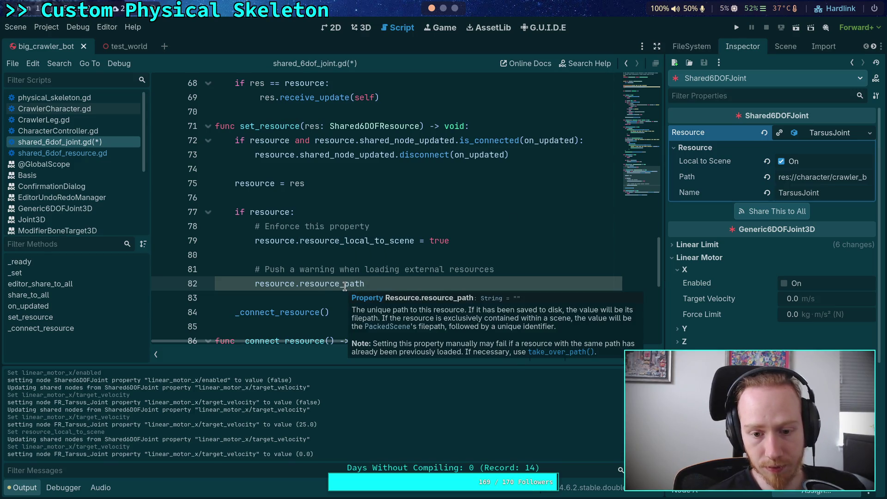
pyautogui.click(324, 287)
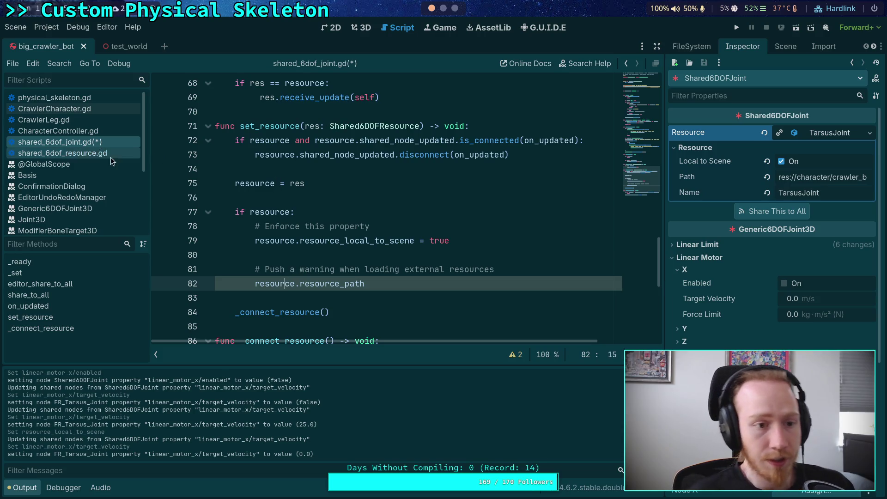
pyautogui.scroll(-3, 66, 147)
pyautogui.scroll(-2, 48, 203)
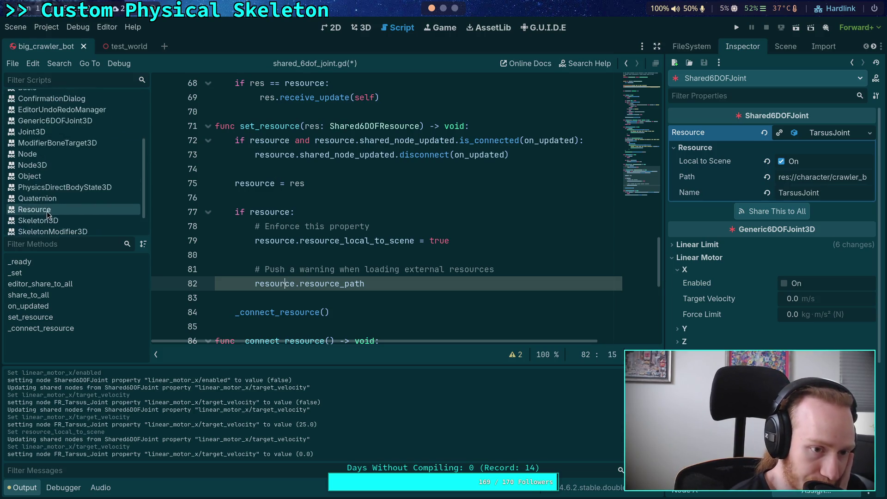
pyautogui.click(54, 211)
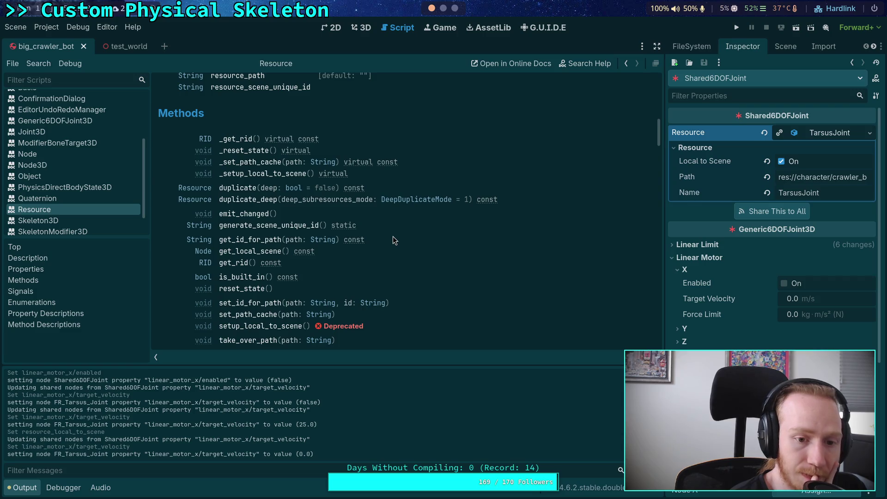
# - Scroll the Resource class reference down to its Methods list
pyautogui.scroll(-1, 393, 240)
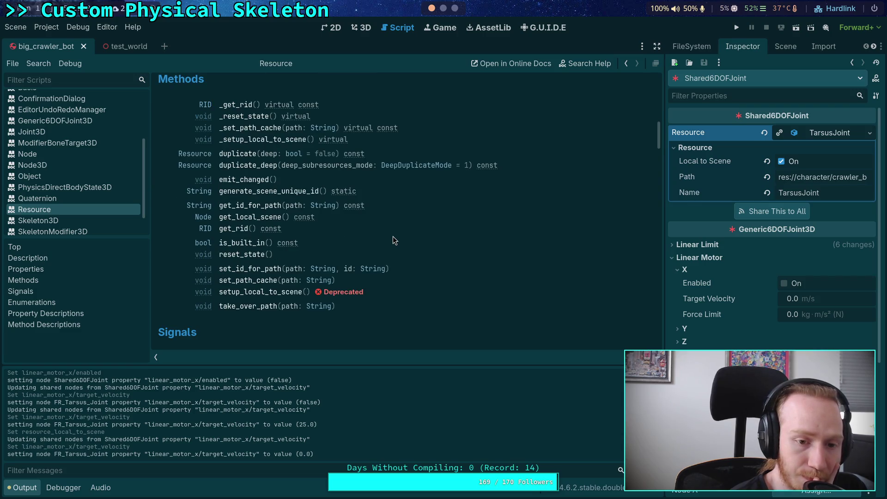
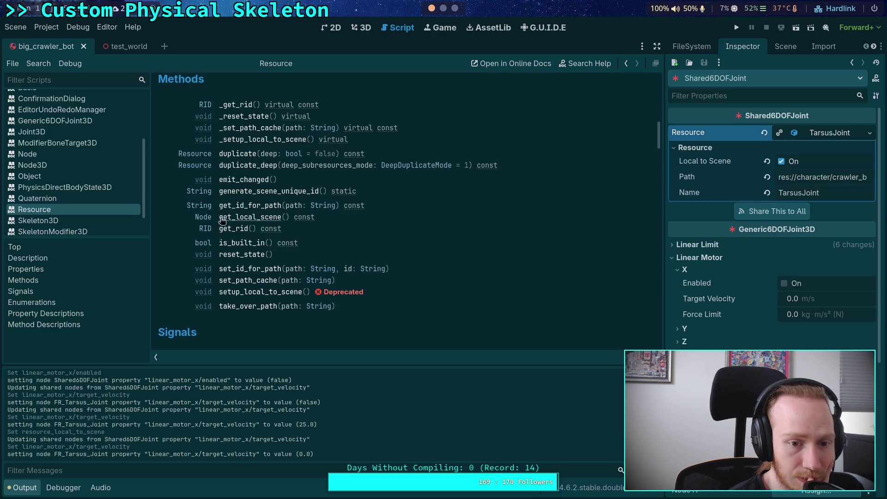
# - Read the get_local_scene() method description on the Resource help page
pyautogui.scroll(-3, 227, 219)
pyautogui.scroll(3, 231, 219)
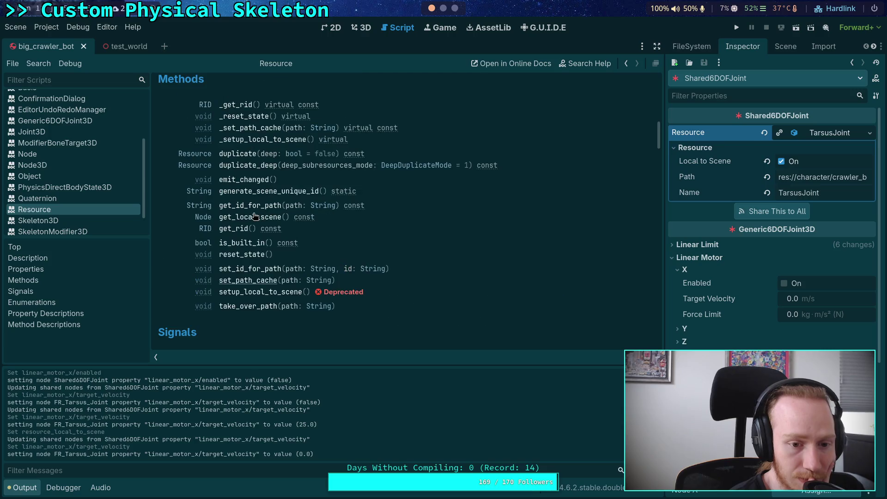
pyautogui.click(240, 218)
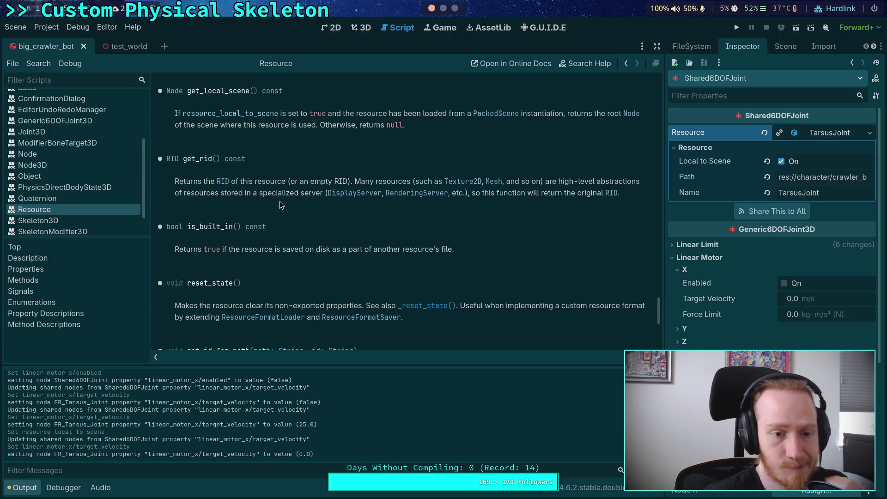
# - Skim the remaining Resource method descriptions and switch back to shared_6dof_joint.gd
pyautogui.scroll(-3, 312, 206)
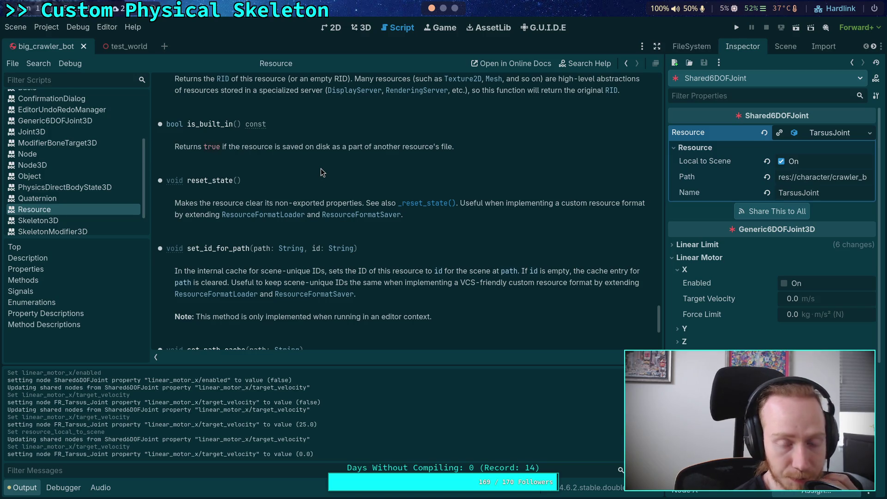
pyautogui.scroll(5, 76, 148)
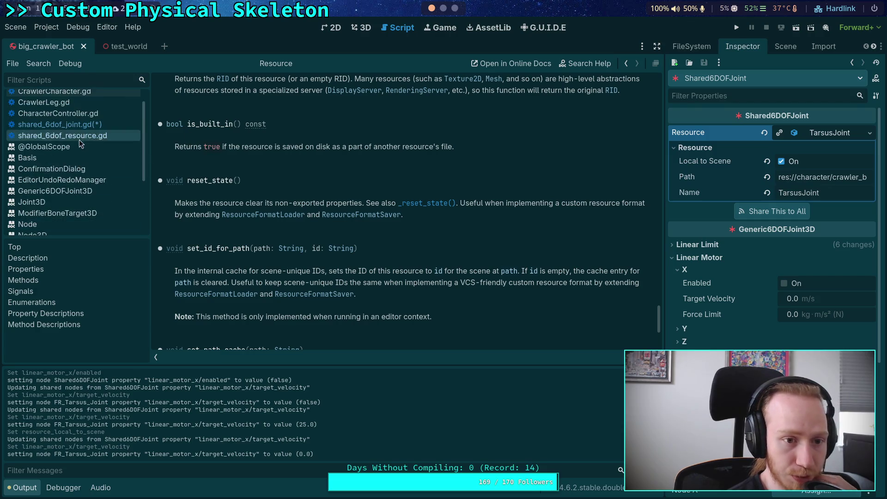
pyautogui.click(95, 125)
# - Replace line 82's resource_path expression with 'if not resource.is_built_in():'
pyautogui.moveTo(394, 279); pyautogui.dragTo(255, 283)
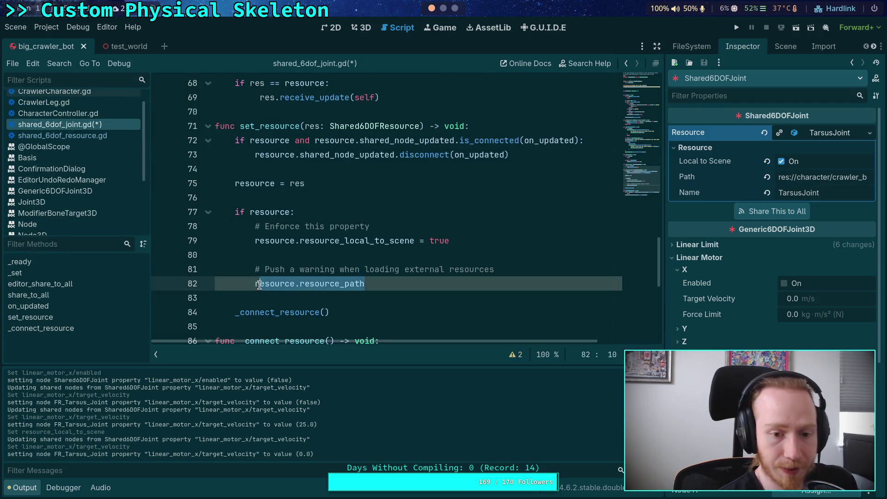
pyautogui.press('BackSpace')
pyautogui.write('if not resource.is')
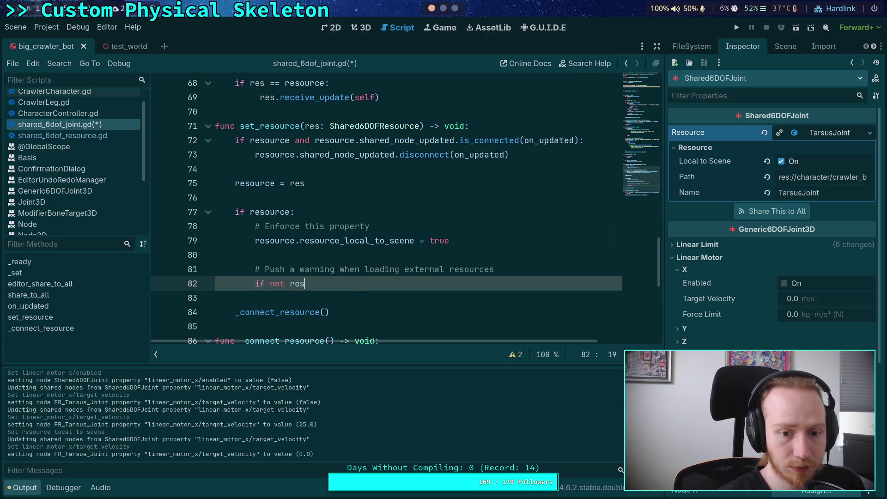
pyautogui.write('_bui')
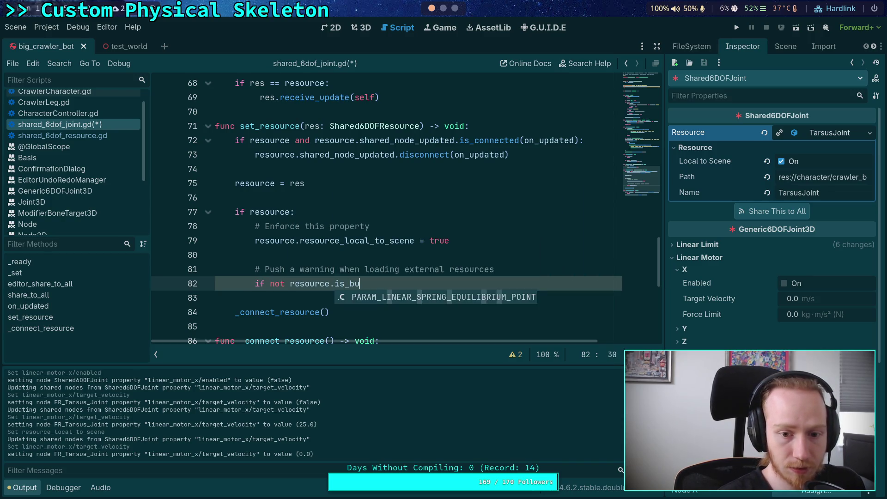
pyautogui.press('Return')
pyautogui.write(':')
pyautogui.press('Return')
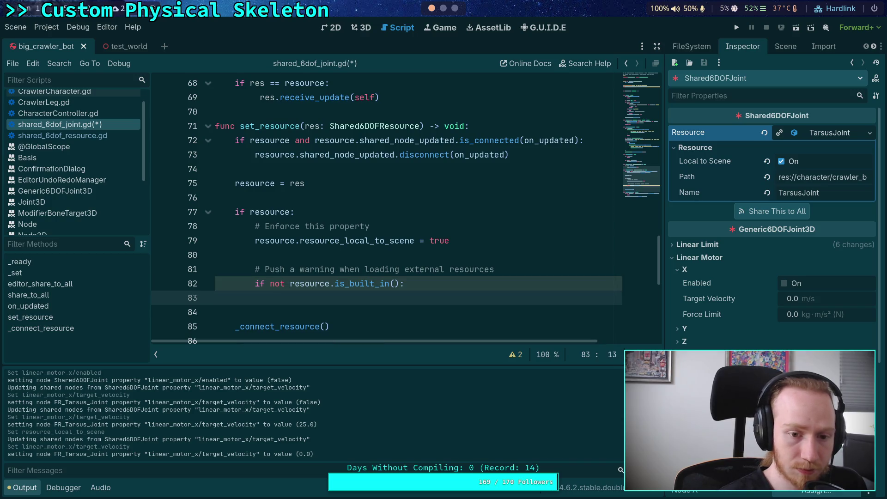
# - Inside the check, start an EditorInterface.get_editor_toaster().push_toast( call with arguments on their own line
pyautogui.write('Editor')
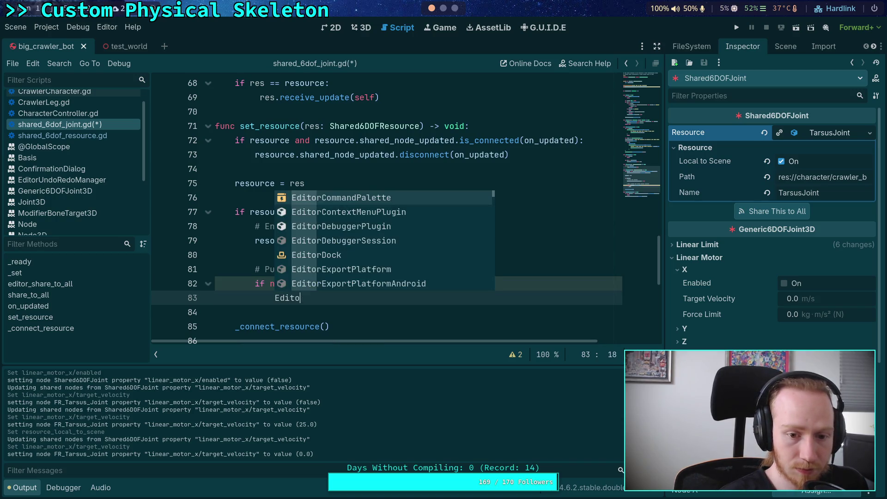
pyautogui.write('Interface.t')
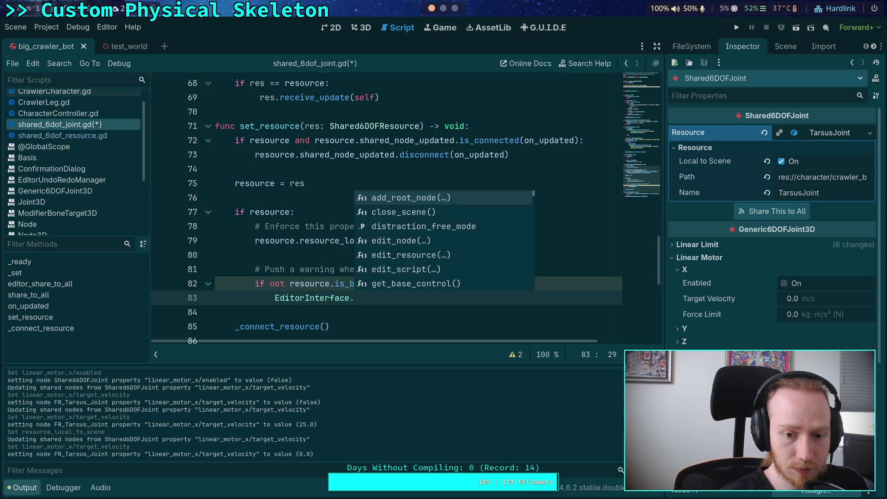
pyautogui.write('eo')
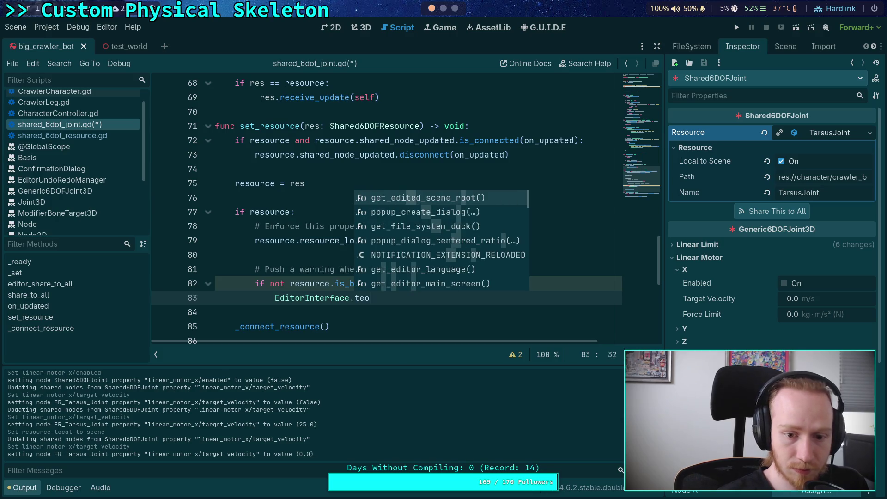
pyautogui.press('BackSpace')
pyautogui.press('BackSpace')
pyautogui.write('oa')
pyautogui.press('Return')
pyautogui.write('.pu')
pyautogui.press('Return')
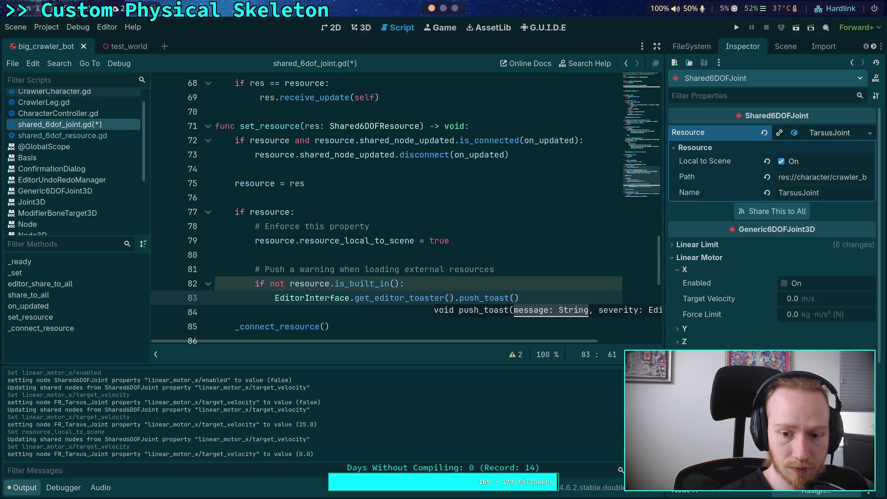
pyautogui.press('Return')
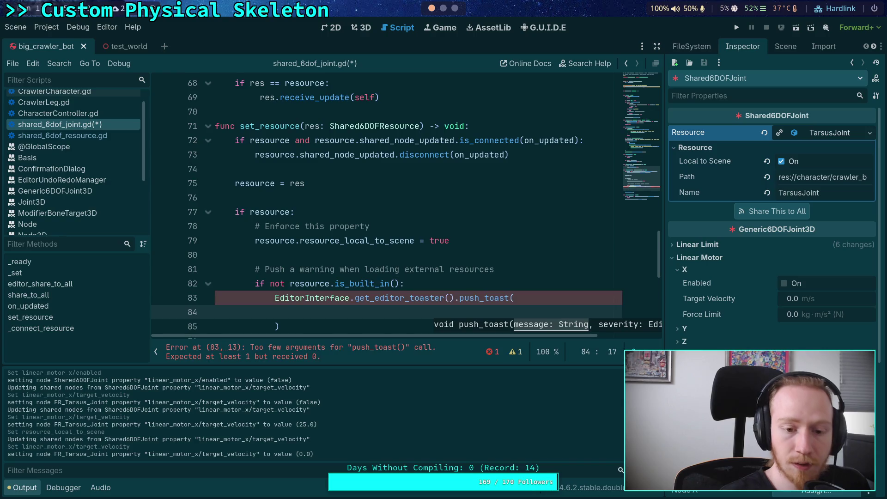
pyautogui.scroll(-1, 444, 287)
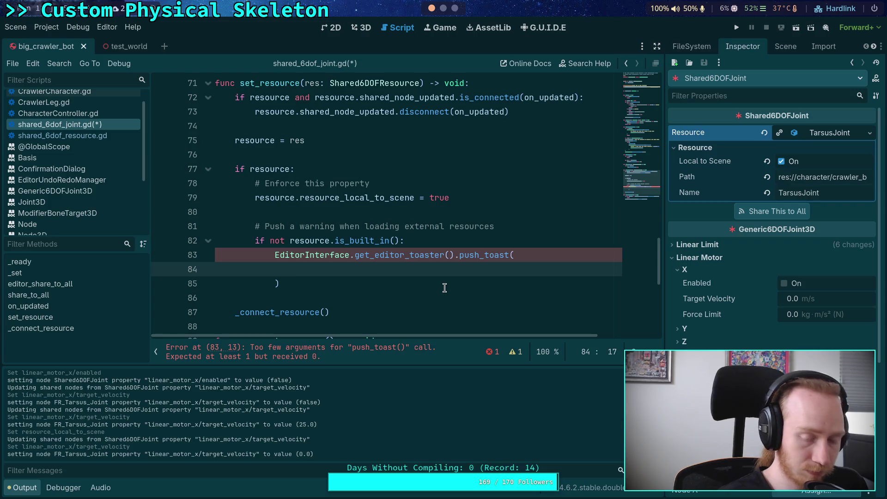
# - Write the warning's first line saying Shared6DOFJoint loaded an external resource, which is not supported
pyautogui.write("'W")
pyautogui.write('arni')
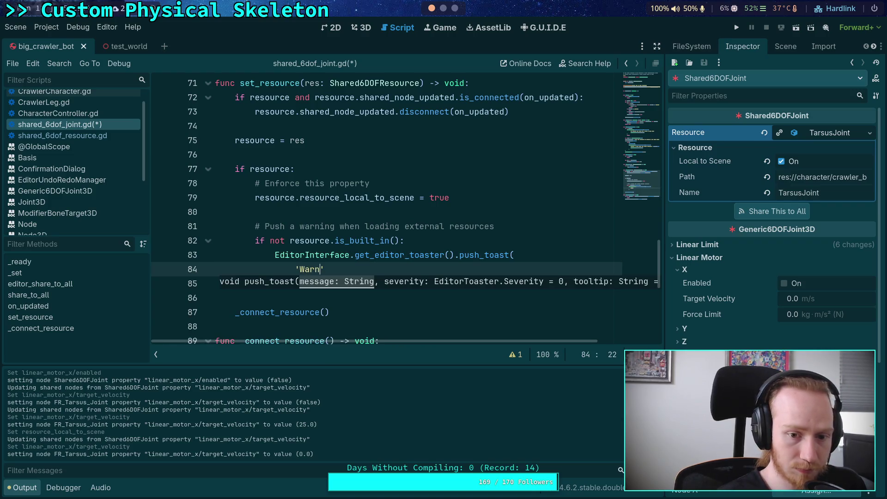
pyautogui.press('BackSpace')
pyautogui.press('BackSpace')
pyautogui.press('BackSpace')
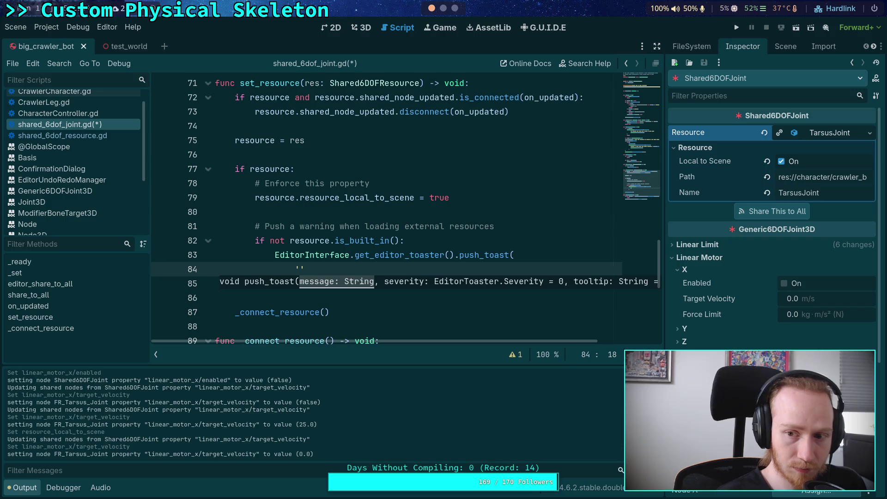
pyautogui.write('Shared')
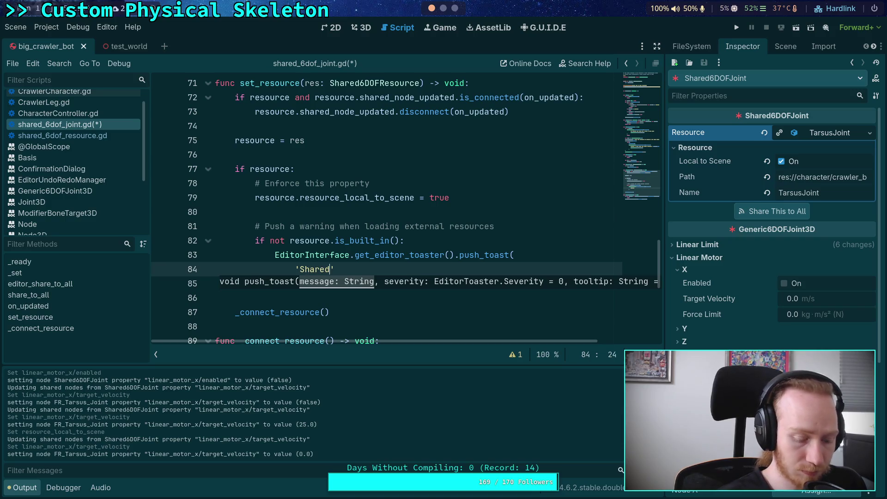
pyautogui.write('6DOY')
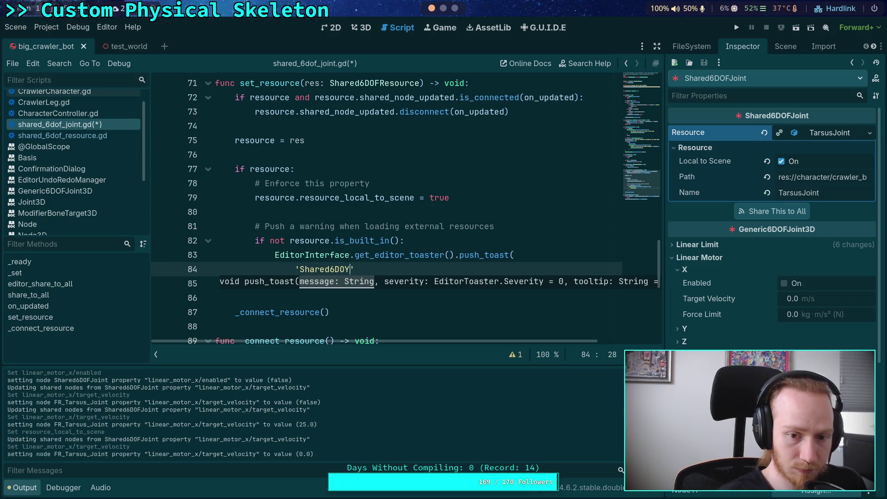
pyautogui.write('F')
pyautogui.press('BackSpace')
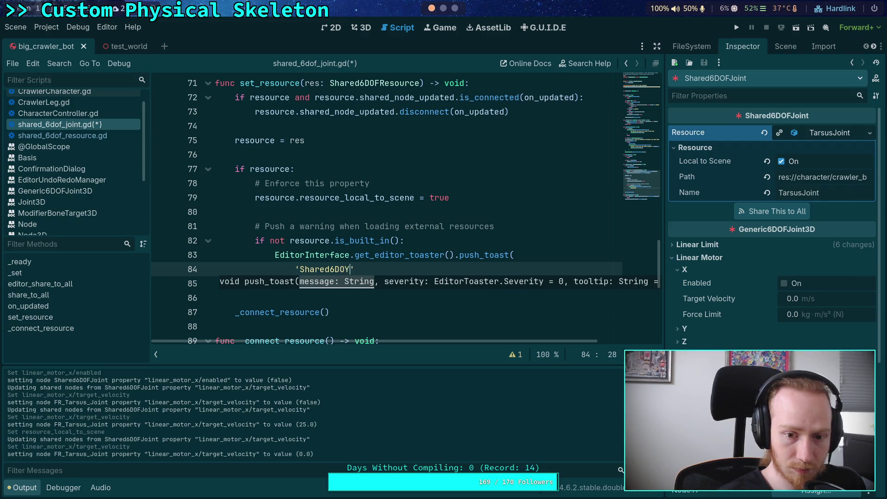
pyautogui.write('oint ')
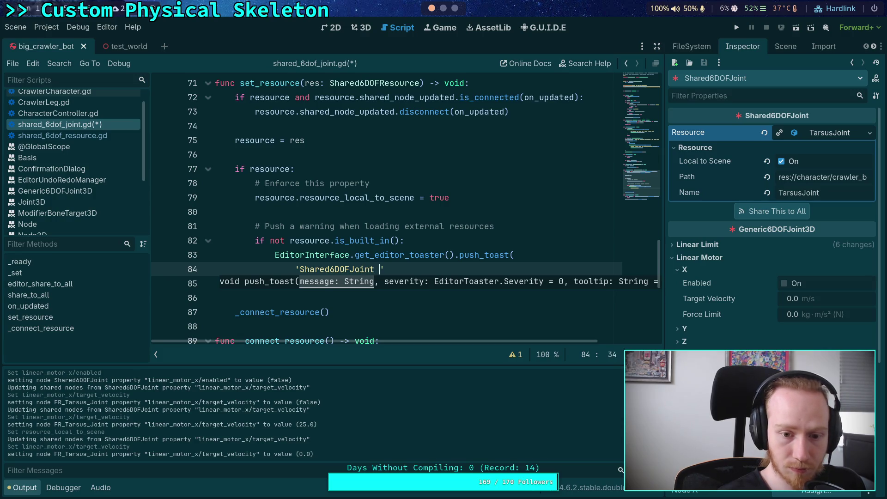
pyautogui.write('oaded a')
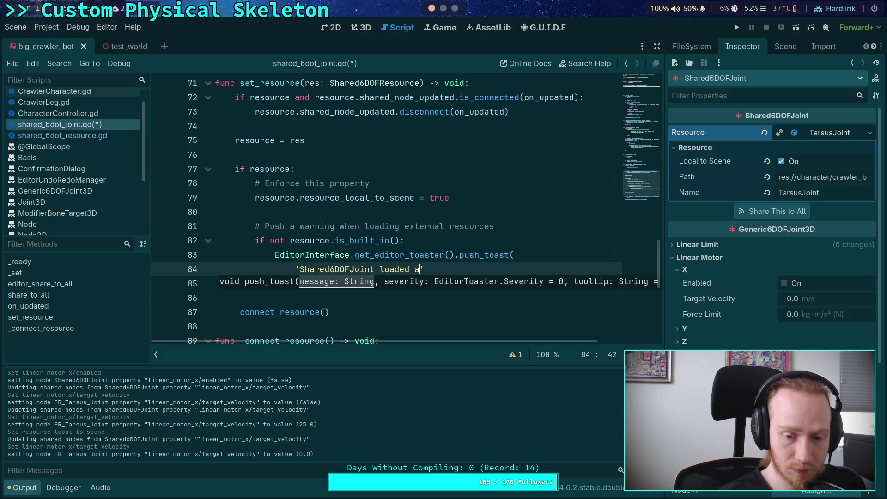
pyautogui.write('external resource')
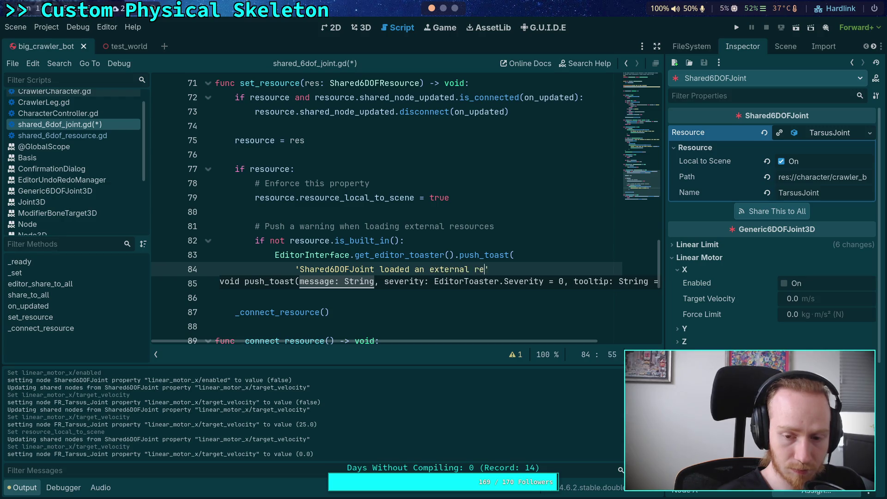
pyautogui.write(' This is not sup')
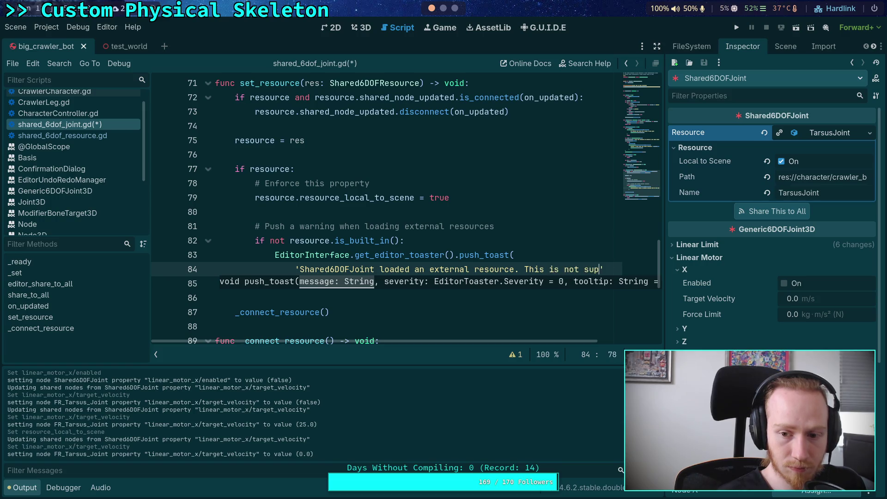
pyautogui.write('ported ')
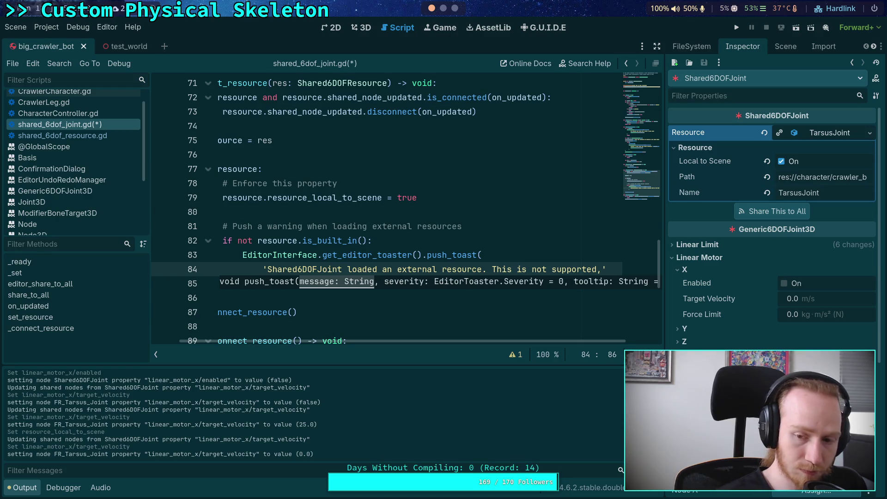
pyautogui.write('  +')
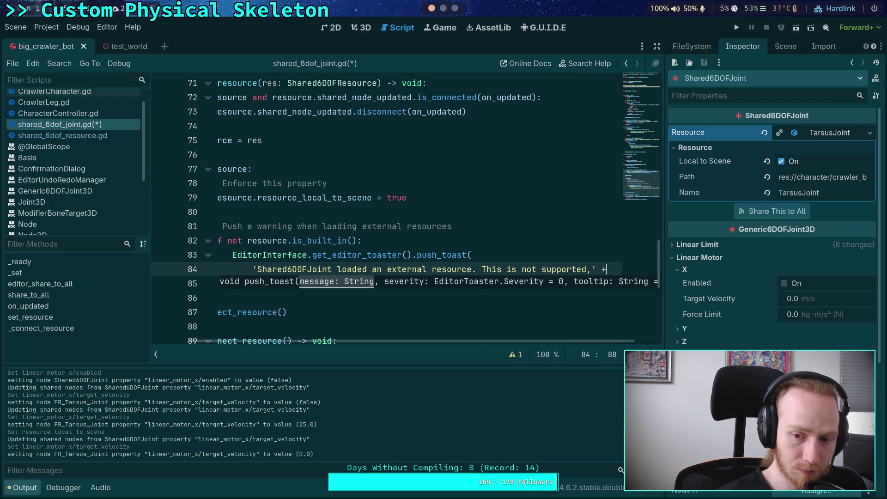
pyautogui.press('Return')
pyautogui.write("'")
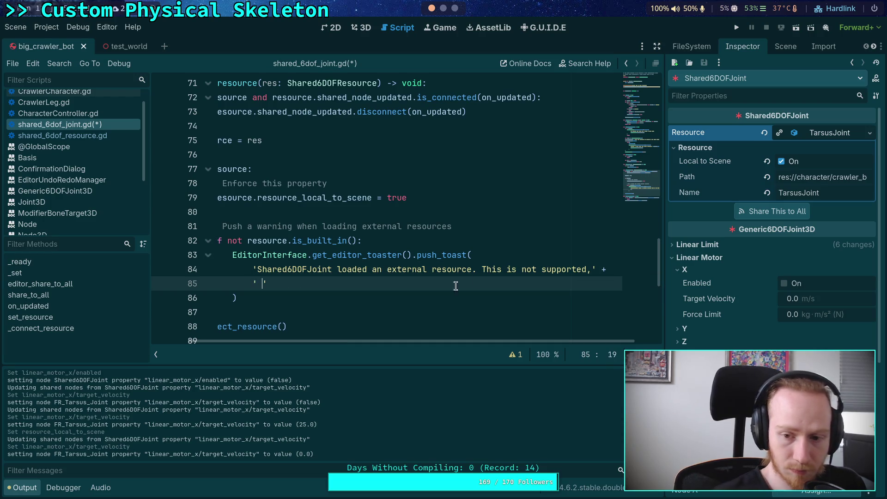
pyautogui.click(592, 269)
pyautogui.click(260, 284)
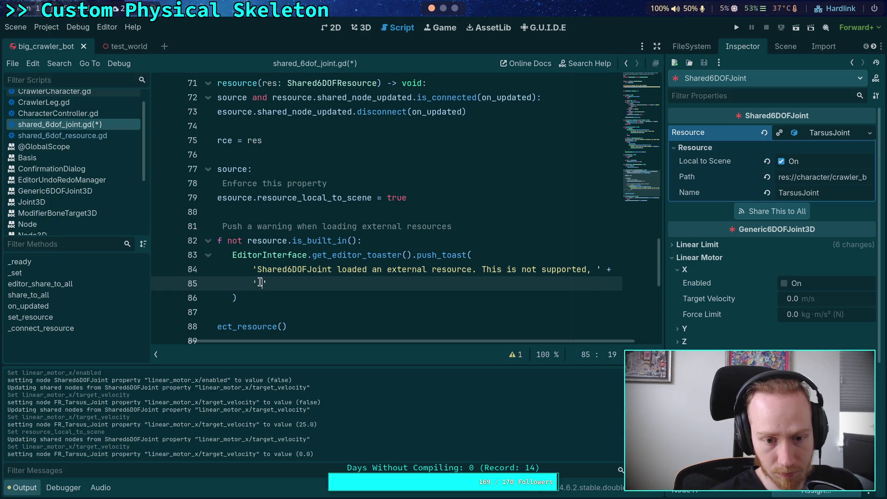
# - Make the second line 'Please use scene-loaded resources, do not save these to disk!' and save the script
pyautogui.write('Pl')
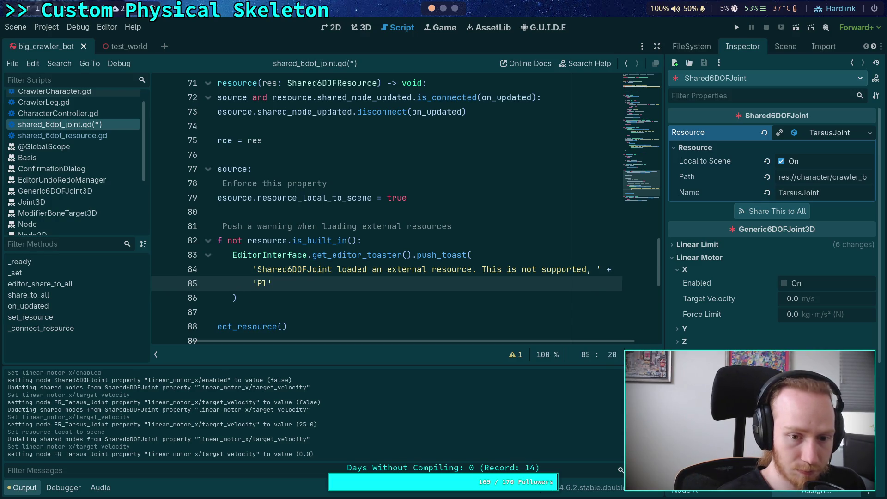
pyautogui.press('BackSpace')
pyautogui.press('BackSpace')
pyautogui.write('ease use')
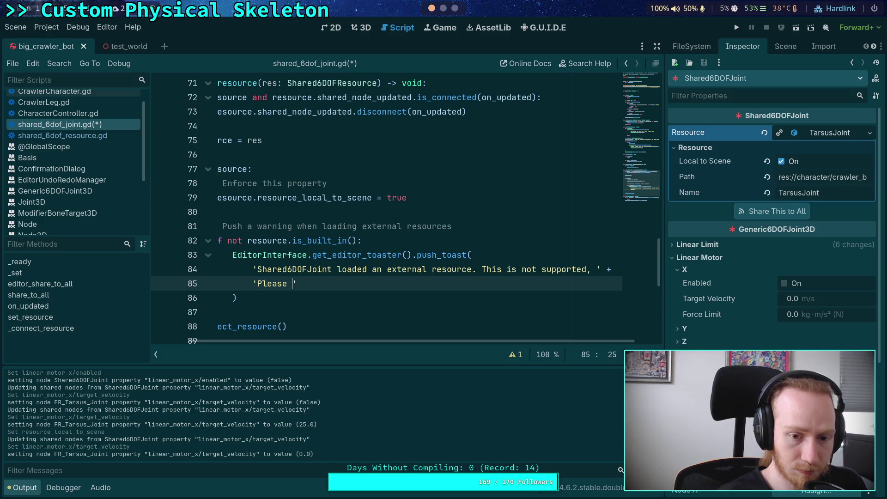
pyautogui.write(' scen')
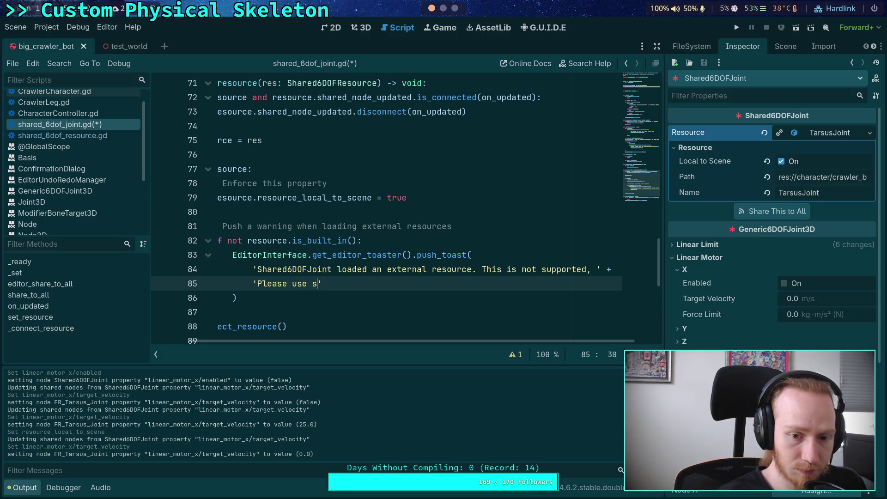
pyautogui.write('e-local')
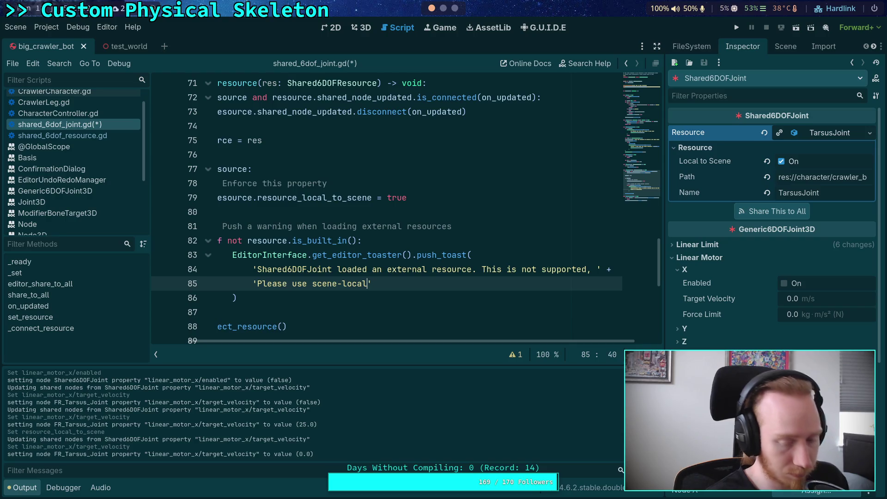
pyautogui.write('resources ')
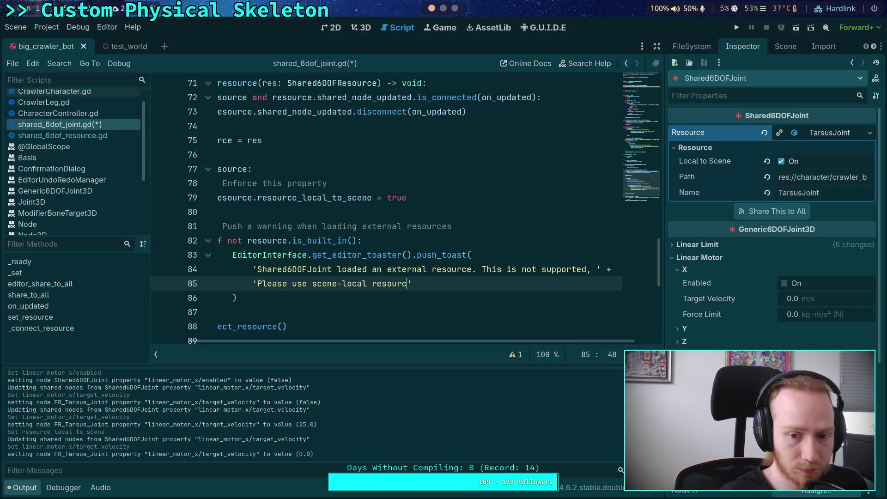
pyautogui.write('and ')
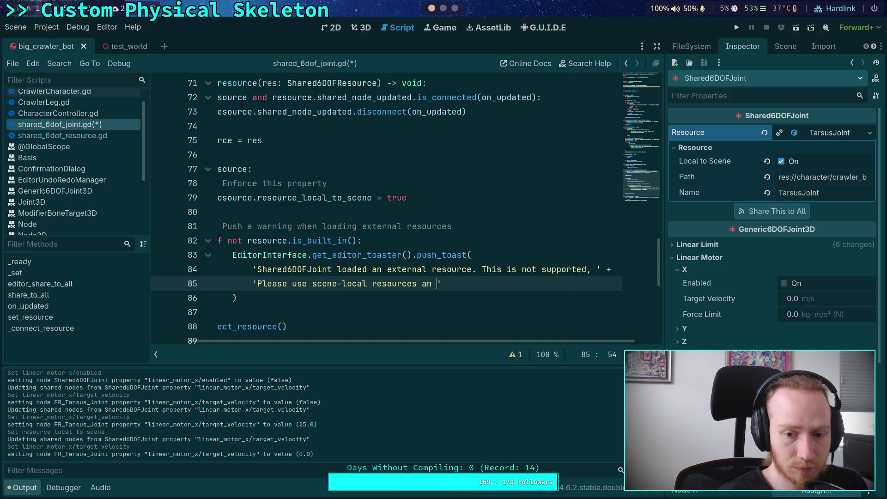
pyautogui.write('do not save th')
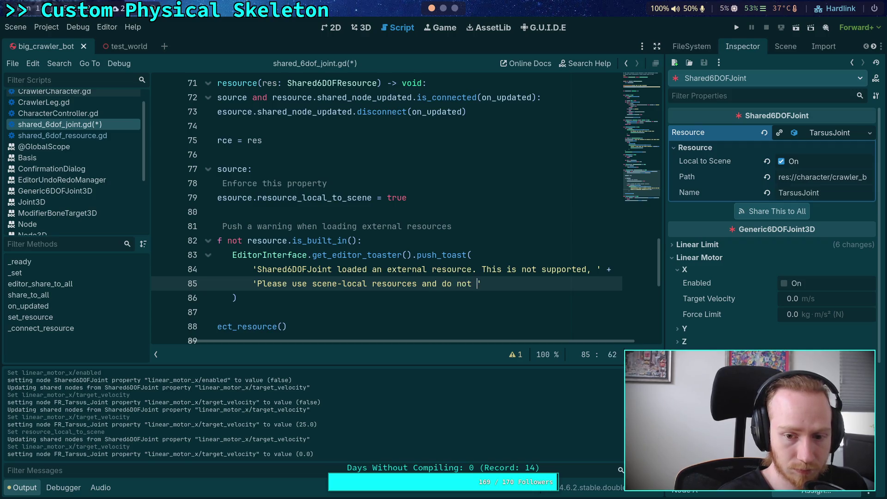
pyautogui.hotkey('ctrl', 'BackSpace')
pyautogui.hotkey('ctrl', 'BackSpace')
pyautogui.hotkey('ctrl', 'BackSpace')
pyautogui.hotkey('ctrl', 'BackSpace')
pyautogui.hotkey('ctrl', 'BackSpace')
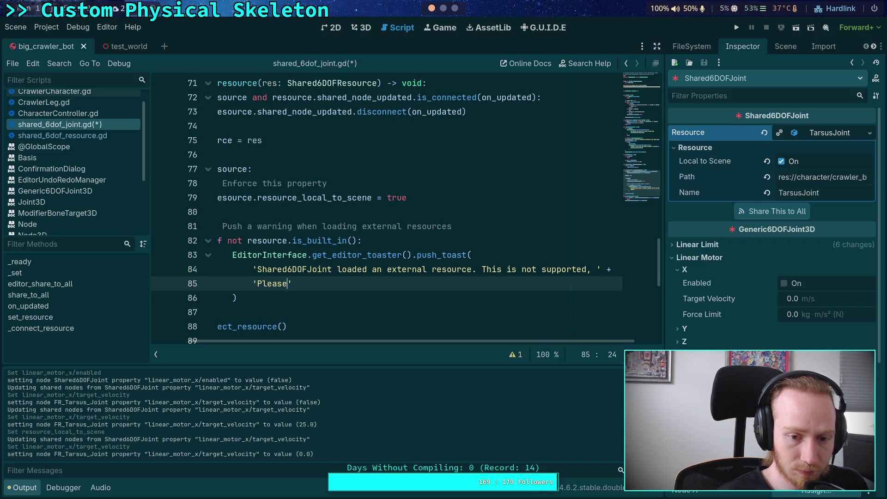
pyautogui.write('use')
pyautogui.press('BackSpace')
pyautogui.press('BackSpace')
pyautogui.press('BackSpace')
pyautogui.write('use ')
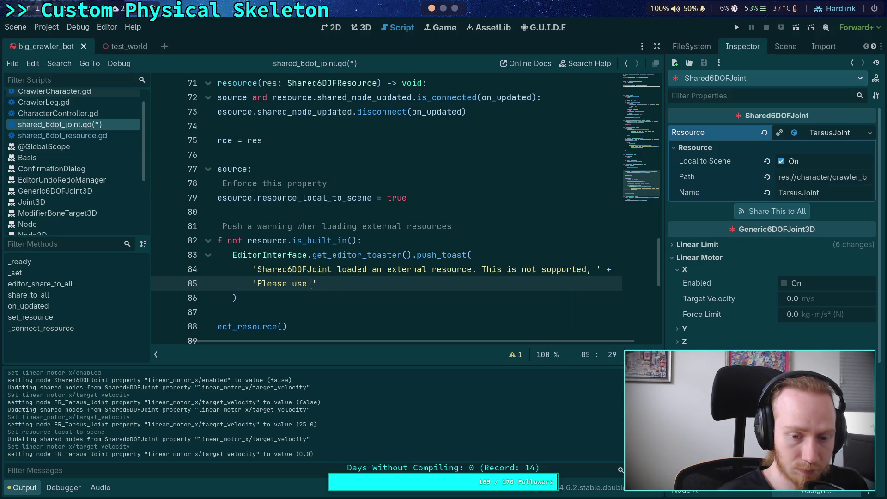
pyautogui.write('scene-loaded')
pyautogui.press('BackSpace')
pyautogui.write('resources')
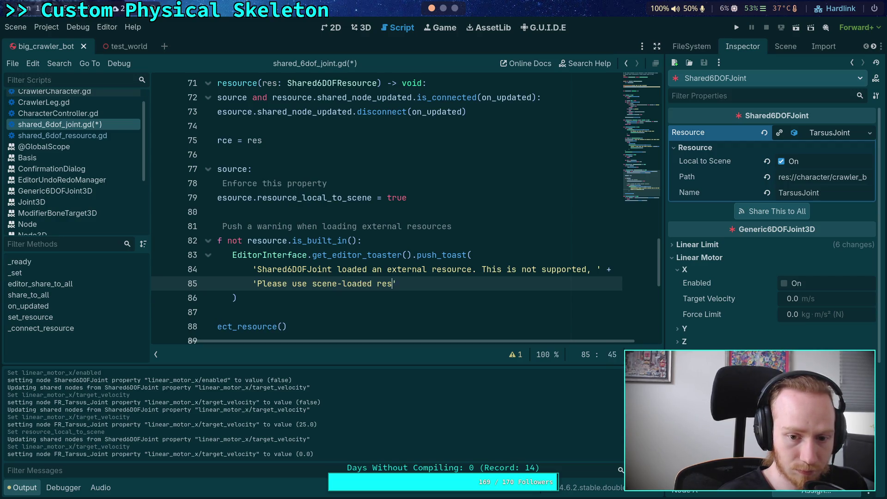
pyautogui.write(', do not save these to disk')
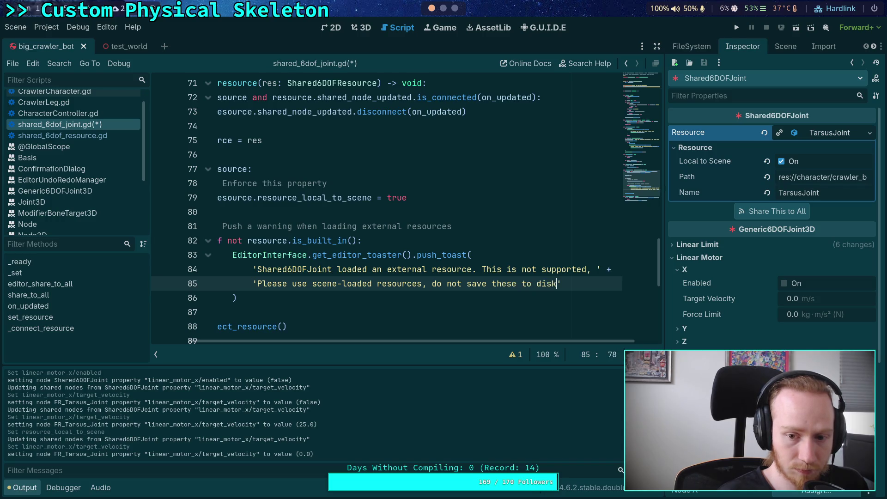
pyautogui.write('!')
pyautogui.hotkey('ctrl', 's')
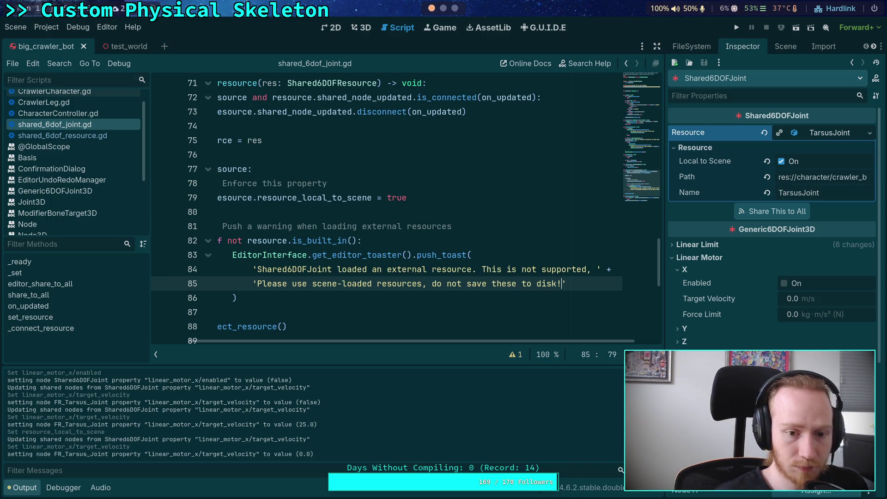
# - Save the joint's resource externally as new_resource.tres from the Inspector
pyautogui.moveTo(359, 343); pyautogui.dragTo(276, 332)
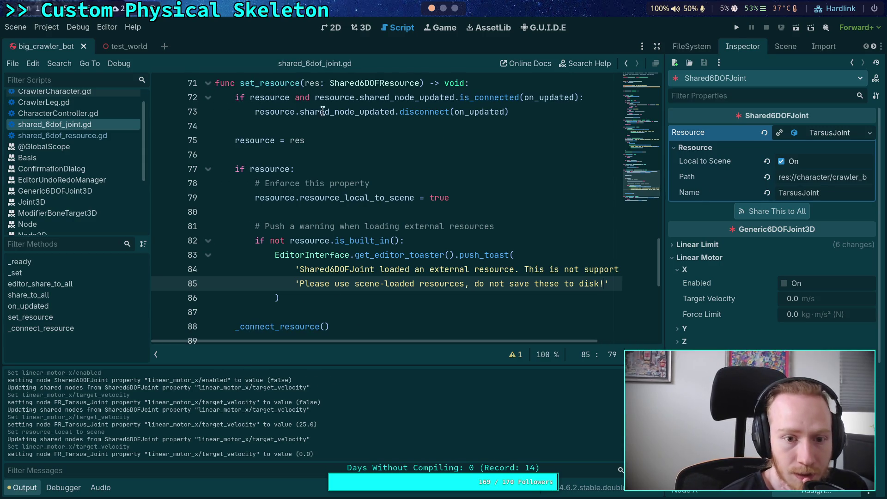
pyautogui.click(16, 27)
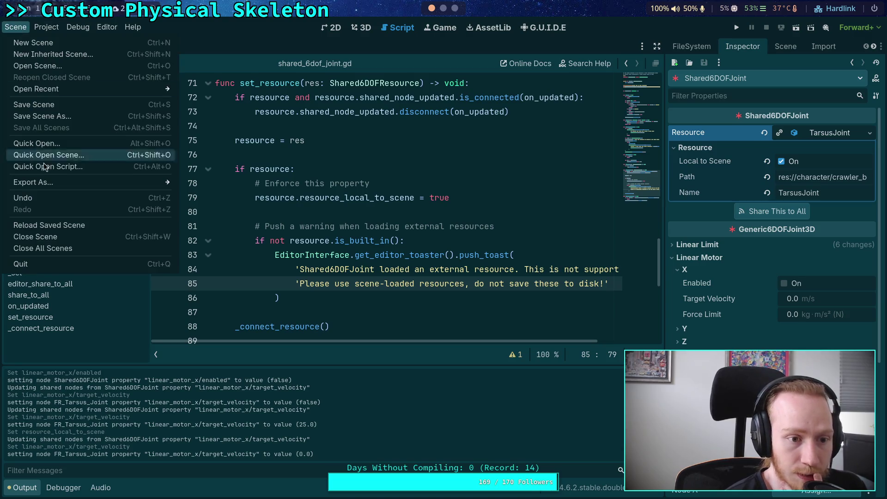
pyautogui.click(255, 271)
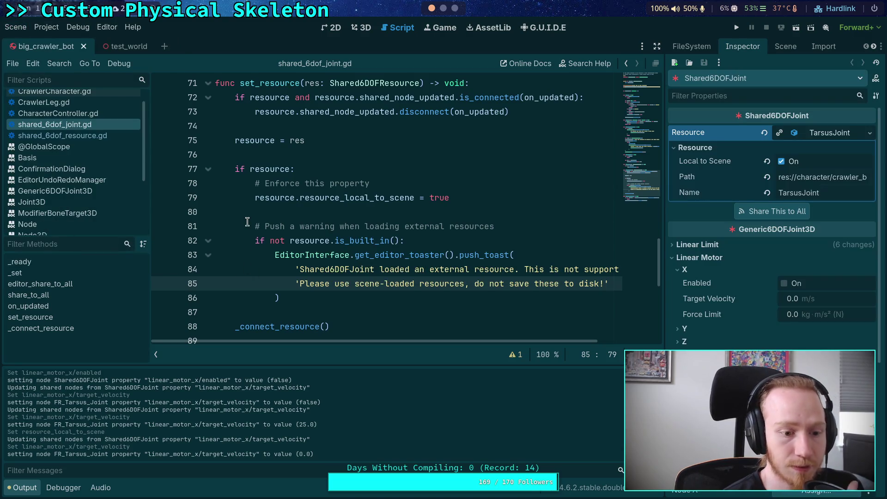
pyautogui.click(870, 132)
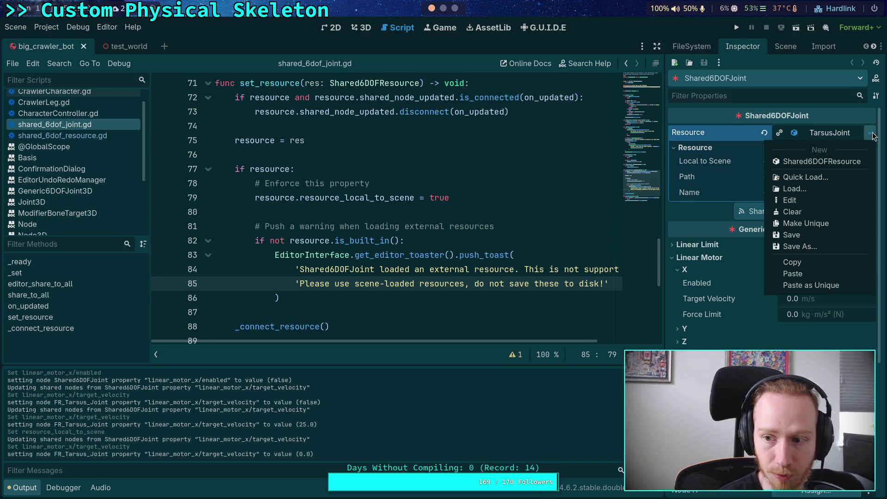
pyautogui.click(806, 262)
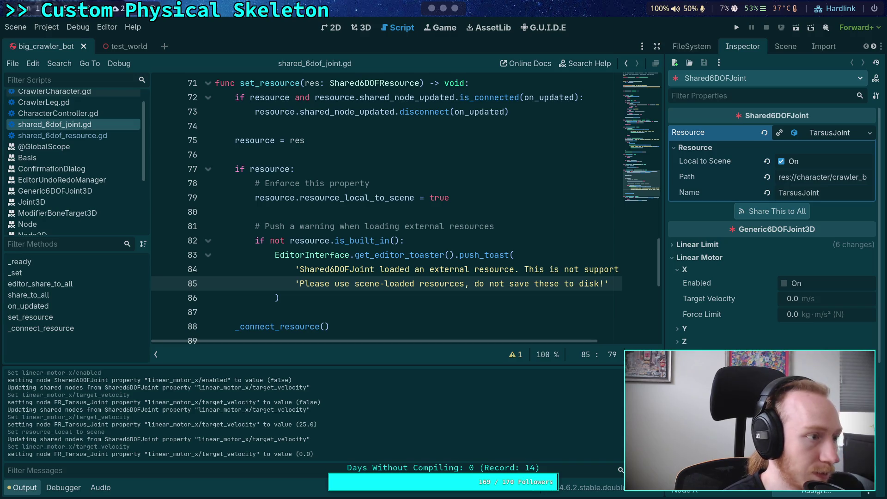
pyautogui.press('Return')
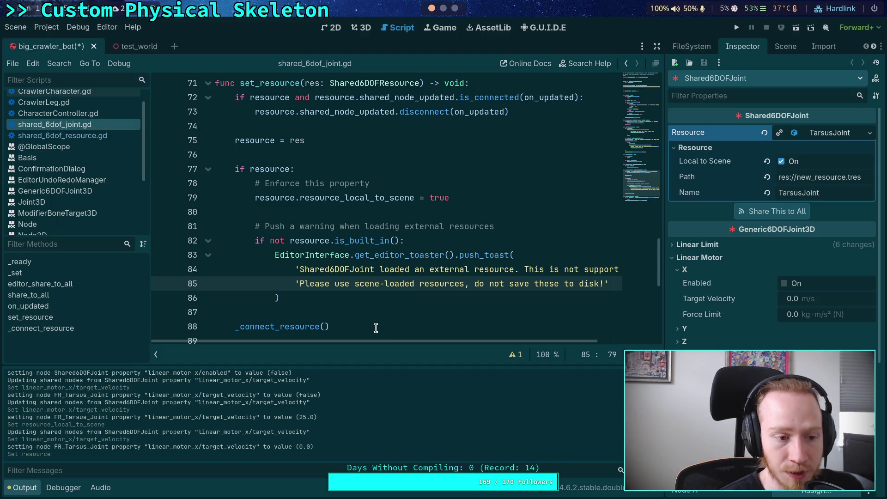
# - Save and reload the scene to trigger the warning toast, then select the push_toast call on line 83
pyautogui.click(22, 29)
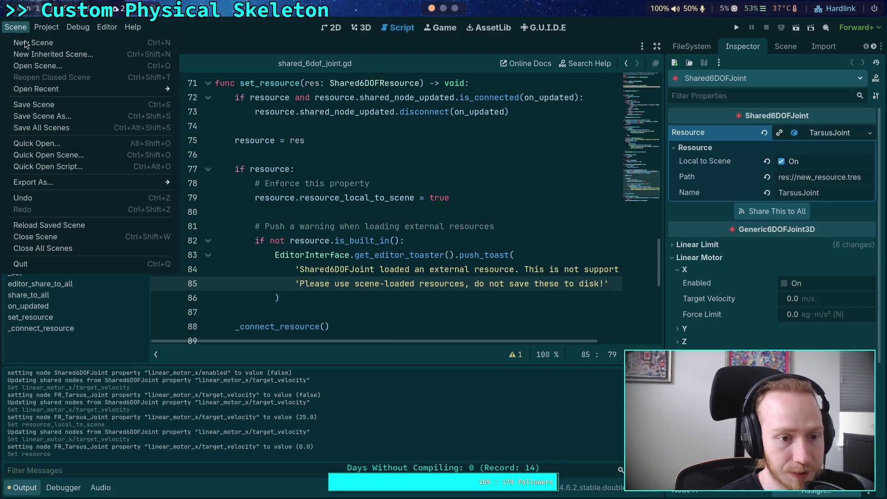
pyautogui.moveTo(46, 84)
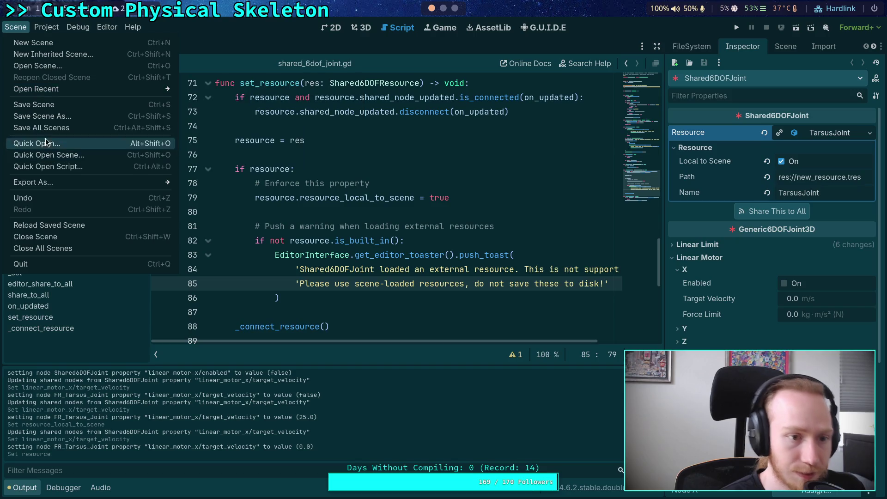
pyautogui.click(54, 108)
pyautogui.click(16, 26)
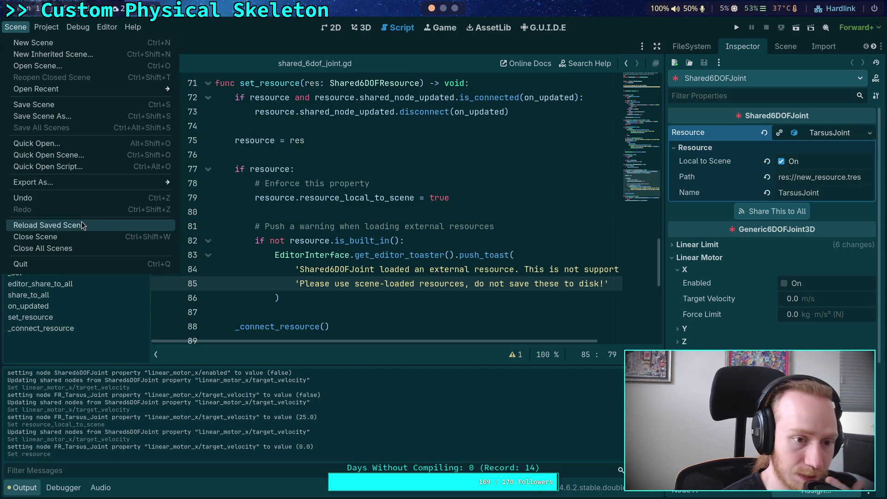
pyautogui.click(82, 223)
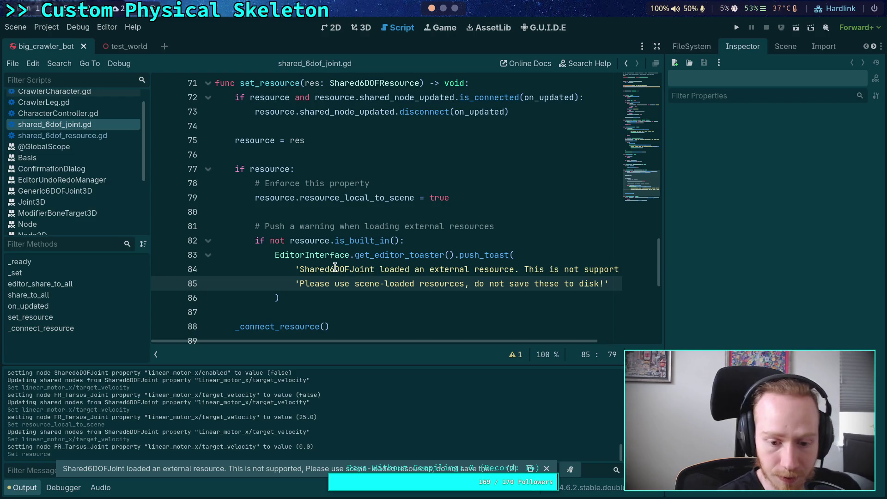
pyautogui.click(456, 240)
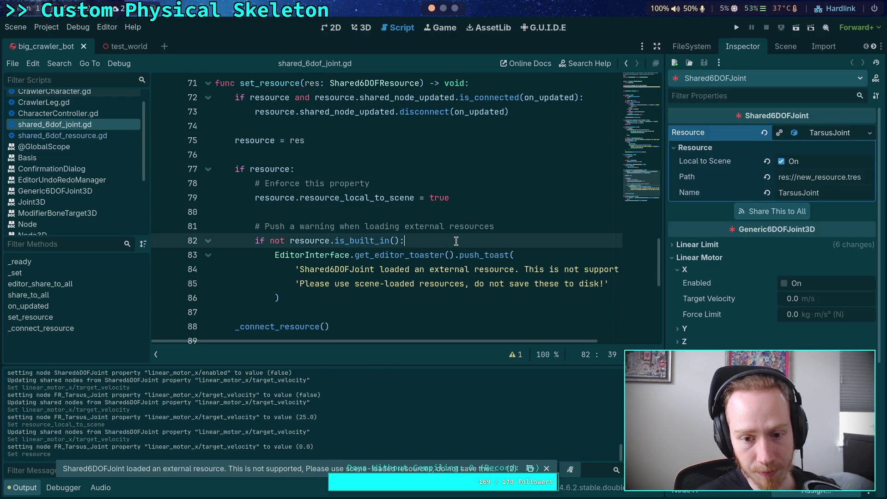
pyautogui.moveTo(275, 255); pyautogui.dragTo(509, 250)
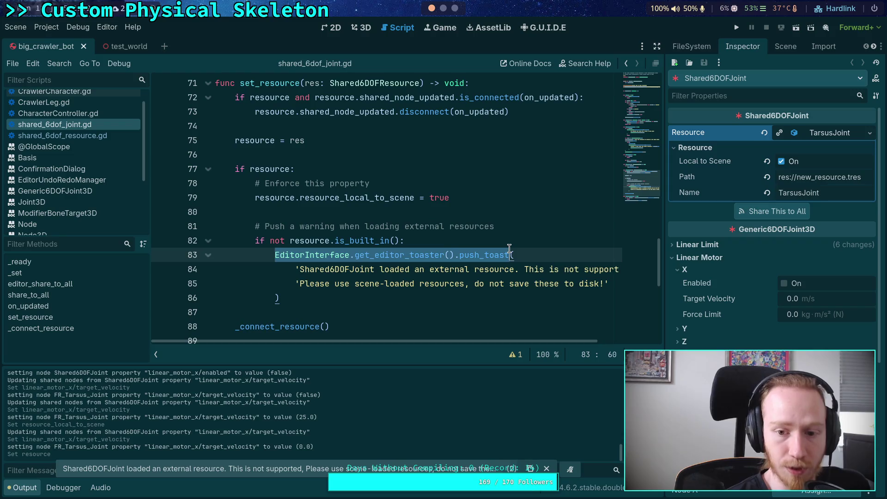
# - Replace push_toast with push_warning and add 'at "%s"' after Shared6DOFJoint in the message
pyautogui.write('push_warning(')
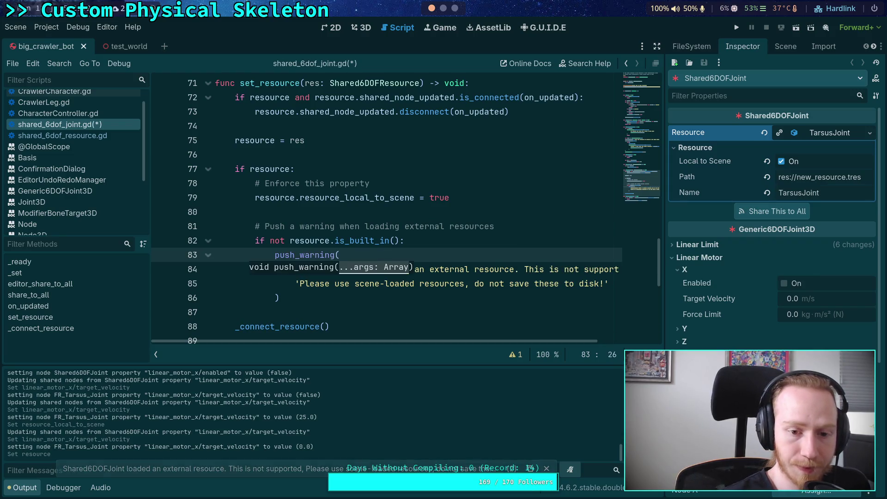
pyautogui.click(440, 226)
pyautogui.hscroll(3, 346, 297)
pyautogui.hscroll(-2, 346, 297)
pyautogui.click(347, 298)
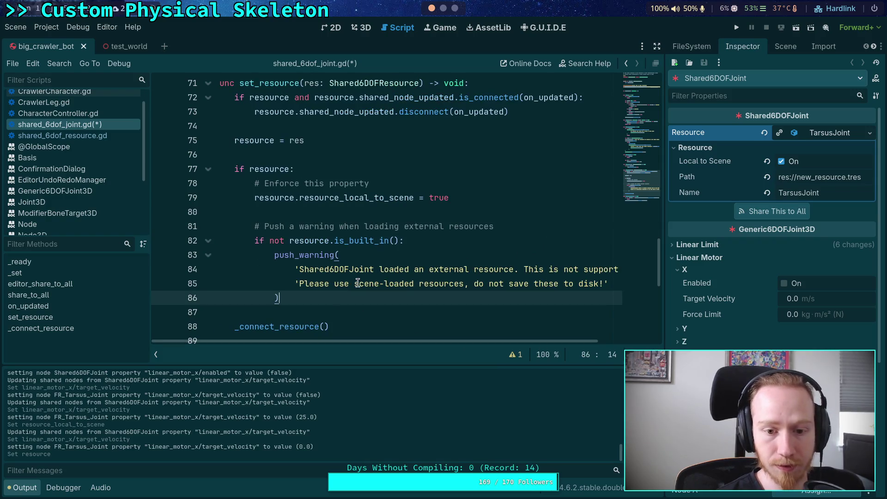
pyautogui.click(375, 269)
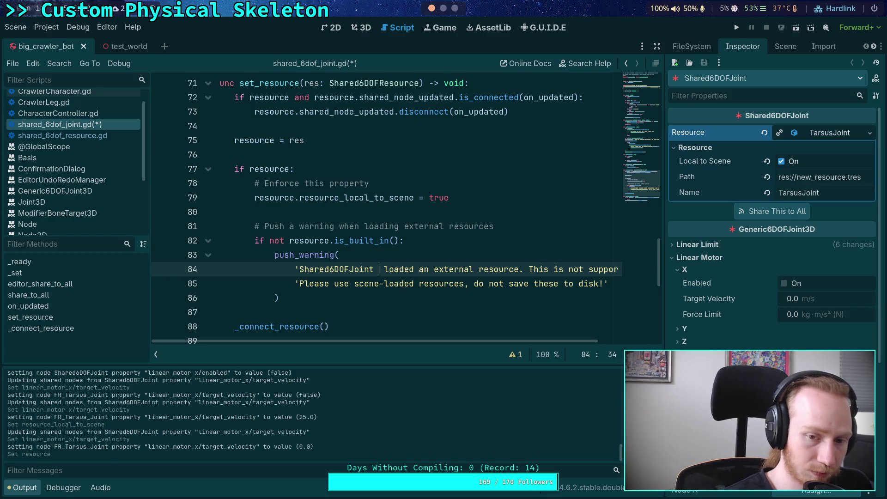
pyautogui.write('at ')
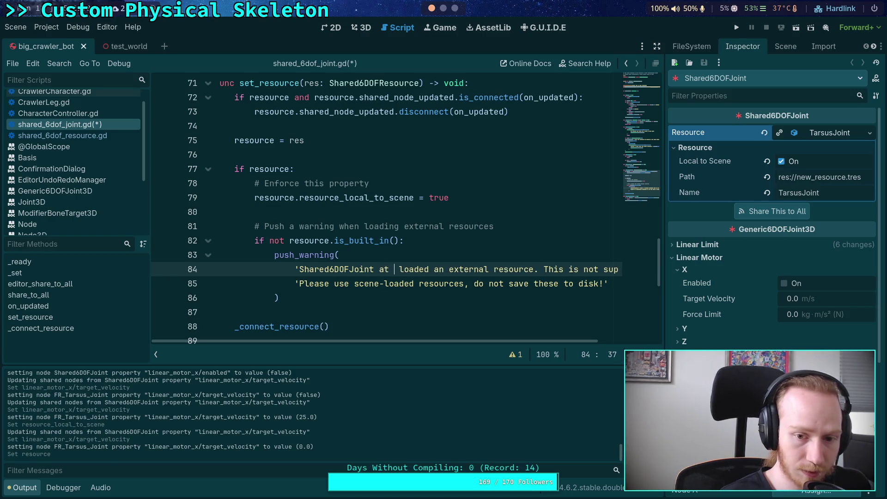
pyautogui.write('"%s"')
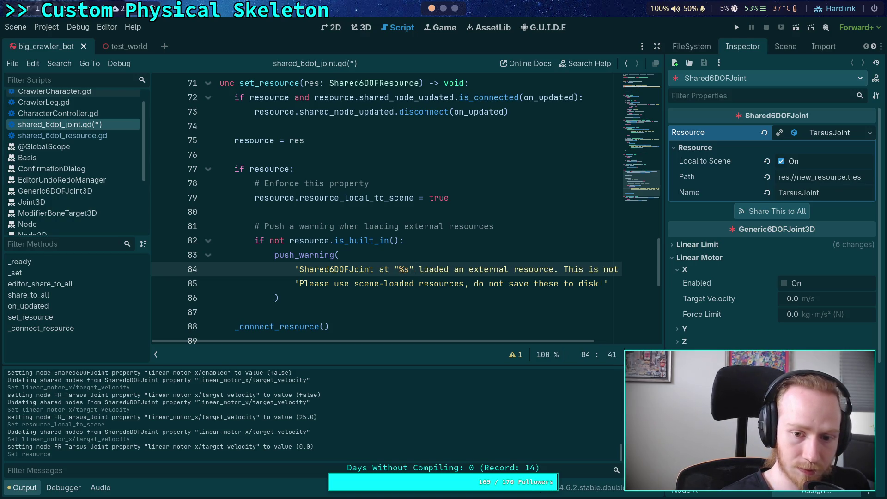
pyautogui.hscroll(5, 485, 350)
pyautogui.hscroll(-5, 587, 342)
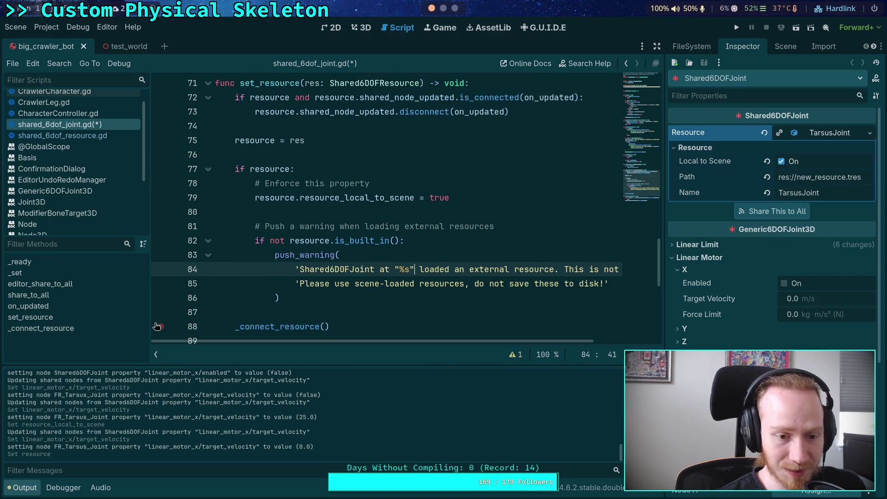
# - Widen the code area by narrowing the script list, hiding the side docks and collapsing the output panel
pyautogui.moveTo(152, 327)
pyautogui.mouseDown()
pyautogui.moveTo(112, 327)
pyautogui.moveTo(78, 356)
pyautogui.mouseUp()
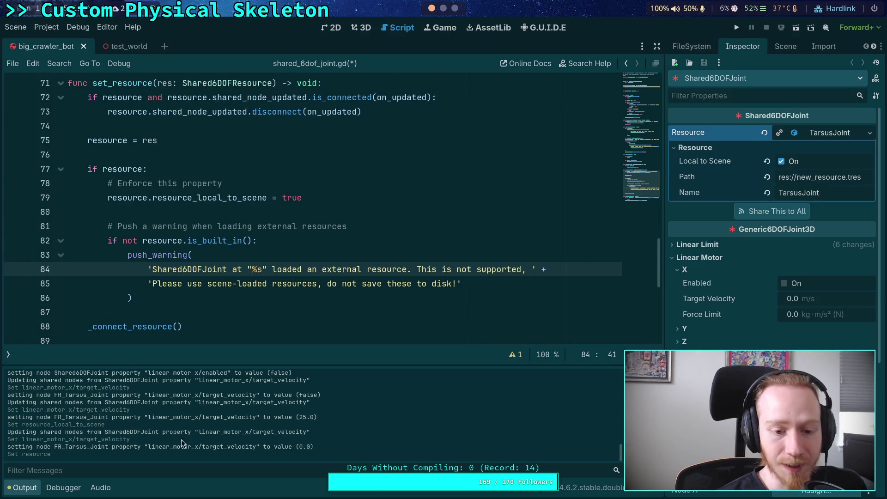
pyautogui.click(659, 46)
pyautogui.click(25, 489)
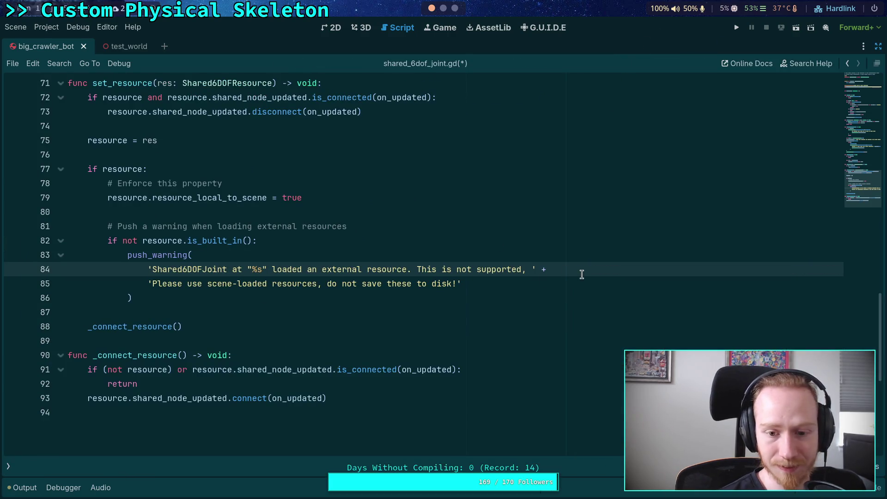
pyautogui.click(572, 293)
# - Wrap the warning message in parentheses with each message line on its own indented line
pyautogui.click(145, 270)
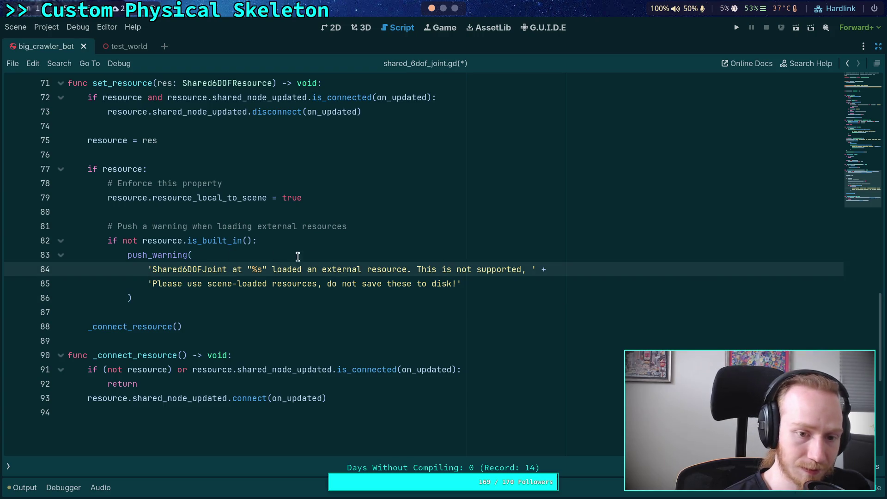
pyautogui.write('(')
pyautogui.press('Delete')
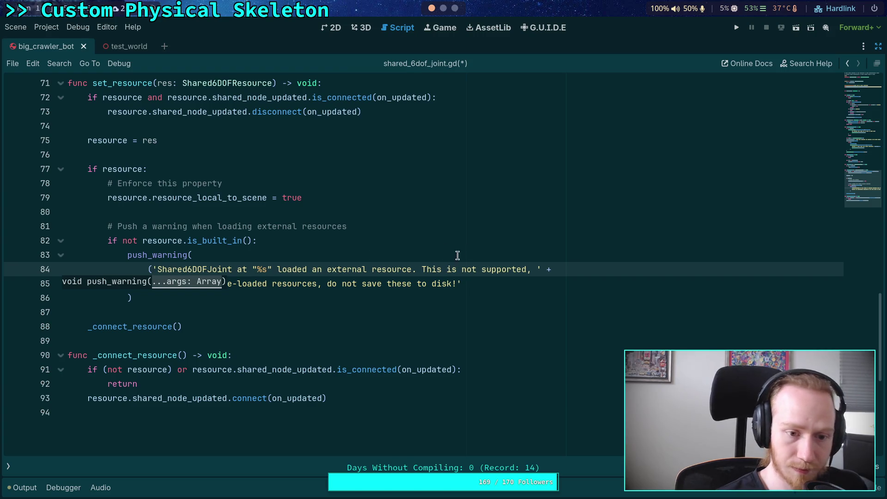
pyautogui.press('Return')
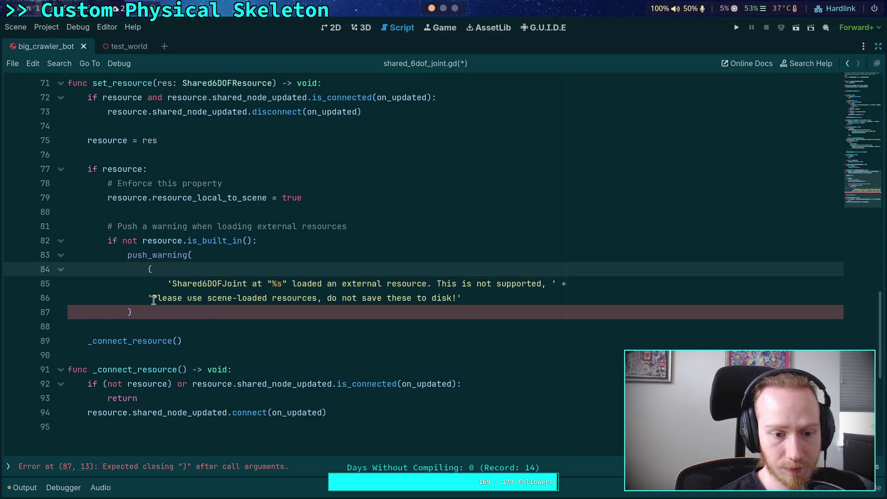
pyautogui.click(159, 298)
pyautogui.press('Tab')
pyautogui.press('End')
pyautogui.press('Return')
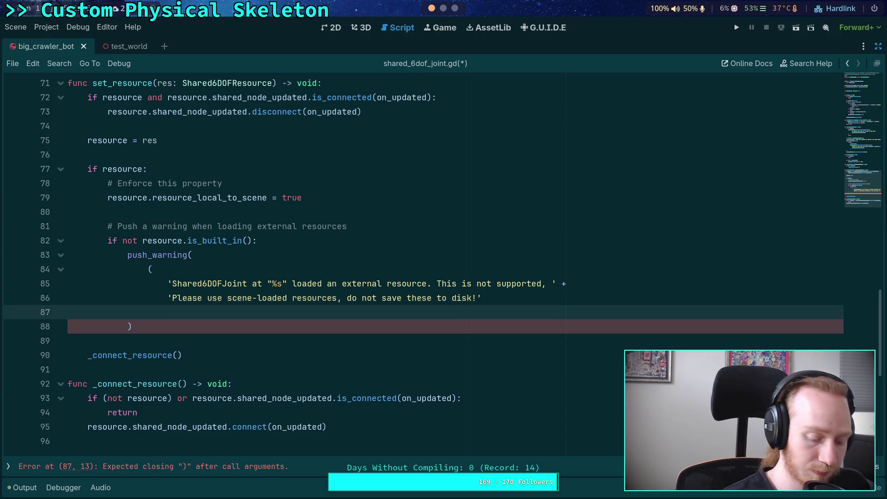
# - Format the message with % [get_path()] and save the script
pyautogui.write('% [')
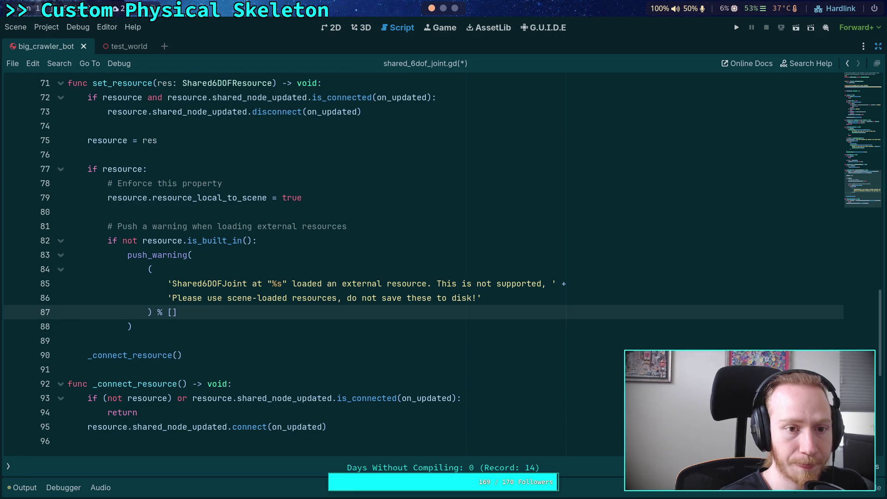
pyautogui.write('name')
pyautogui.press('BackSpace')
pyautogui.press('BackSpace')
pyautogui.press('BackSpace')
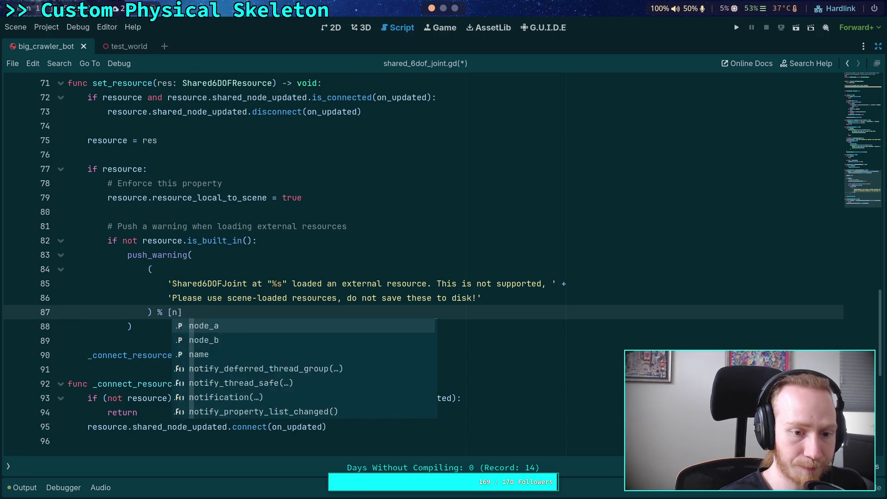
pyautogui.write('get_pa')
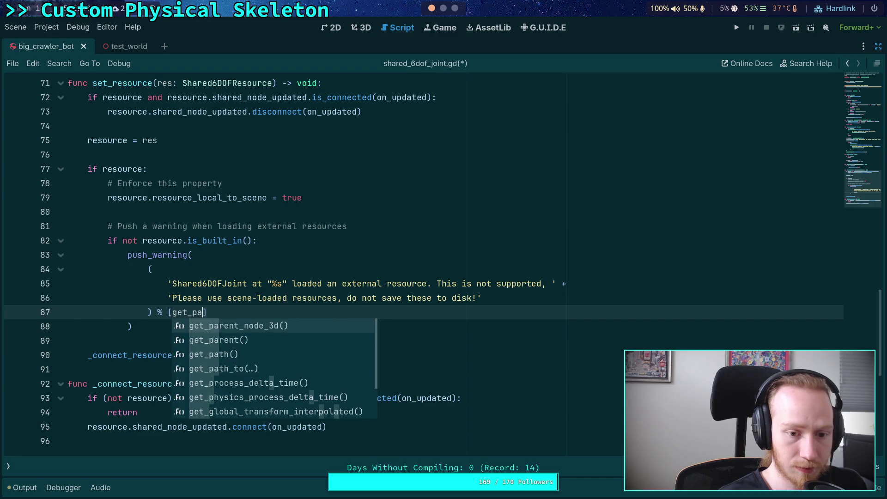
pyautogui.press('Down')
pyautogui.press('Down')
pyautogui.press('Return')
pyautogui.hotkey('ctrl', 's')
# - Restore the docks so the joint's properties show in the Inspector
pyautogui.click(499, 239)
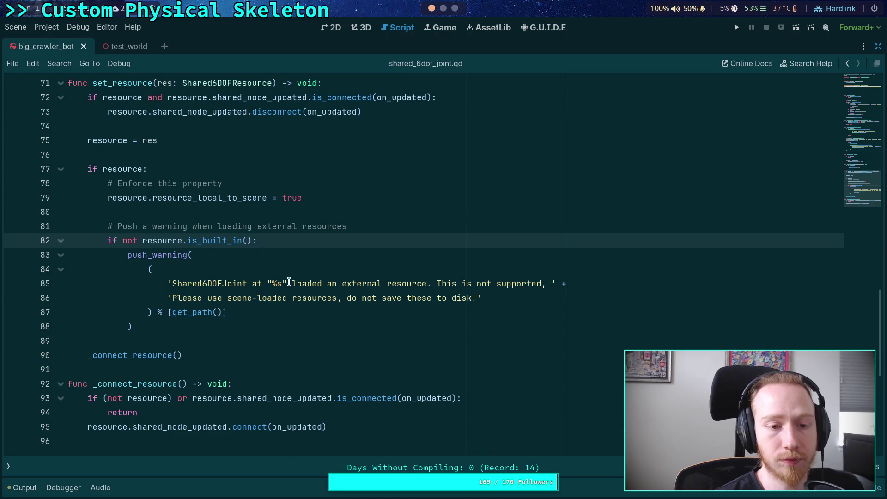
pyautogui.click(879, 46)
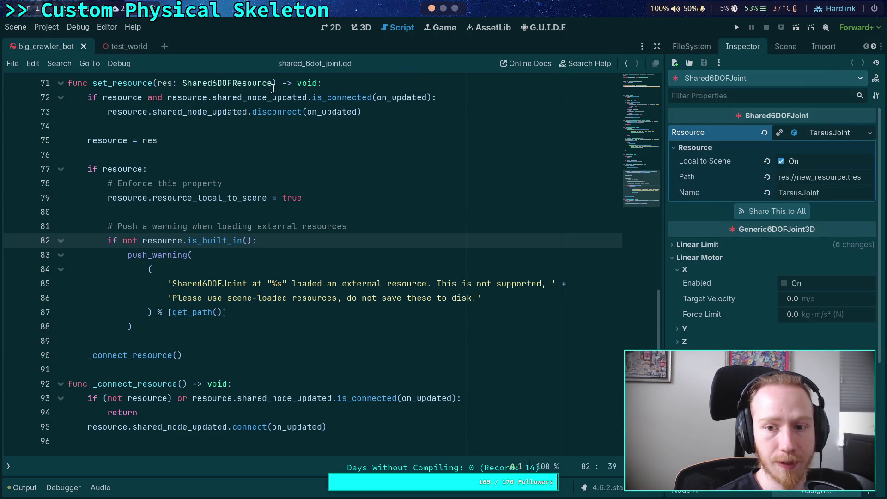
pyautogui.click(15, 27)
# - Reload the saved scene, check the warning in the Output log, and browse NodePath methods on get_path()
pyautogui.click(37, 225)
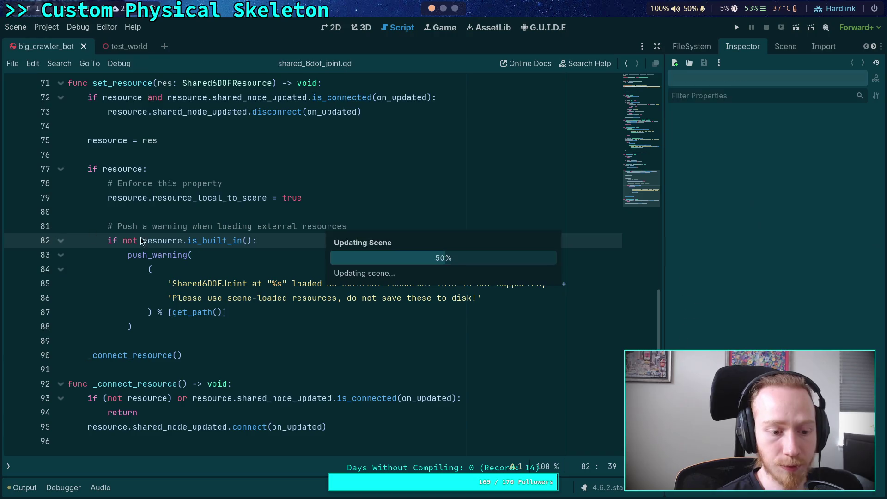
pyautogui.click(20, 488)
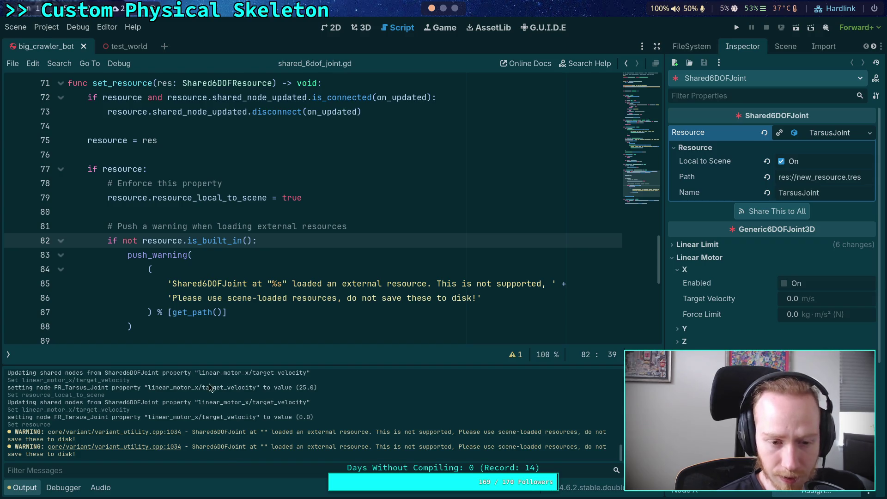
pyautogui.moveTo(192, 312)
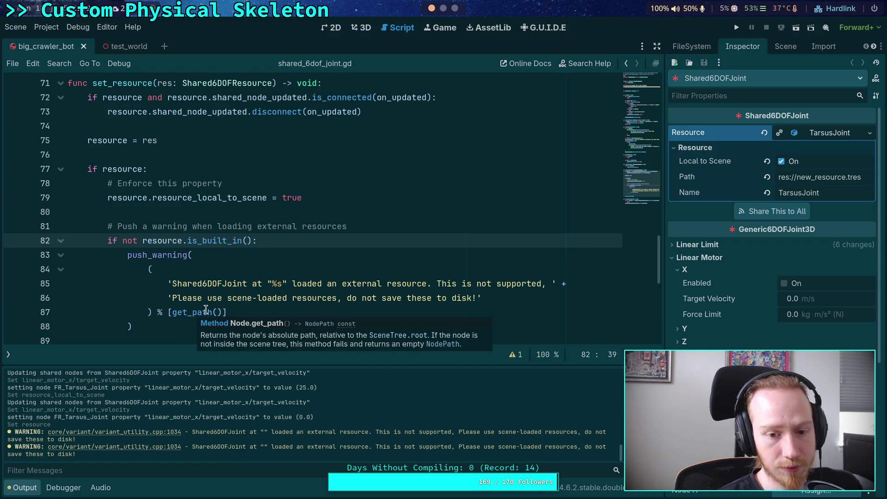
pyautogui.click(220, 312)
pyautogui.write('.')
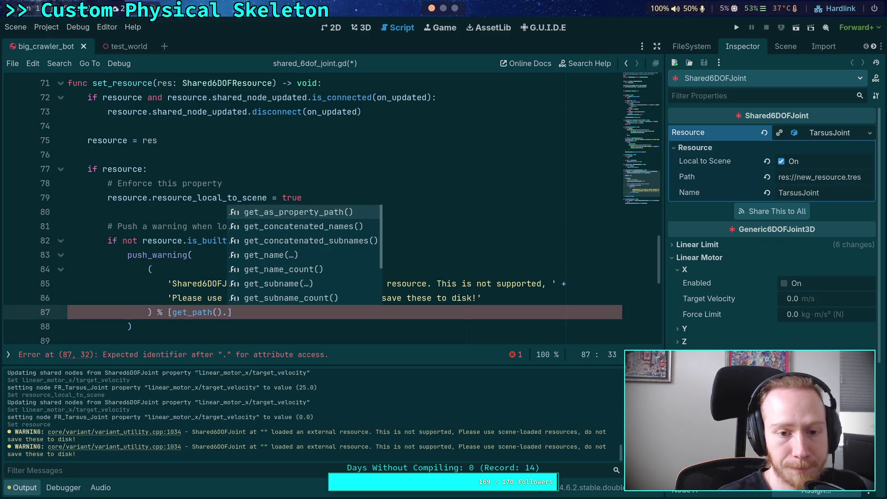
pyautogui.press('Down')
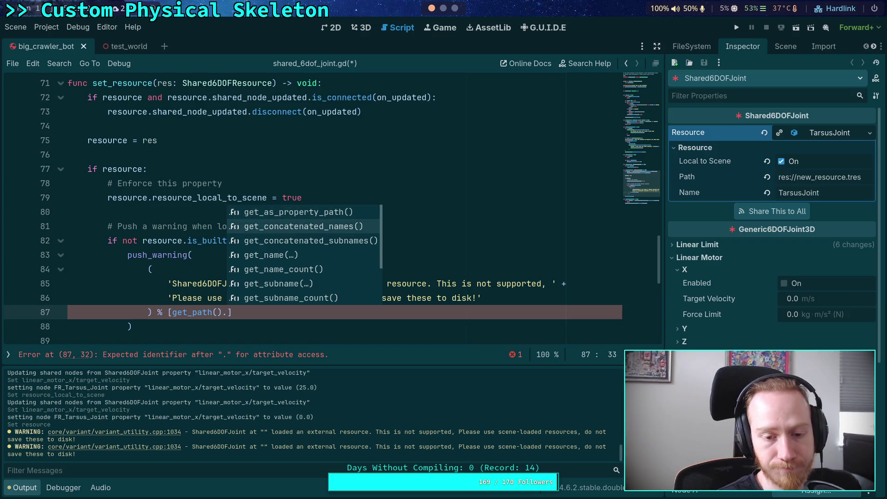
pyautogui.press('Down')
pyautogui.press('Down')
pyautogui.press('Down')
pyautogui.press('Up')
pyautogui.press('Up')
pyautogui.press('Up')
pyautogui.press('Up')
pyautogui.press('Up')
# - Wrap get_path() in str() on line 87 and save the script
pyautogui.press('BackSpace')
pyautogui.press('Left')
pyautogui.click(174, 312)
pyautogui.write('str(')
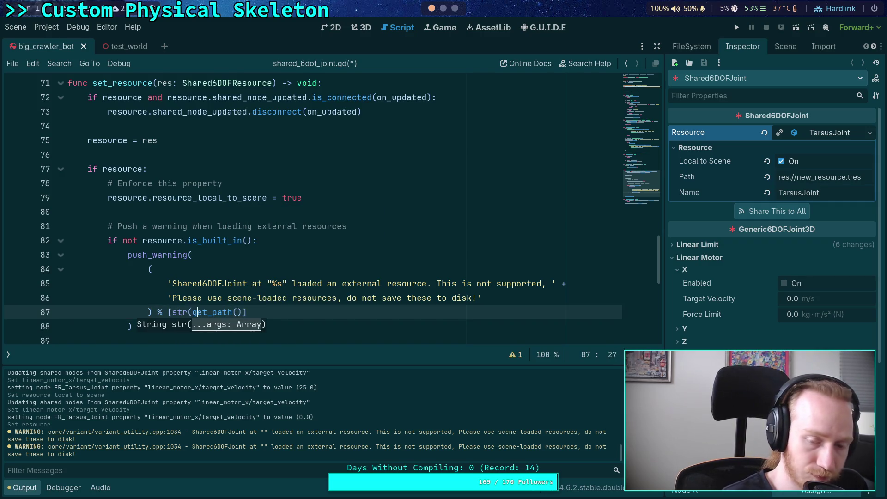
pyautogui.press('Right')
pyautogui.press('Right')
pyautogui.press('Right')
pyautogui.write(')')
pyautogui.hotkey('ctrl', 's')
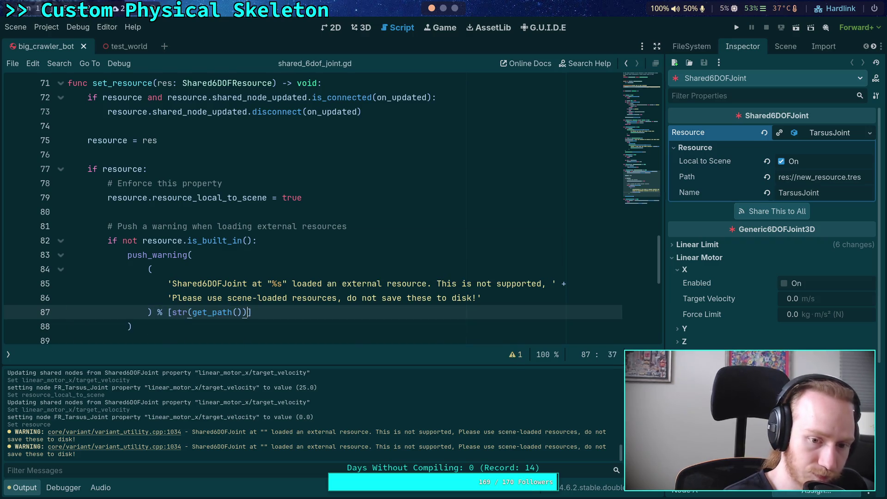
pyautogui.click(16, 27)
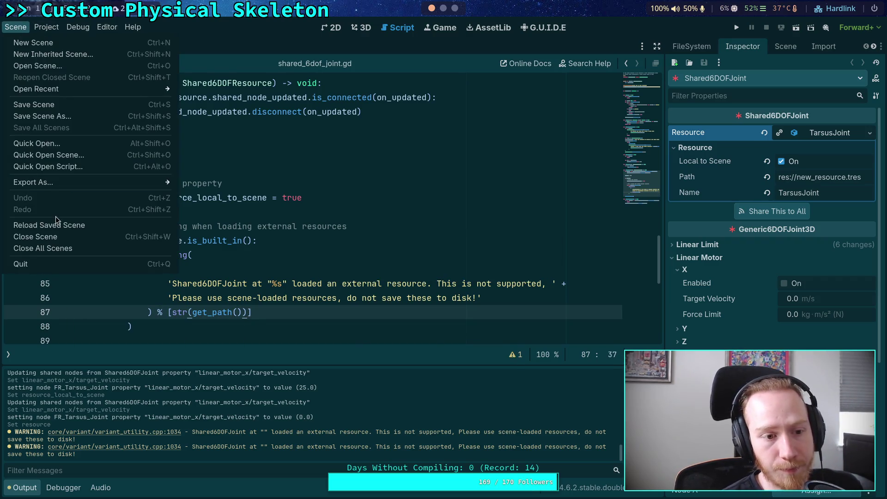
# - Reload the saved scene and review the resulting warning output
pyautogui.click(58, 222)
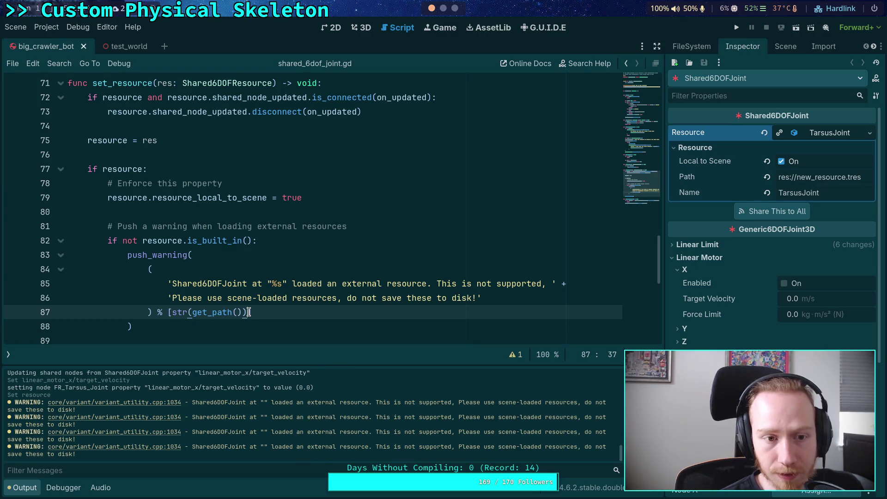
pyautogui.scroll(2, 249, 313)
pyautogui.scroll(-3, 201, 276)
pyautogui.scroll(1, 178, 282)
pyautogui.scroll(-1, 177, 282)
# - Change push_warning( to push_warning.call_deferred( on line 83 and save the script
pyautogui.click(188, 212)
pyautogui.write('.call')
pyautogui.press('Down')
pyautogui.press('Down')
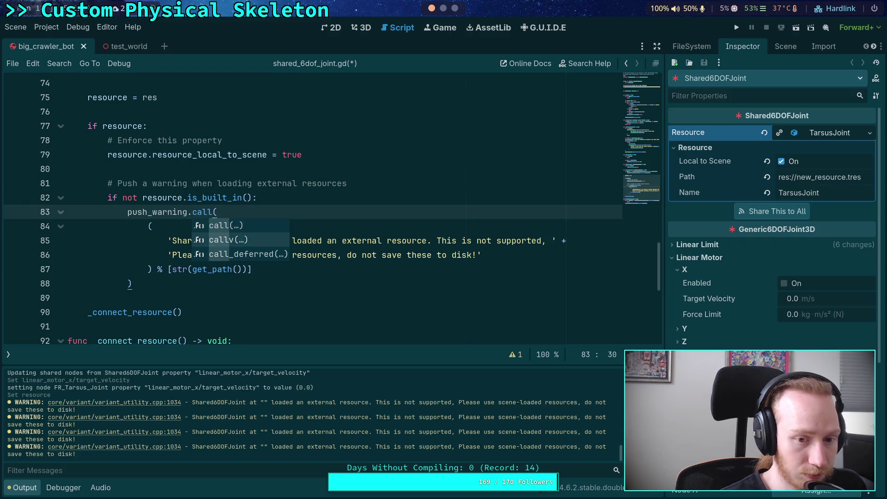
pyautogui.press('Return')
pyautogui.hotkey('ctrl', 's')
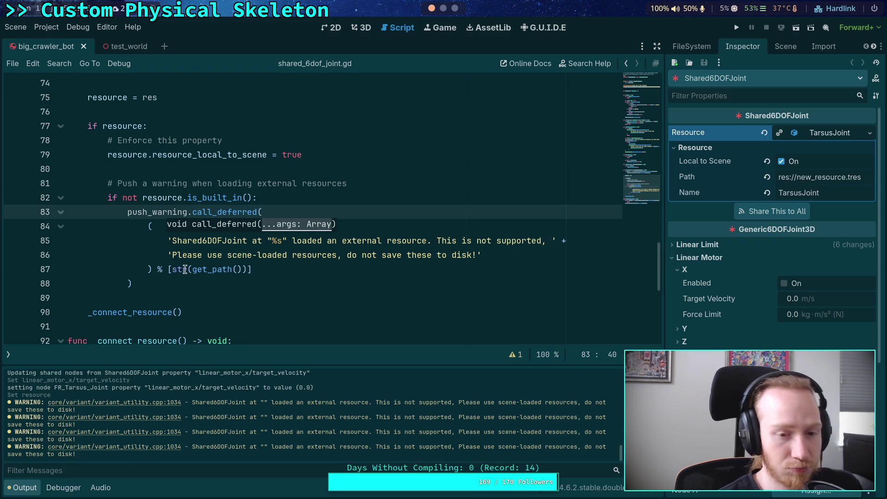
pyautogui.click(206, 283)
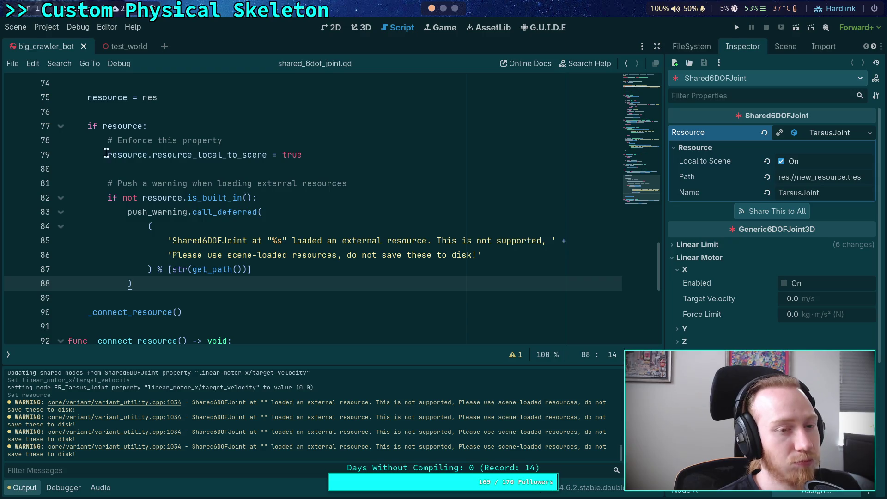
# - Reload the saved scene again and clear the output log
pyautogui.click(20, 29)
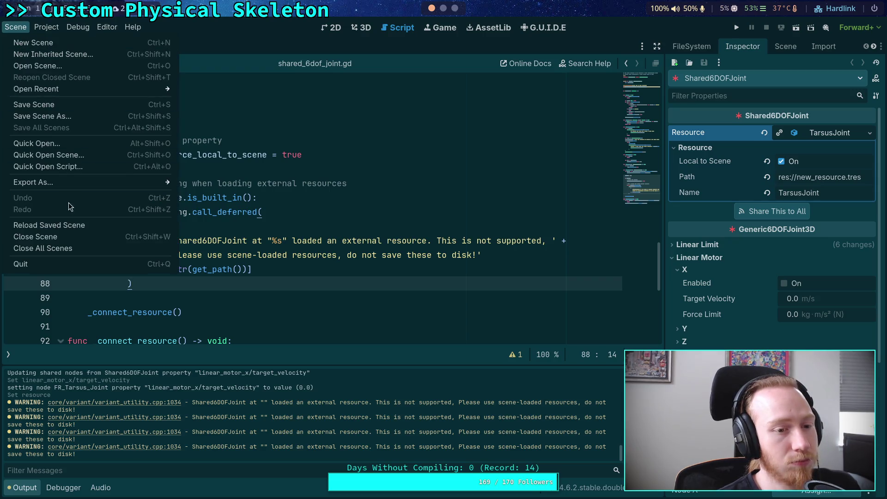
pyautogui.click(83, 230)
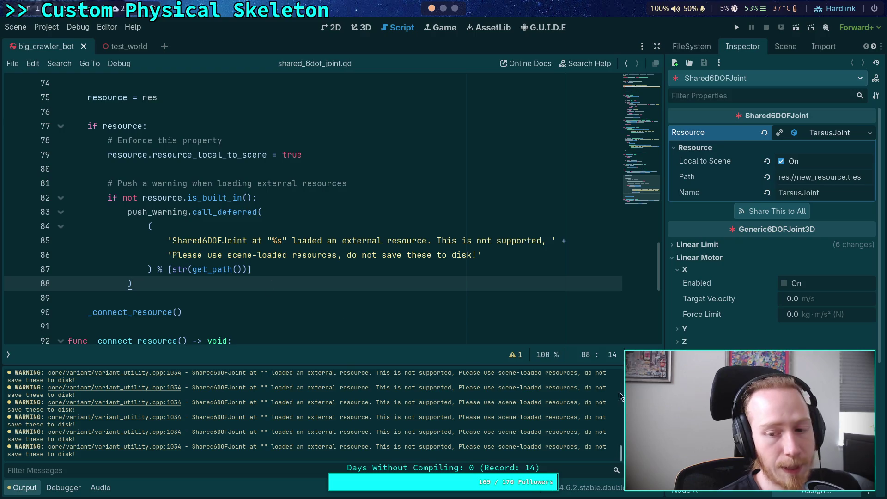
pyautogui.hotkey('ctrl', 'shift', 'k')
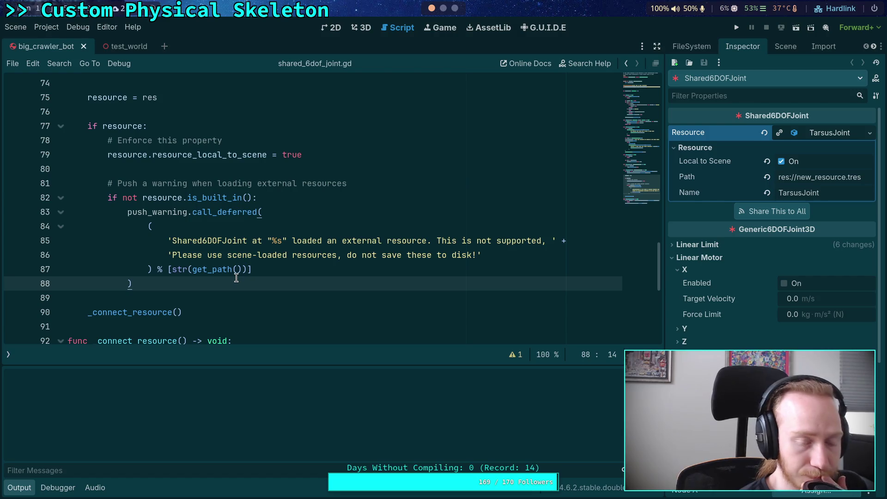
pyautogui.scroll(2, 237, 278)
# - Look up where resource on line 82 is defined
pyautogui.click(156, 284)
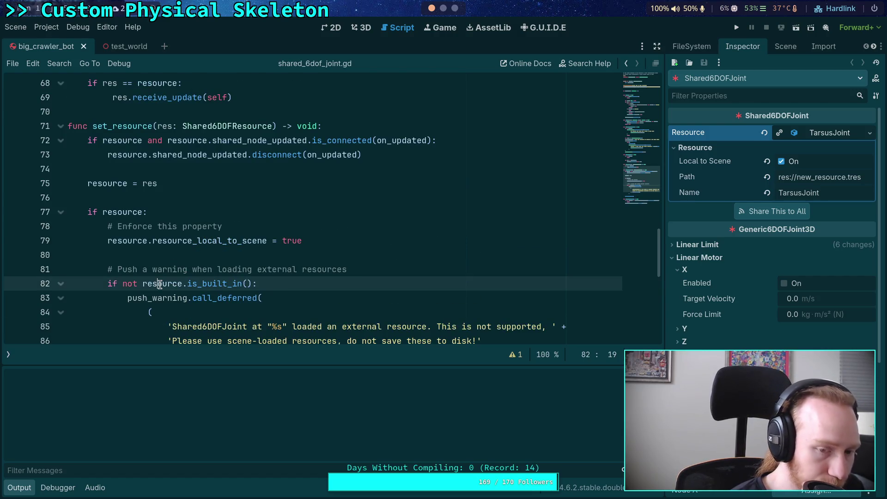
pyautogui.rightClick(160, 284)
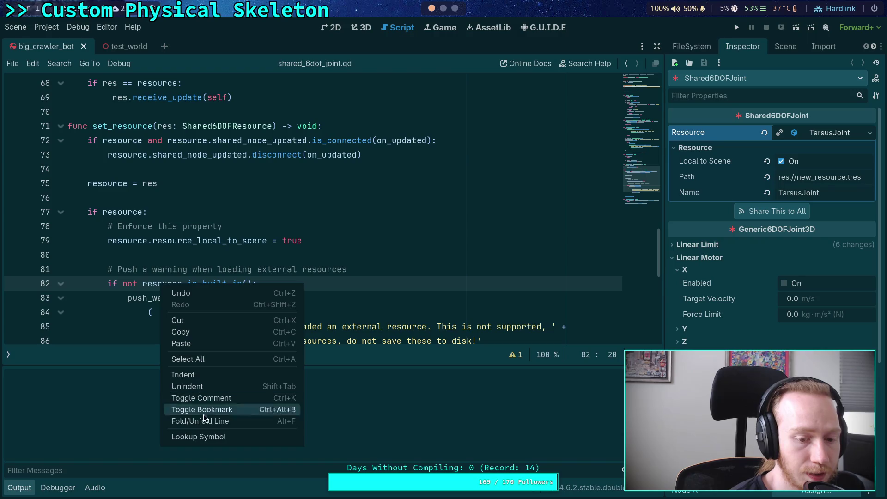
pyautogui.click(206, 435)
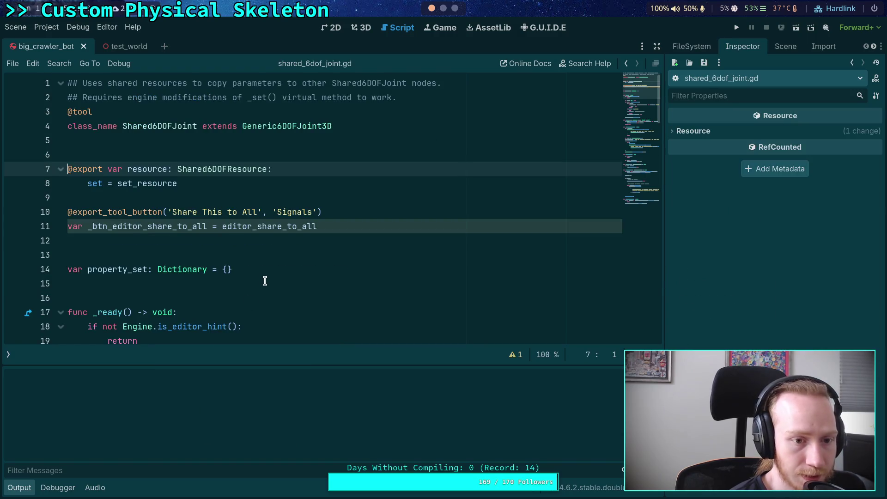
pyautogui.scroll(-4, 185, 277)
# - Hide the output log and fold _ready, _set, editor_share_to_all, share_to_all, on_updated and _connect_resource
pyautogui.click(20, 488)
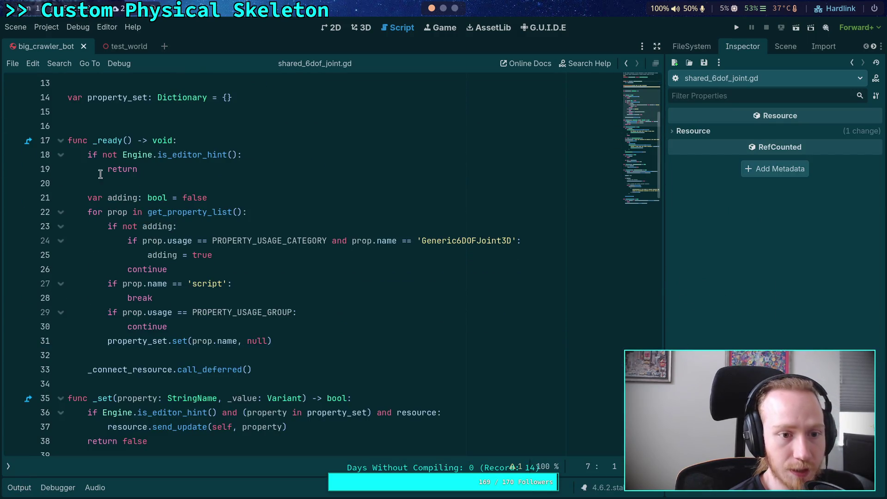
pyautogui.click(61, 140)
pyautogui.click(60, 170)
pyautogui.click(60, 198)
pyautogui.click(61, 227)
pyautogui.click(61, 255)
pyautogui.click(61, 313)
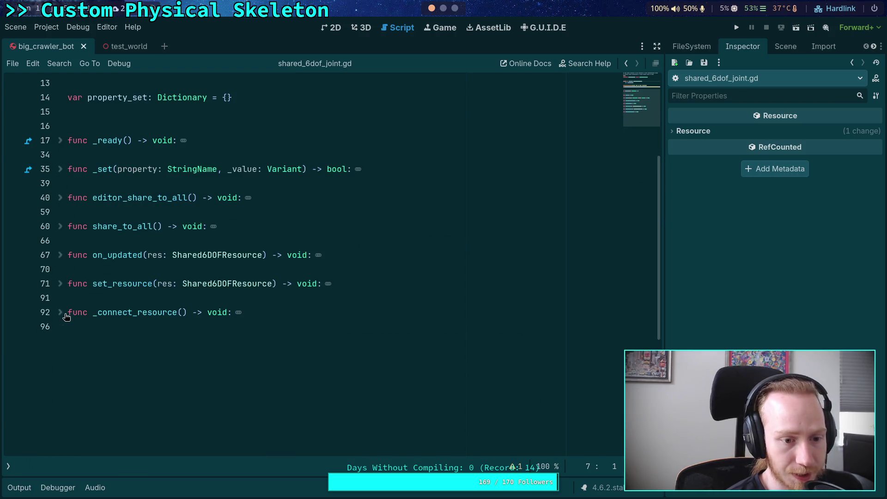
pyautogui.scroll(3, 215, 356)
pyautogui.scroll(-2, 169, 250)
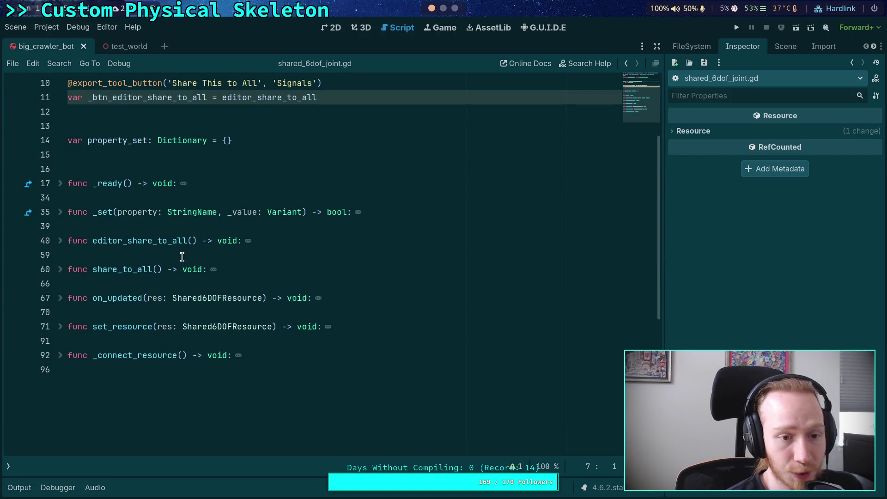
# - Add 'func _push_warning(who: Shared6DOFJoint) -> void:' on a new line at the script's end
pyautogui.click(243, 375)
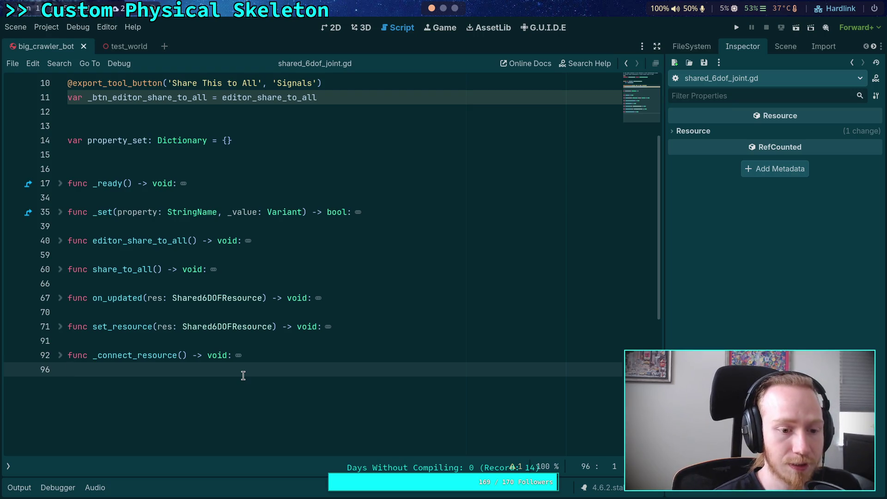
pyautogui.press('Return')
pyautogui.write('func _')
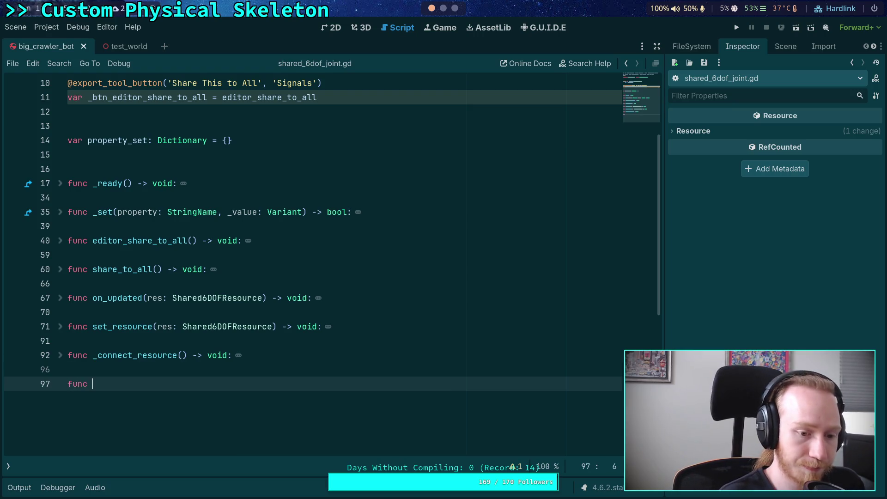
pyautogui.write('push_warning(')
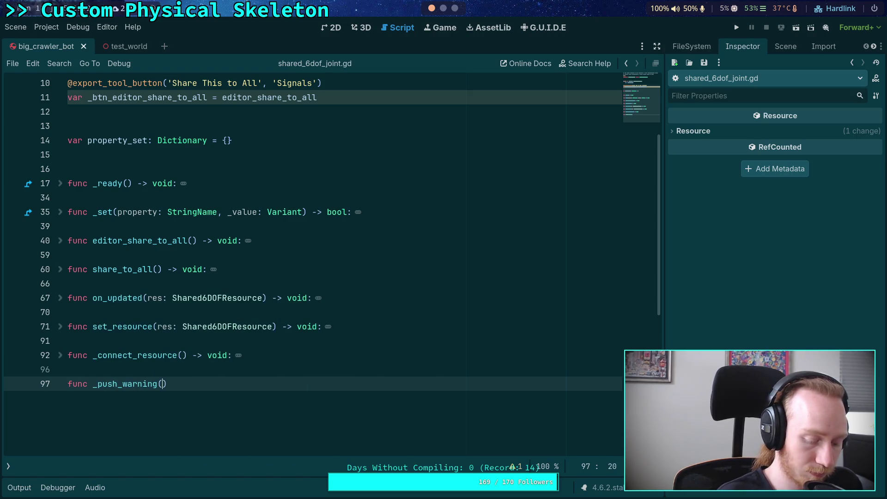
pyautogui.write('who:')
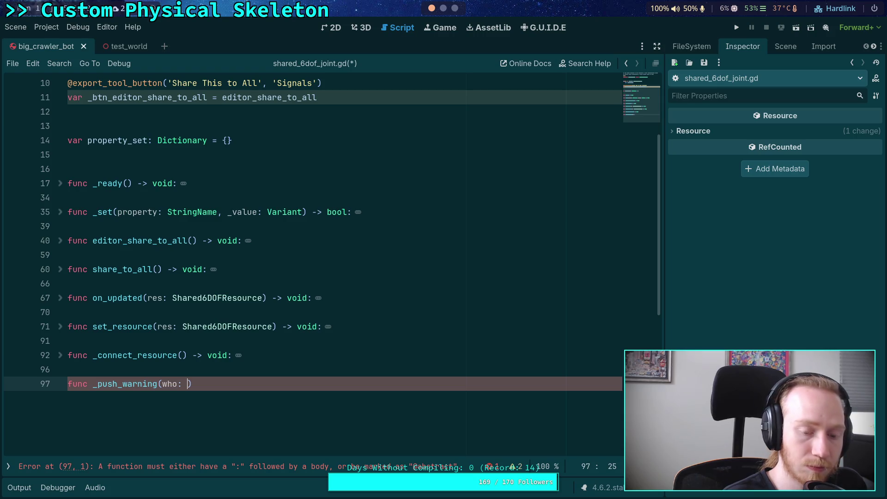
pyautogui.press('BackSpace')
pyautogui.press('BackSpace')
pyautogui.press('BackSpace')
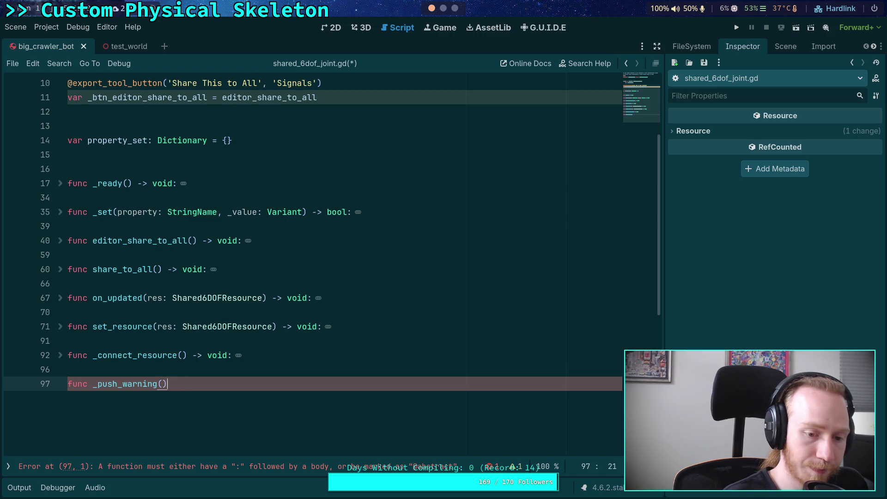
pyautogui.press('Left')
pyautogui.write('who:')
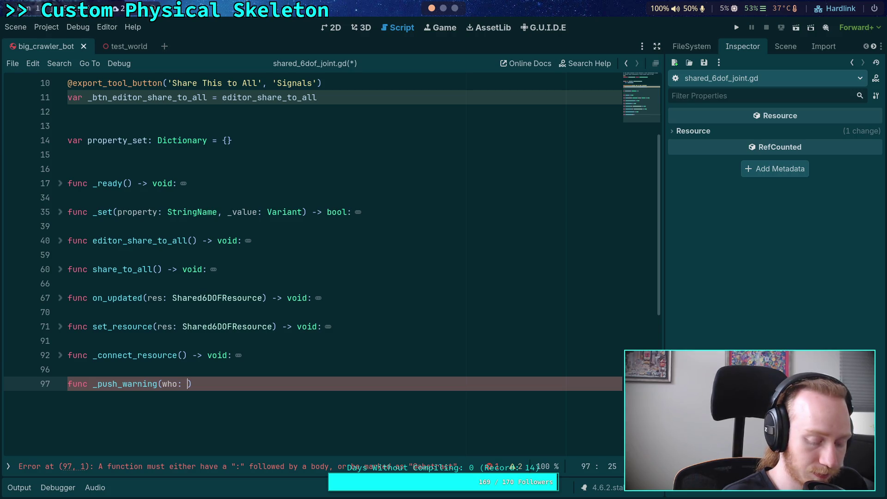
pyautogui.write('Shared')
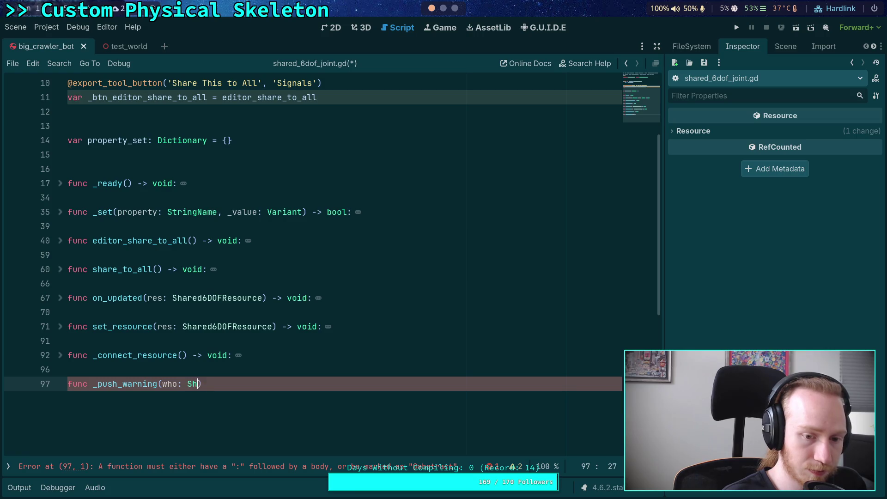
pyautogui.press('Return')
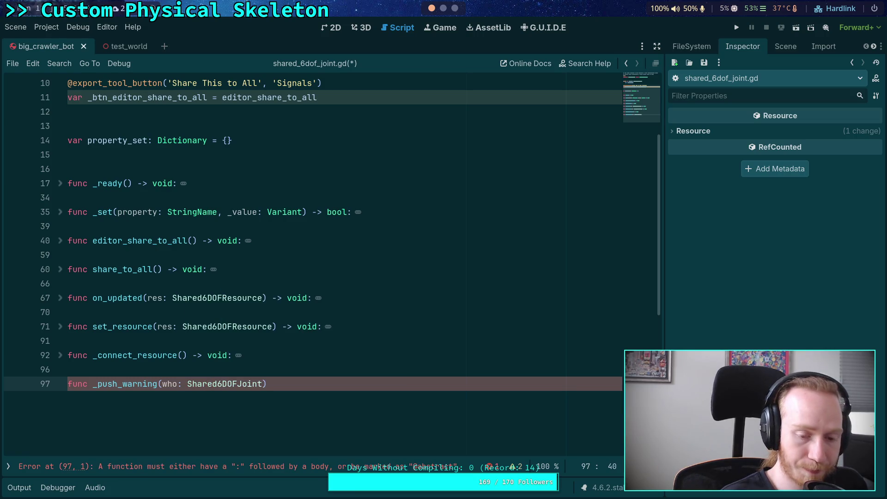
pyautogui.write(') -> void')
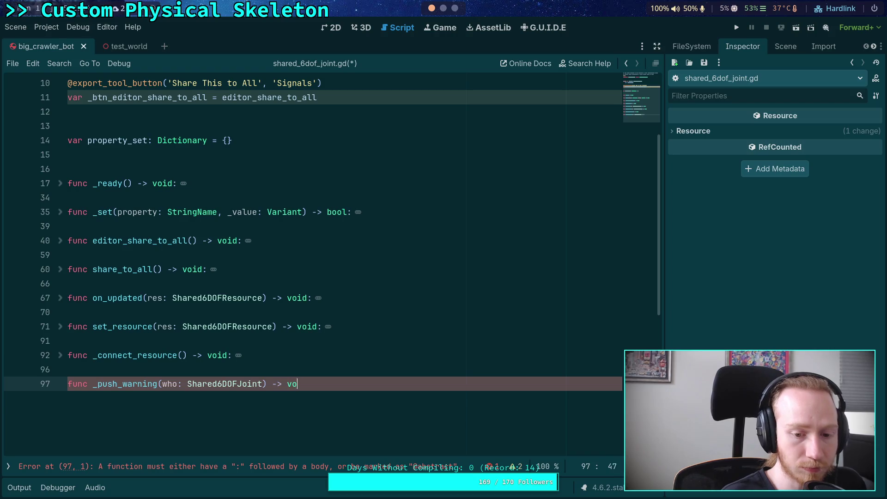
pyautogui.write(':')
pyautogui.press('Return')
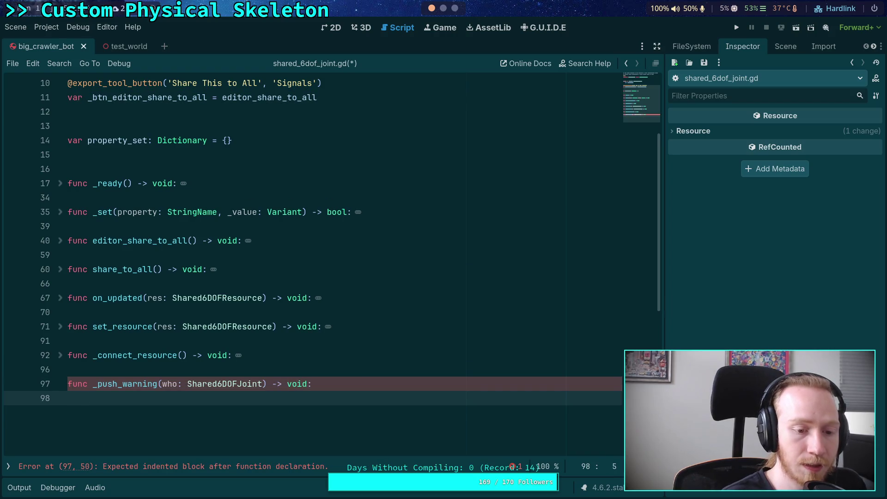
pyautogui.scroll(3, 136, 289)
# - Add a 'var has_warned: bool = false' line below the property_set declaration
pyautogui.click(253, 275)
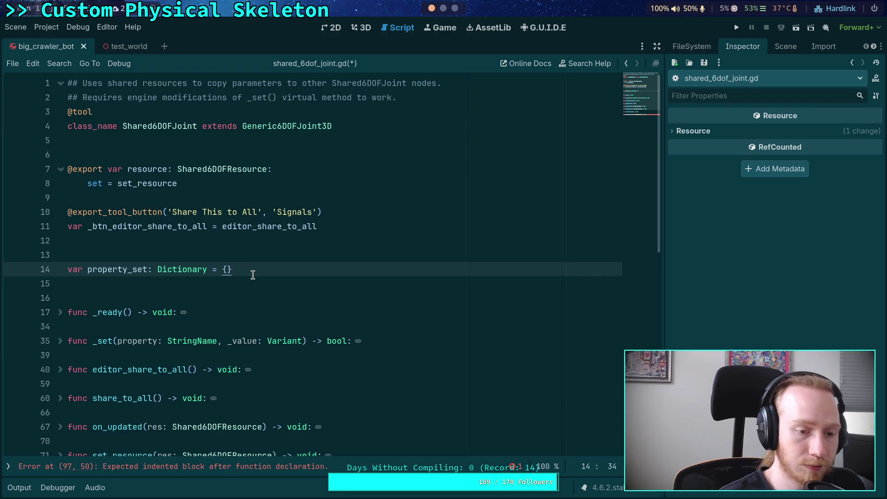
pyautogui.press('Return')
pyautogui.write('var has_warned: bool = false')
pyautogui.press('Escape')
pyautogui.click(200, 297)
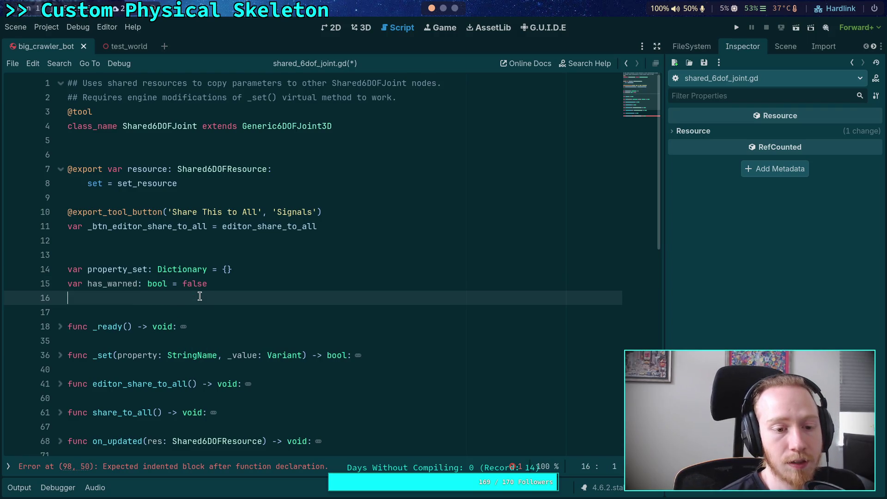
# - Replace the has_warned line with 'static var warned_resources: Dictionary = {}'
pyautogui.doubleClick(74, 283)
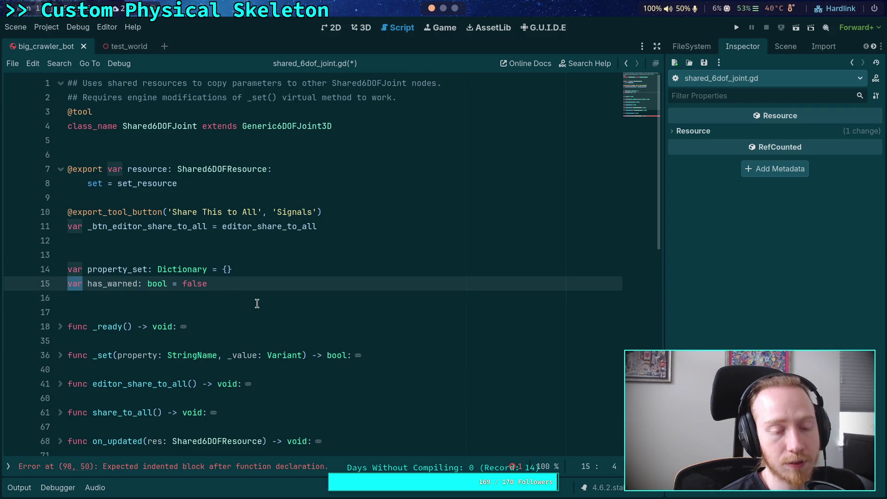
pyautogui.moveTo(245, 283); pyautogui.dragTo(66, 284)
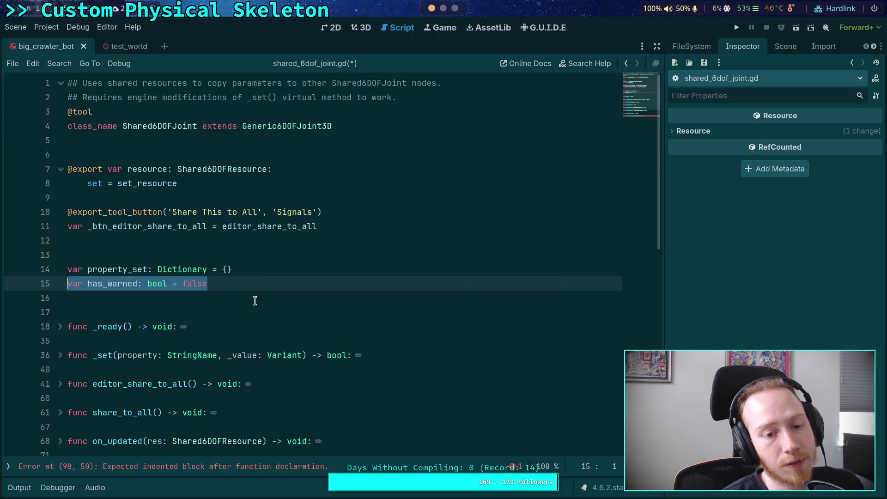
pyautogui.write('static wa')
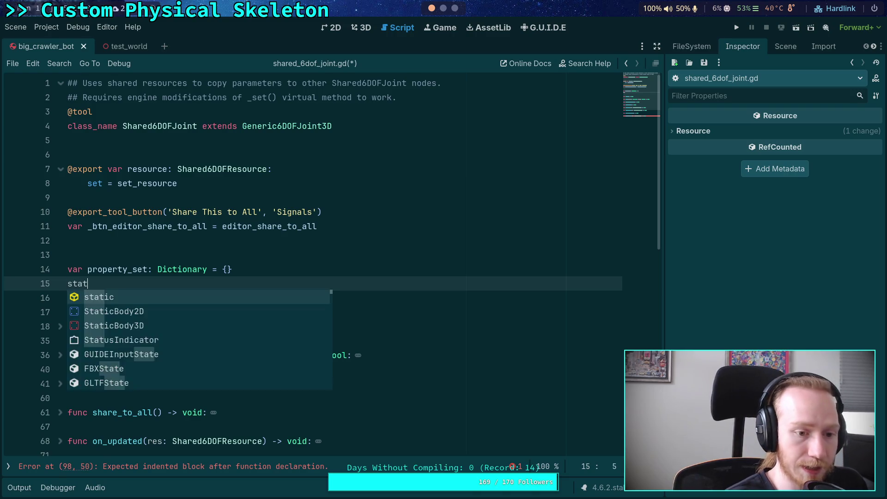
pyautogui.write('rn_set')
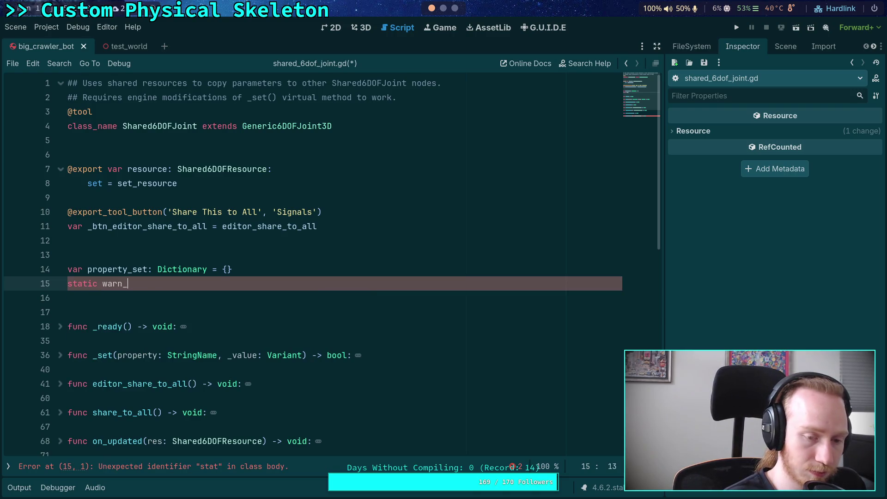
pyautogui.press('BackSpace')
pyautogui.press('BackSpace')
pyautogui.press('BackSpace')
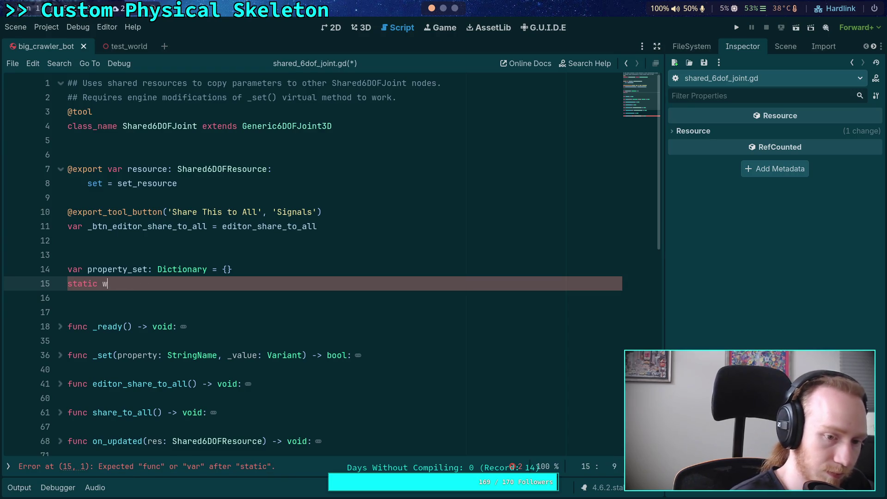
pyautogui.write('warned_resources: ')
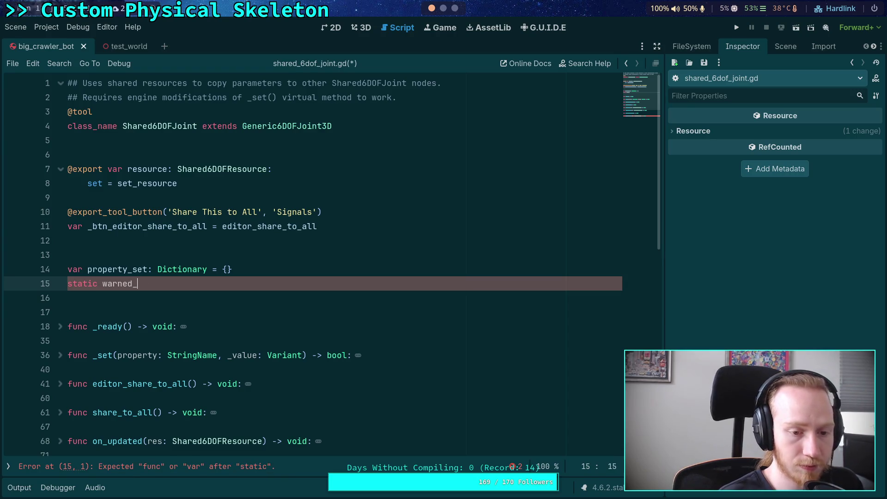
pyautogui.write('Dictionary = ){')
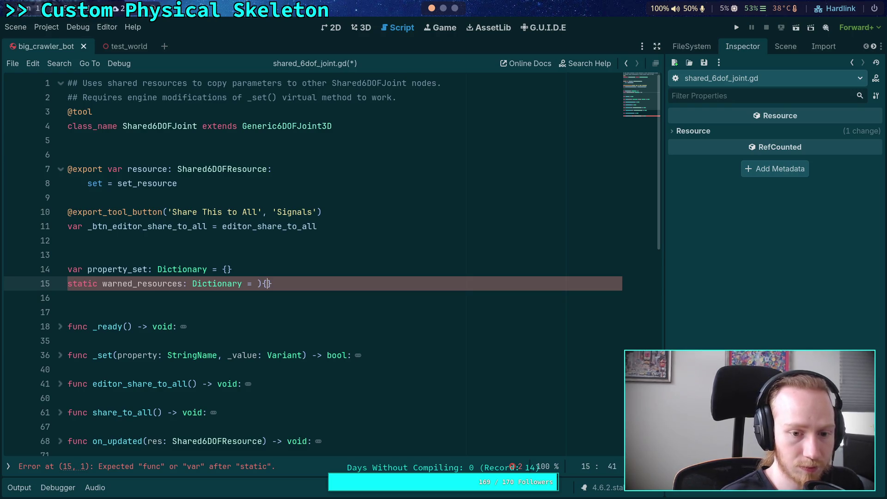
pyautogui.press('BackSpace')
pyautogui.press('BackSpace')
pyautogui.write('{')
pyautogui.click(198, 296)
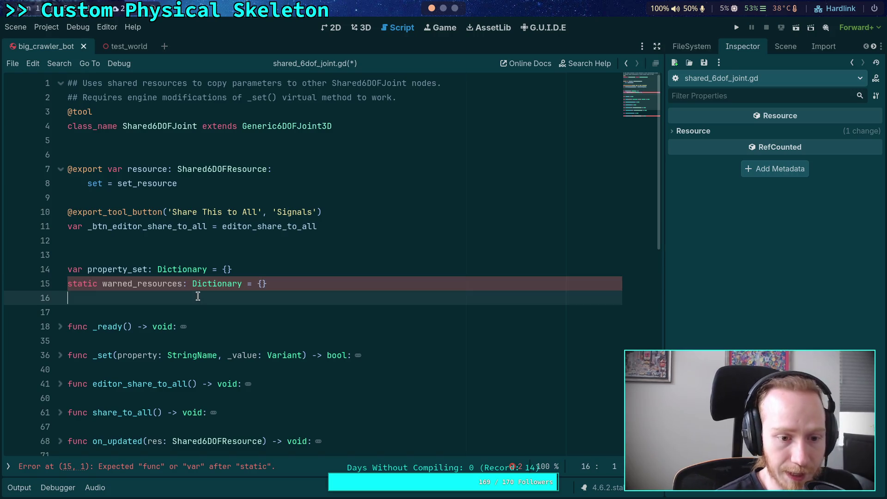
pyautogui.click(102, 287)
pyautogui.write('var')
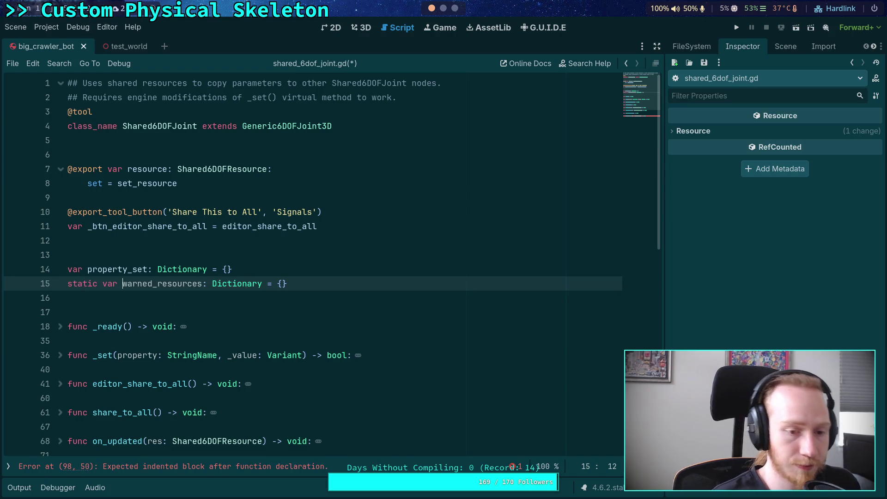
# - Move the warned_resources declaration up under class_name, separated by blank lines
pyautogui.hotkey('alt', 'Up')
pyautogui.scroll(-3, 190, 251)
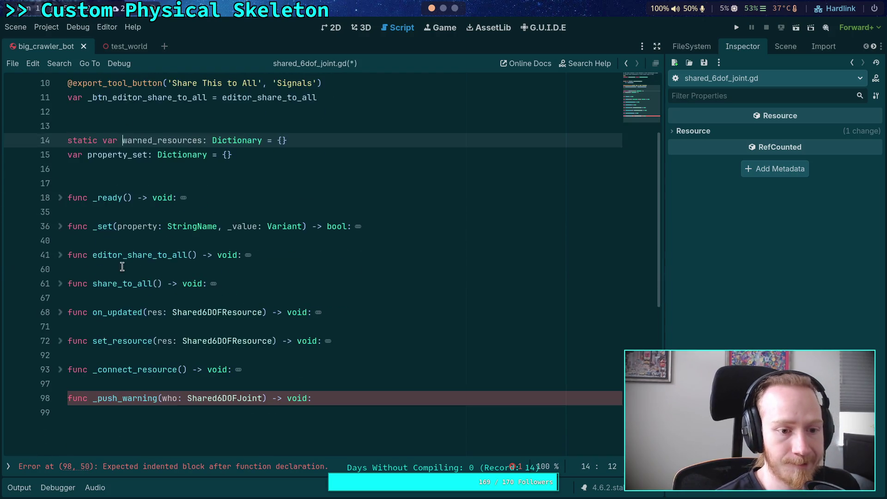
pyautogui.scroll(2, 258, 280)
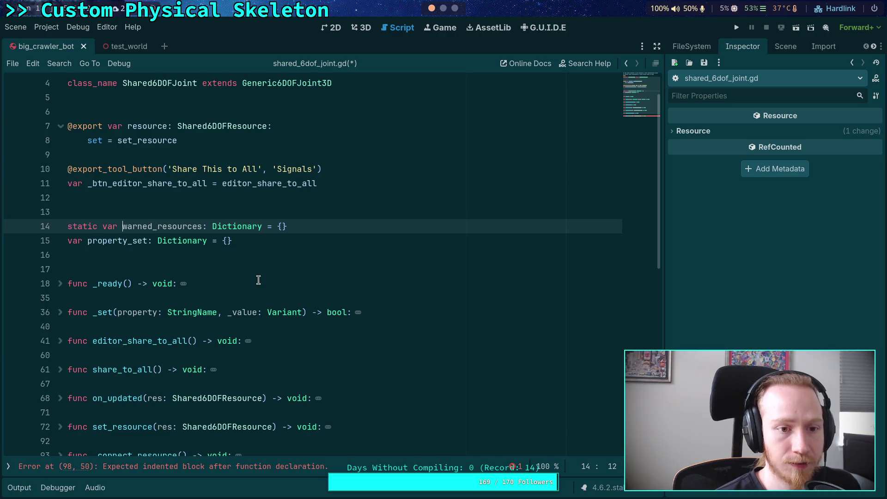
pyautogui.scroll(1, 258, 280)
pyautogui.hotkey('alt', 'Up')
pyautogui.hotkey('alt', 'Up')
pyautogui.hotkey('alt', 'Up')
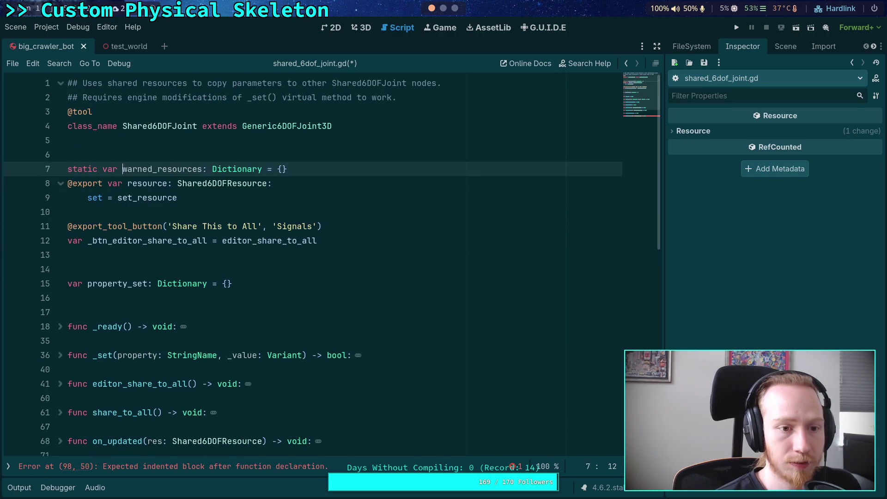
pyautogui.press('Up')
pyautogui.press('Return')
pyautogui.press('BackSpace')
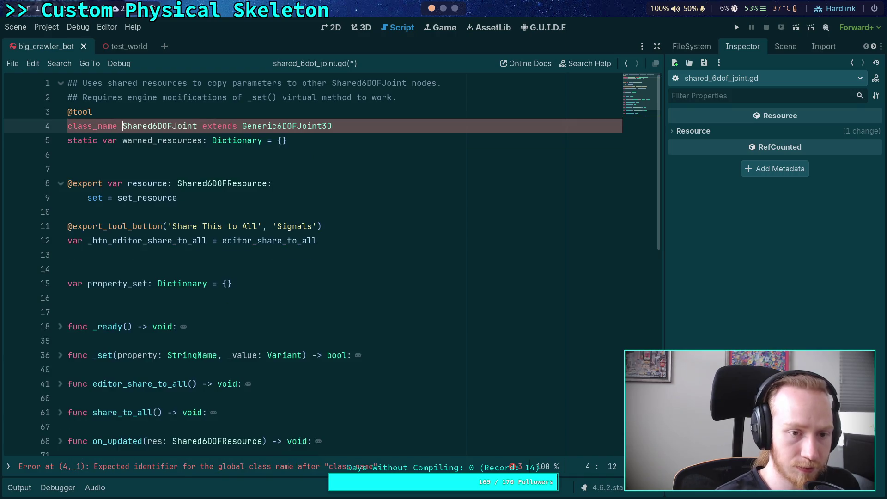
pyautogui.press('End')
pyautogui.press('Return')
pyautogui.press('Return')
pyautogui.click(275, 242)
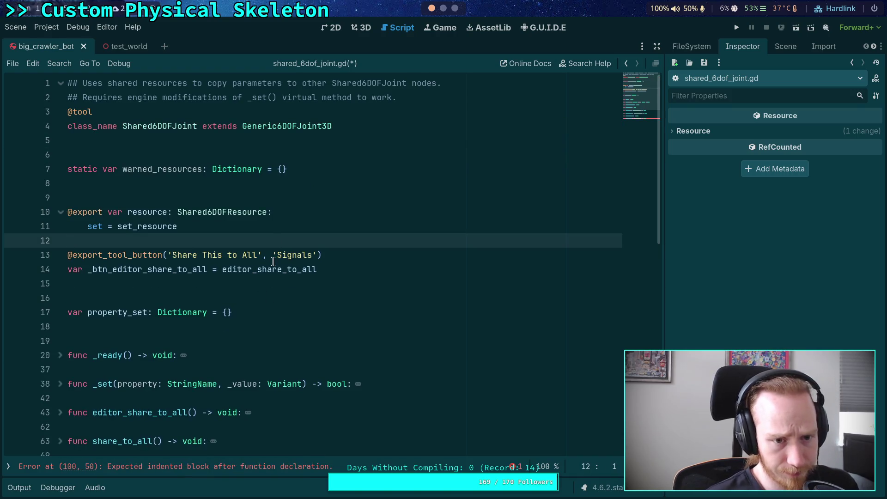
pyautogui.scroll(-2, 286, 269)
pyautogui.scroll(-3, 286, 269)
# - Add 'if warned_resources.has(self): return' at the start of the _push_warning body
pyautogui.click(396, 357)
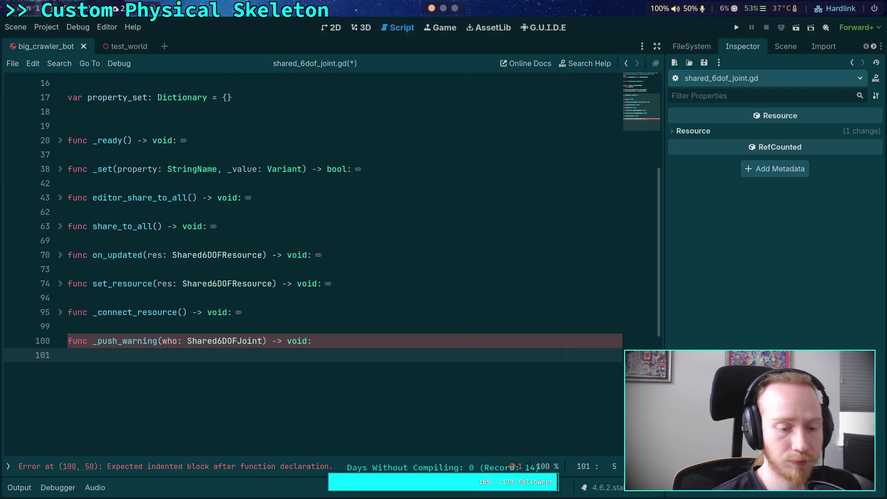
pyautogui.write('if warned_resources')
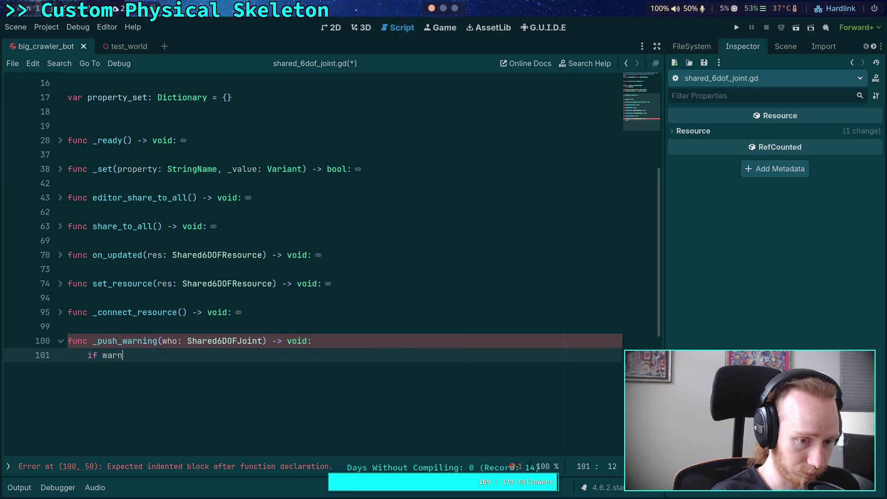
pyautogui.write('.has')
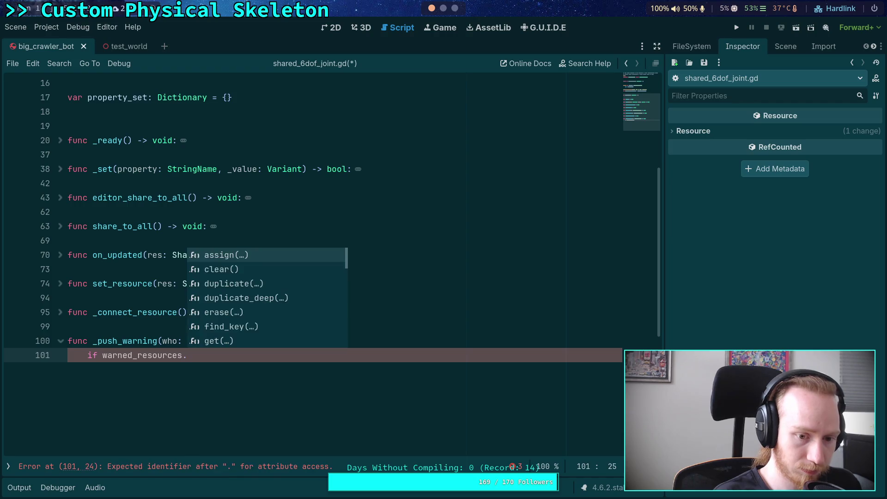
pyautogui.press('Return')
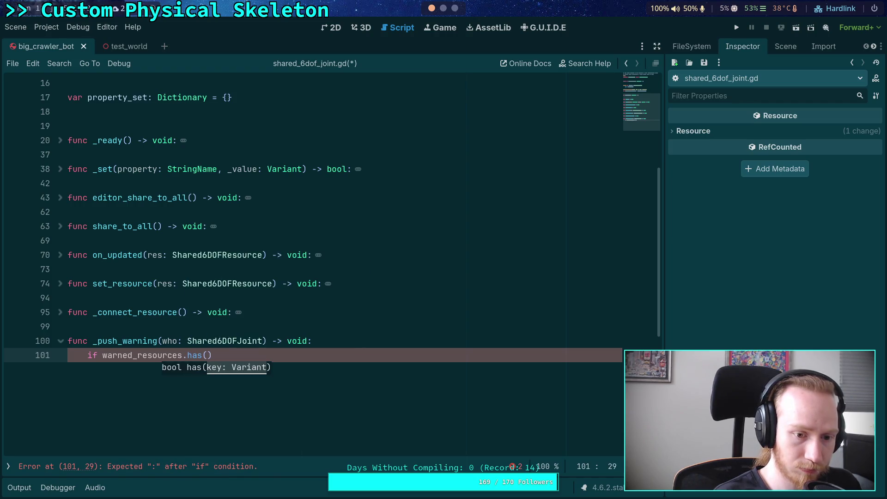
pyautogui.write('self):')
pyautogui.press('Return')
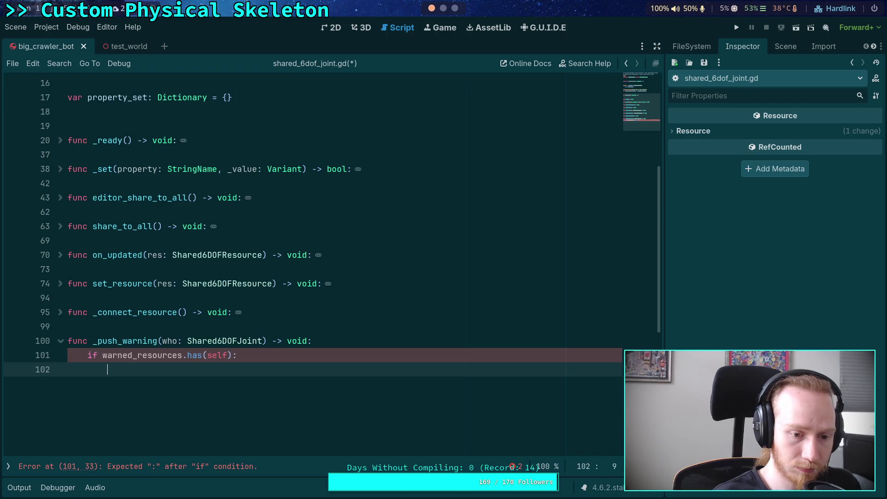
pyautogui.write('return')
pyautogui.press('Return')
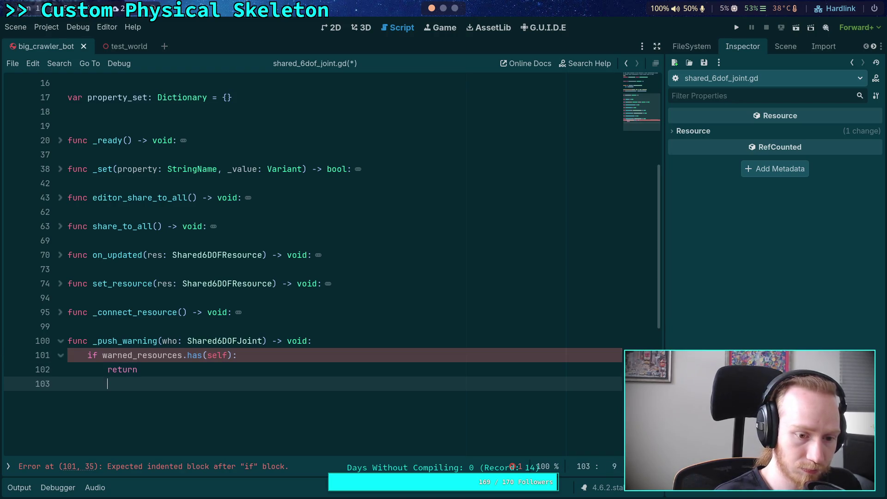
# - Otherwise record the joint with warned_resources.set(self, null), leaving blank lines below
pyautogui.write('warnen')
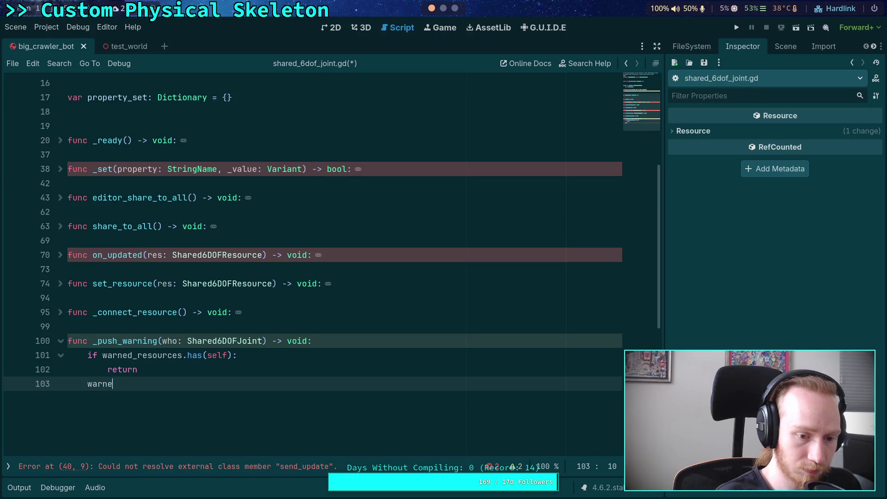
pyautogui.press('BackSpace')
pyautogui.write('d_resource.')
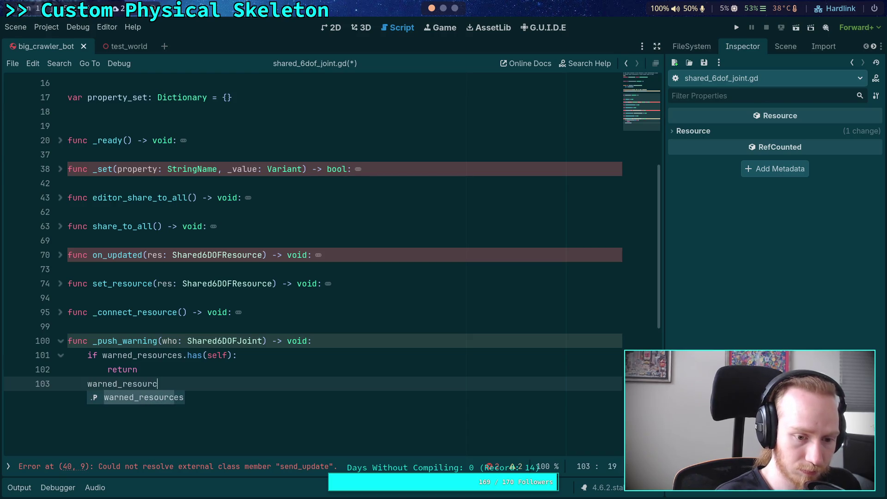
pyautogui.press('BackSpace')
pyautogui.write('s.set(')
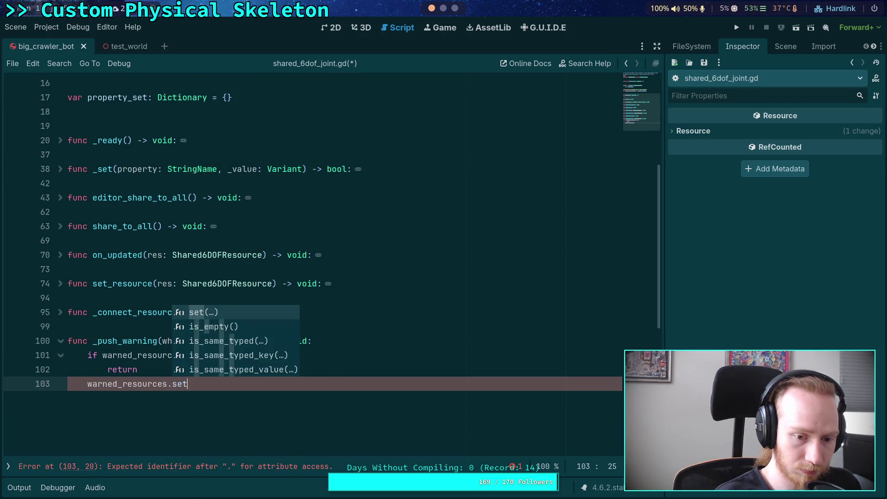
pyautogui.write('self, ')
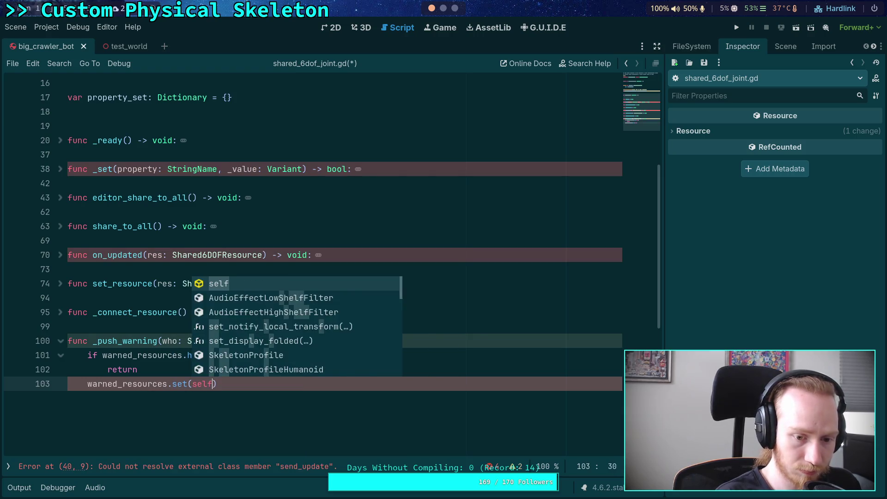
pyautogui.write('null)')
pyautogui.press('Return')
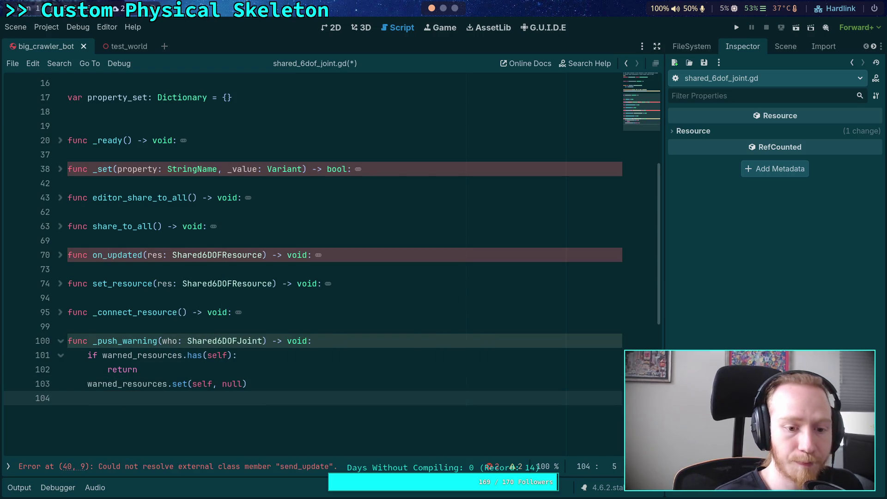
pyautogui.press('Up')
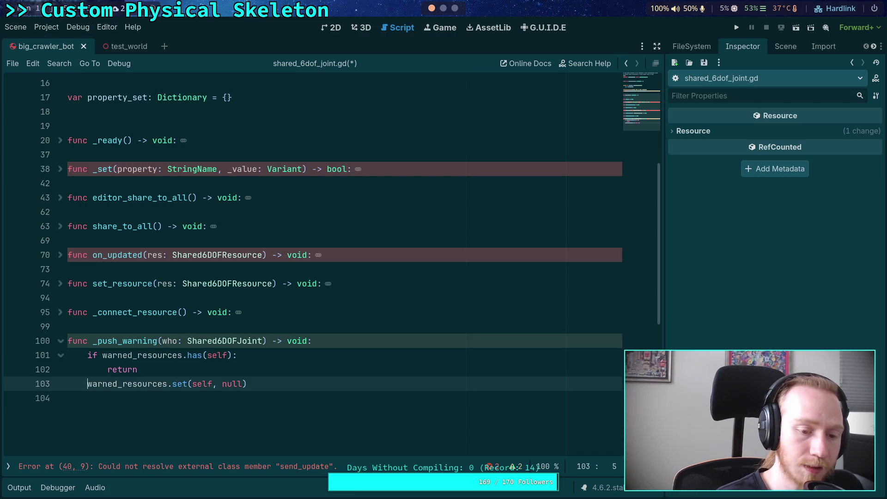
pyautogui.click(88, 398)
pyautogui.press('Return')
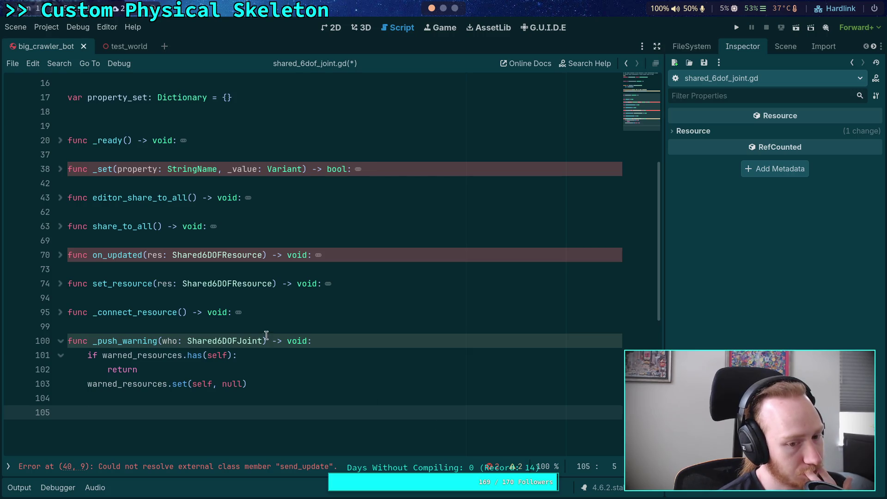
pyautogui.click(208, 98)
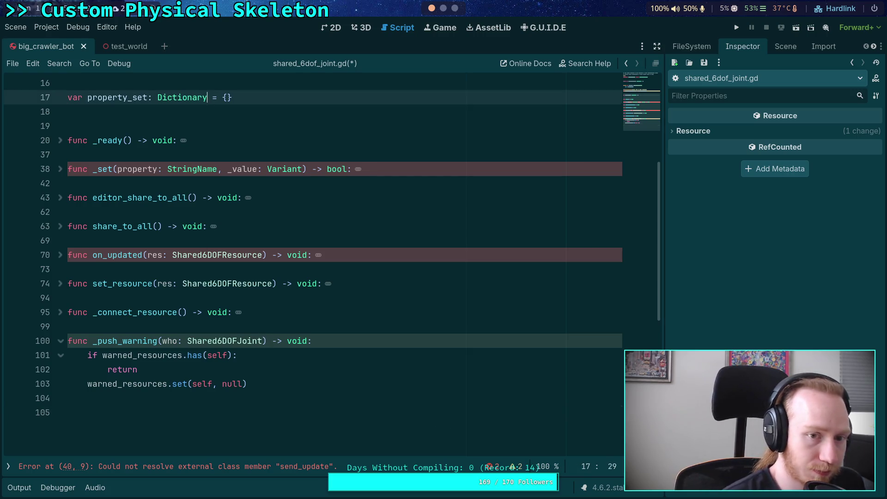
pyautogui.write('[S')
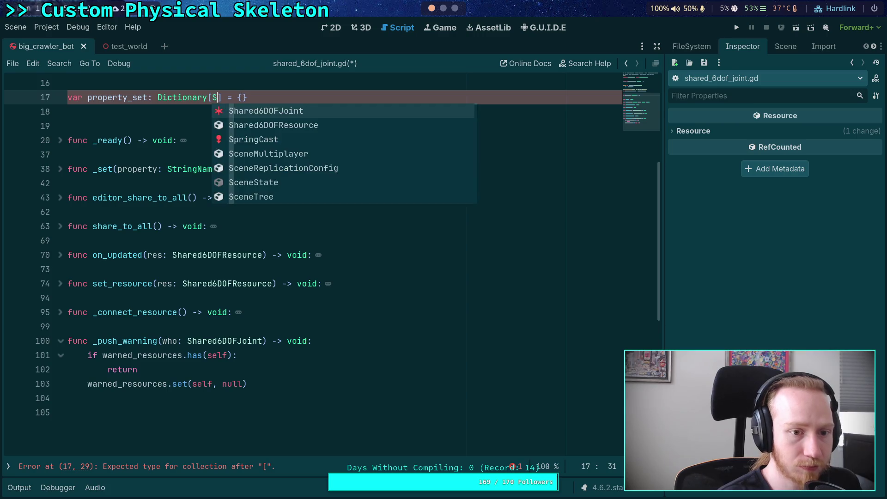
pyautogui.write('tringName')
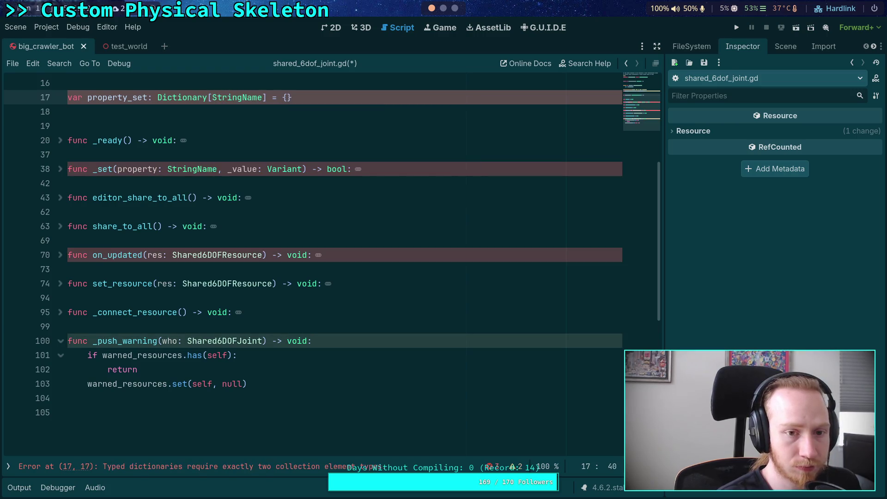
pyautogui.write(', n')
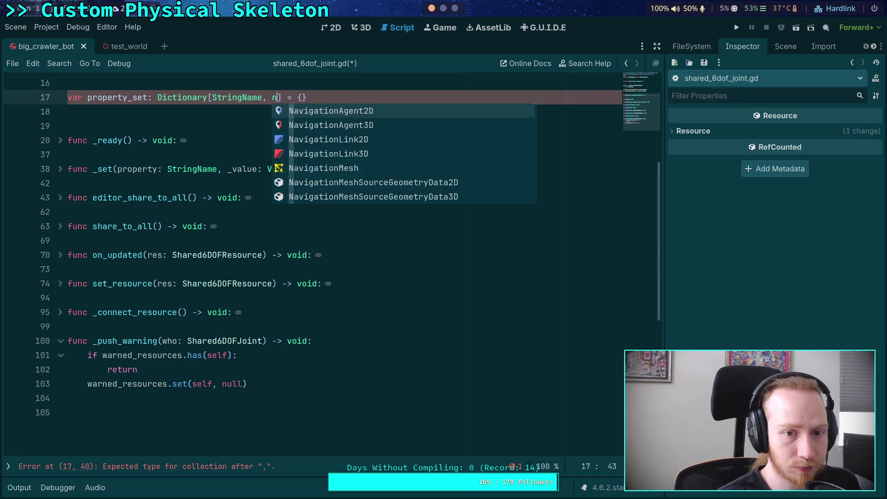
pyautogui.write('ull')
pyautogui.press('BackSpace')
pyautogui.press('BackSpace')
pyautogui.press('BackSpace')
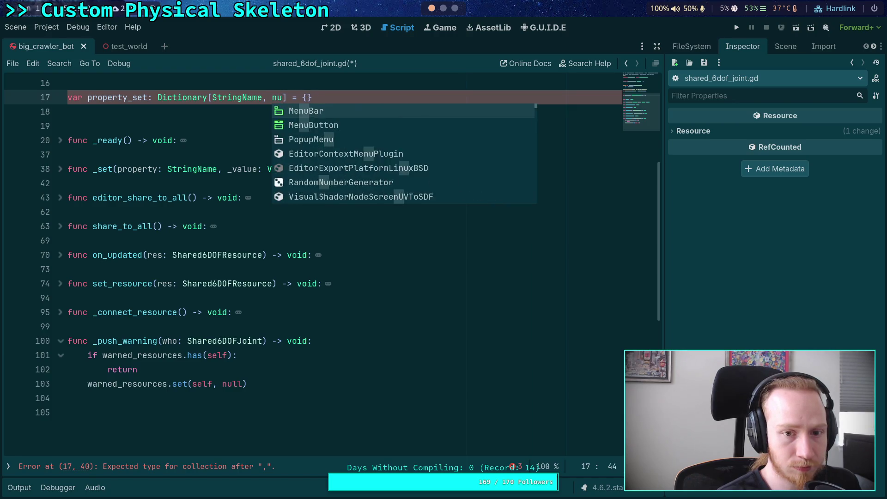
pyautogui.write('ull')
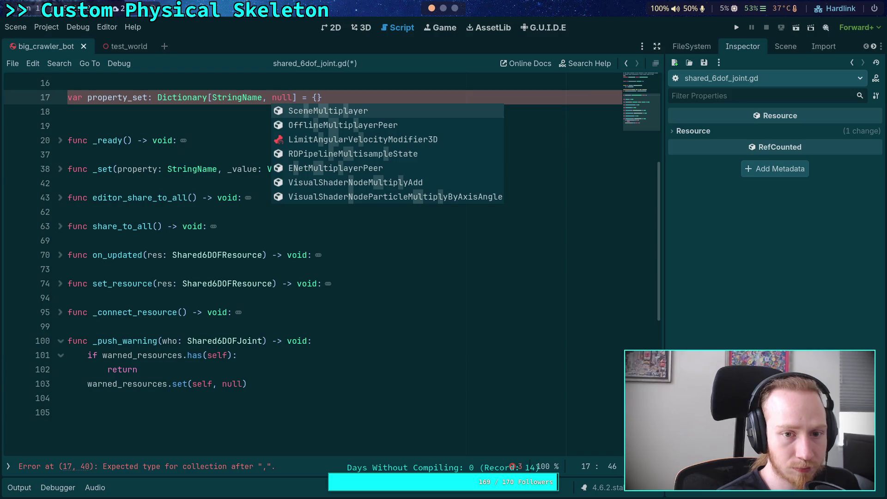
pyautogui.press('Escape')
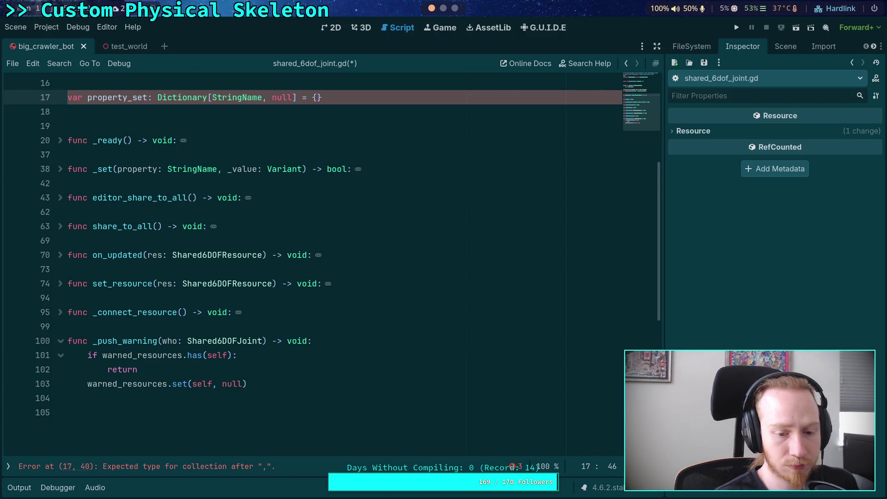
pyautogui.hotkey('ctrl', 'BackSpace')
pyautogui.write('Null')
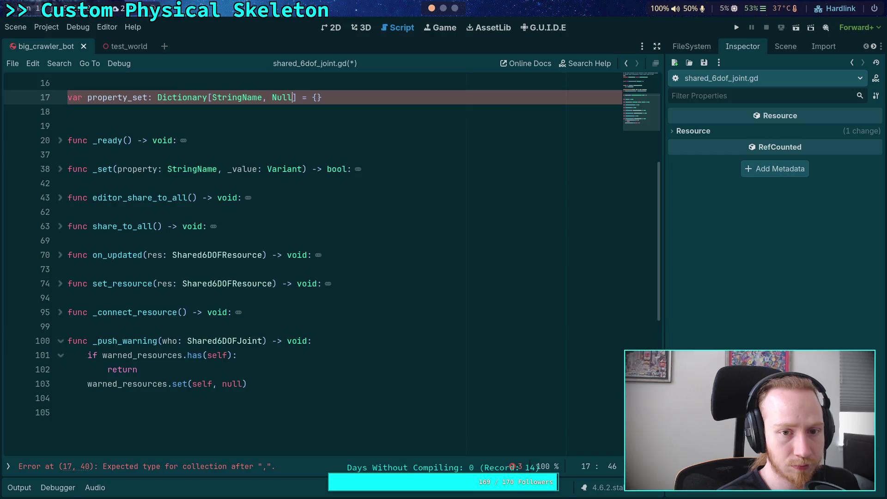
pyautogui.press('BackSpace')
pyautogui.press('BackSpace')
pyautogui.press('BackSpace')
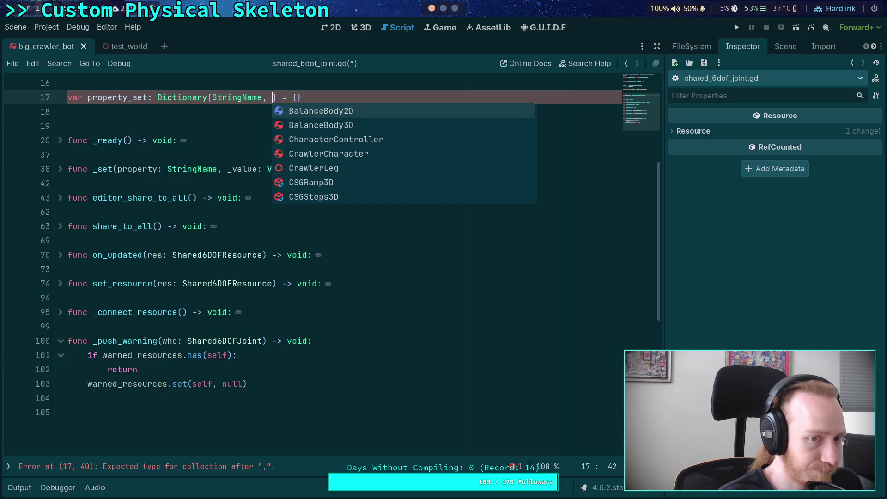
pyautogui.press('BackSpace')
pyautogui.press('BackSpace')
pyautogui.press('BackSpace')
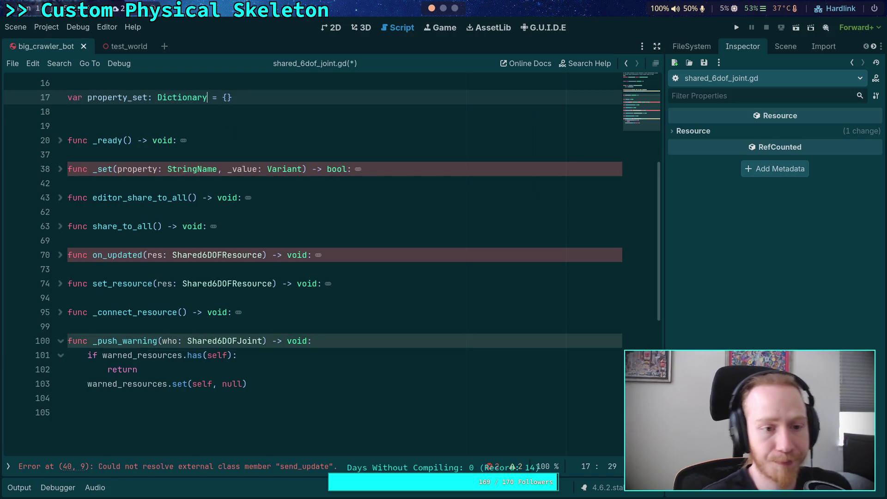
pyautogui.click(298, 383)
pyautogui.scroll(3, 299, 376)
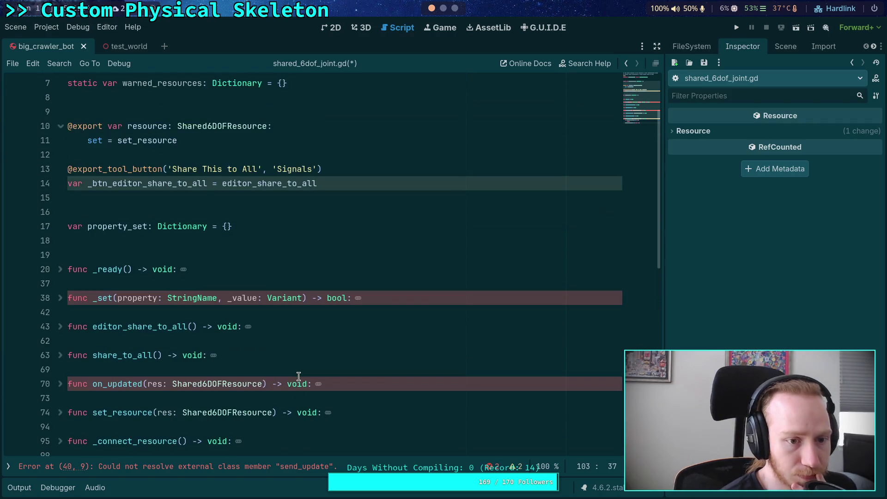
pyautogui.scroll(-4, 299, 376)
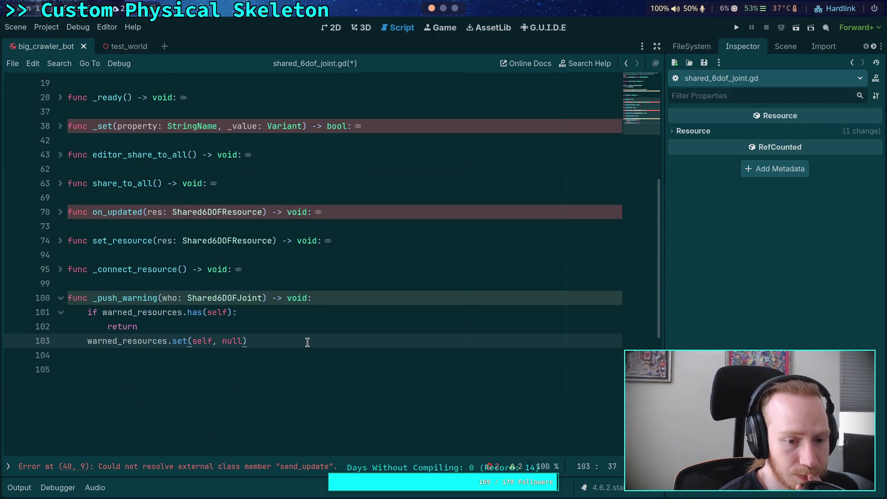
pyautogui.hotkey('ctrl', 's')
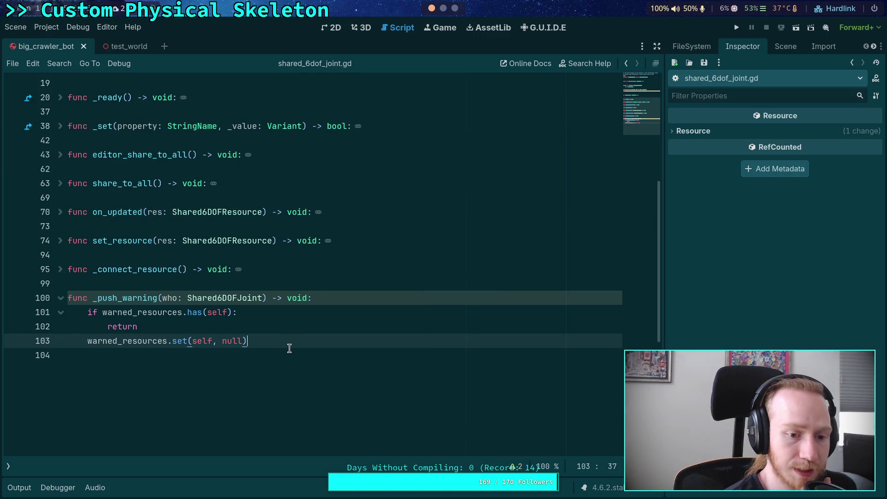
# - Begin a push_warning call in _push_warning with a nested message starting 'The resource'
pyautogui.press('Return')
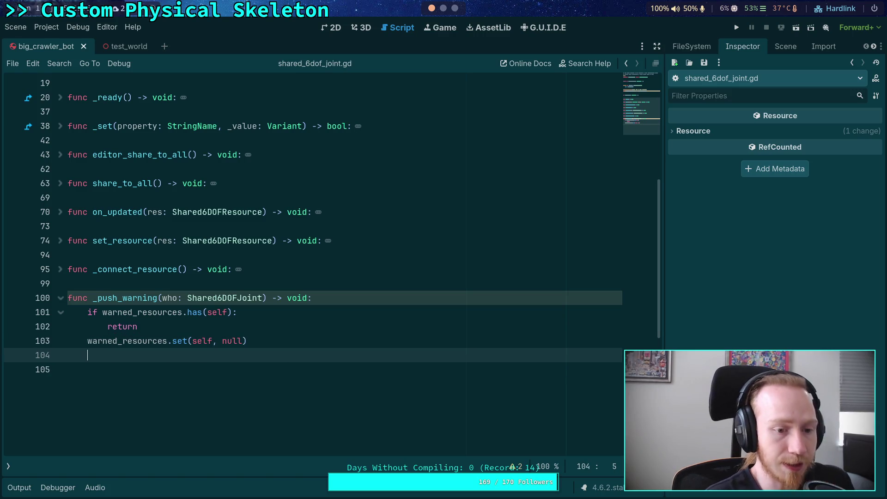
pyautogui.press('Return')
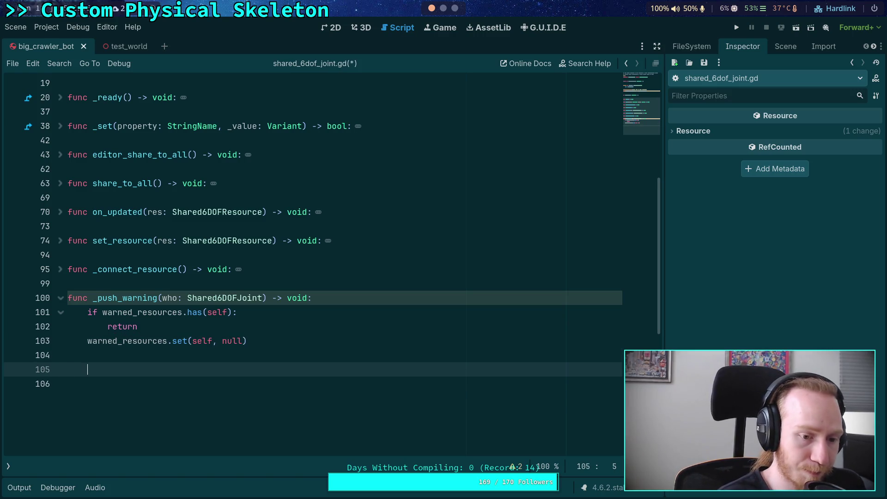
pyautogui.write('push_war')
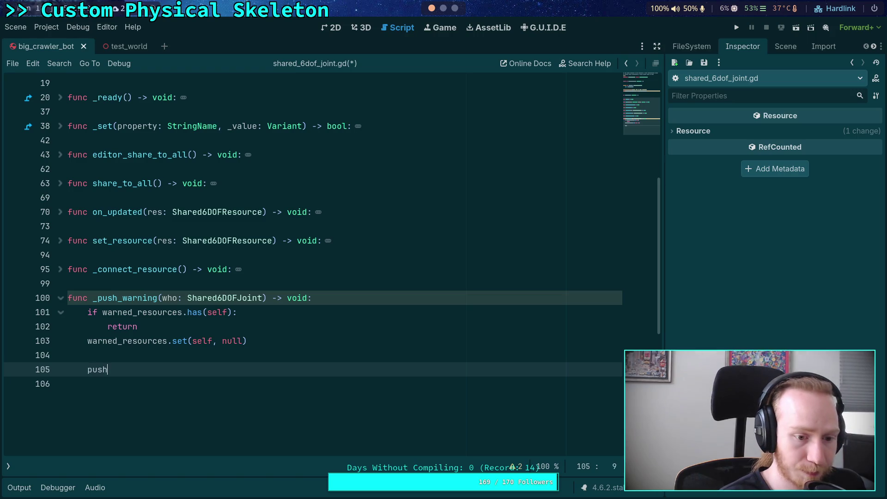
pyautogui.write('ning(')
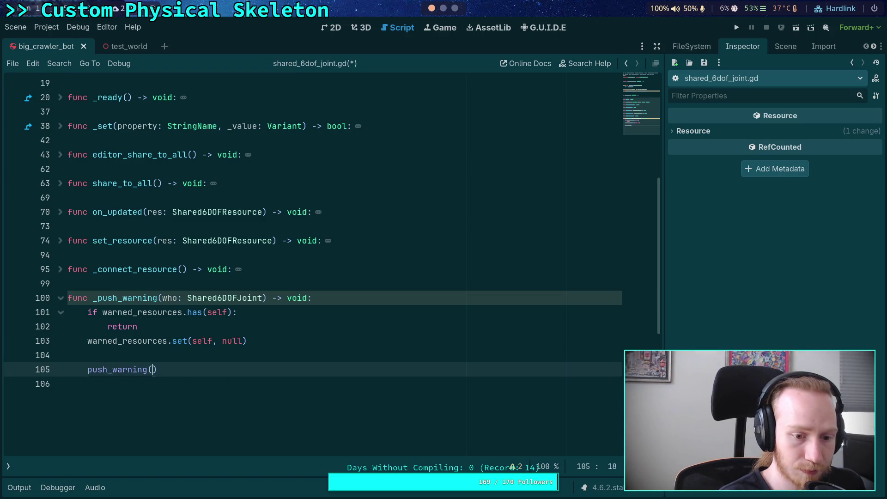
pyautogui.press('Return')
pyautogui.press('Tab')
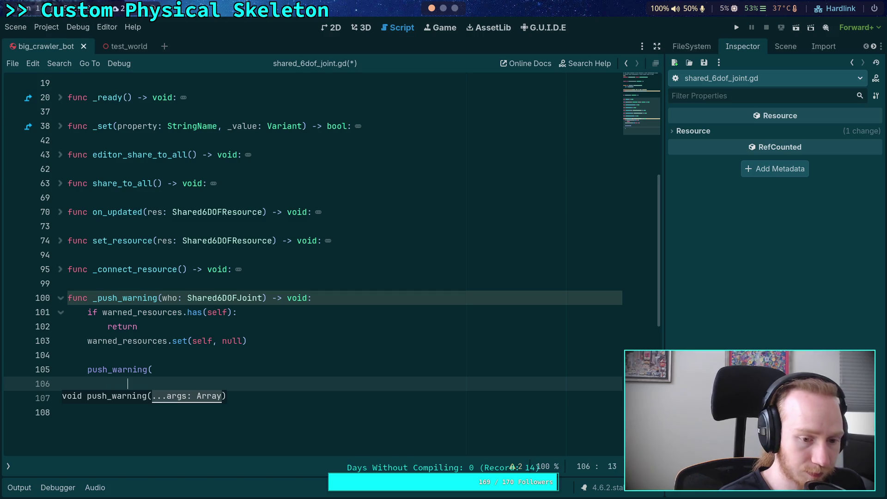
pyautogui.press('BackSpace')
pyautogui.write('(')
pyautogui.press('Return')
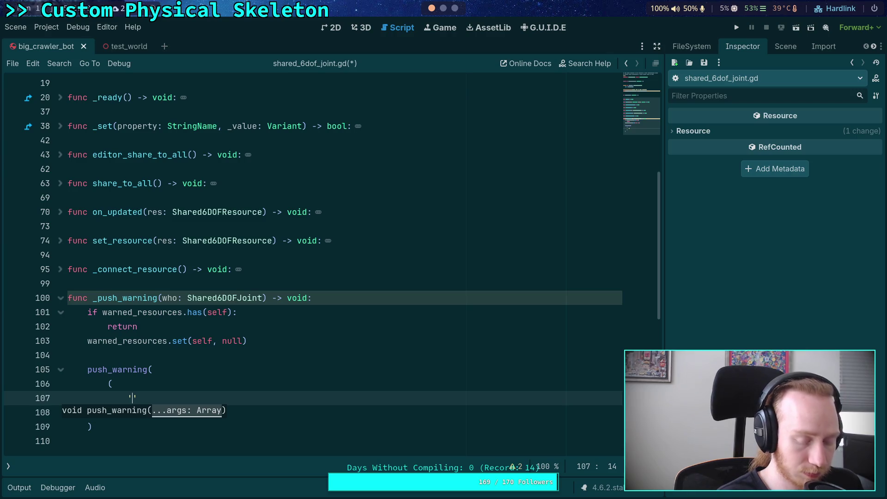
pyautogui.write('The ')
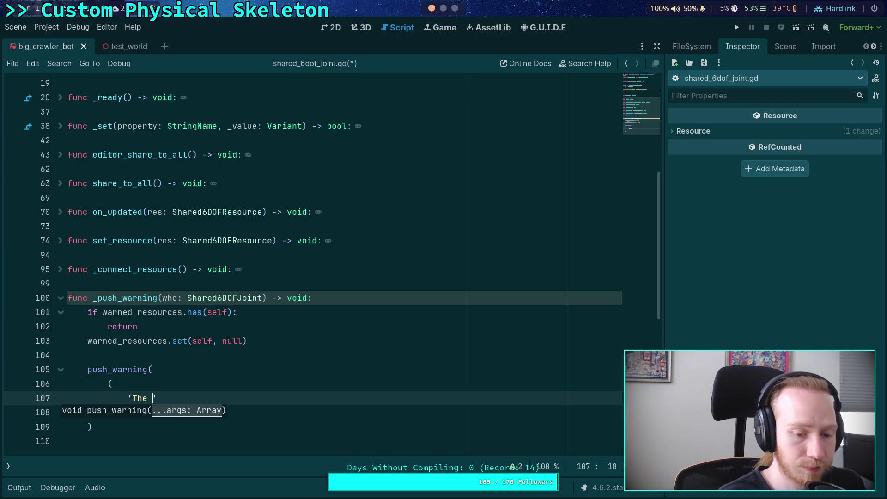
pyautogui.write('resource')
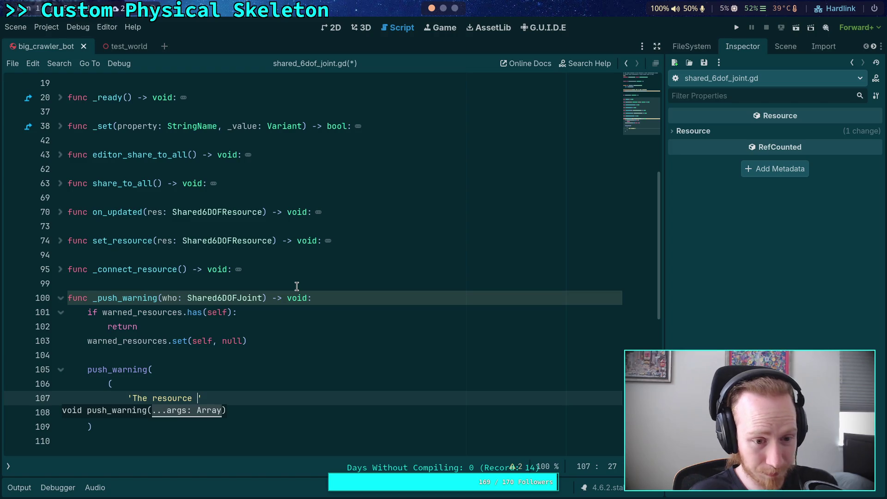
pyautogui.click(355, 297)
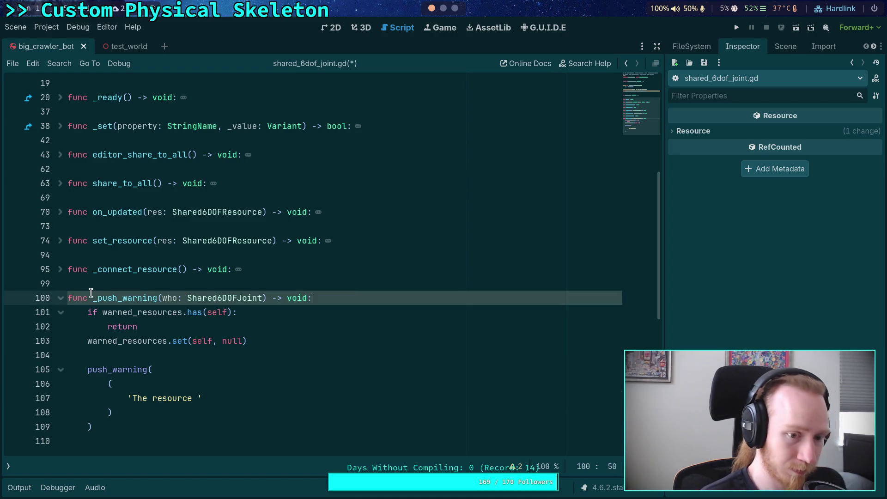
# - Rename the _push_warning function to check_resource
pyautogui.moveTo(97, 298); pyautogui.dragTo(118, 298)
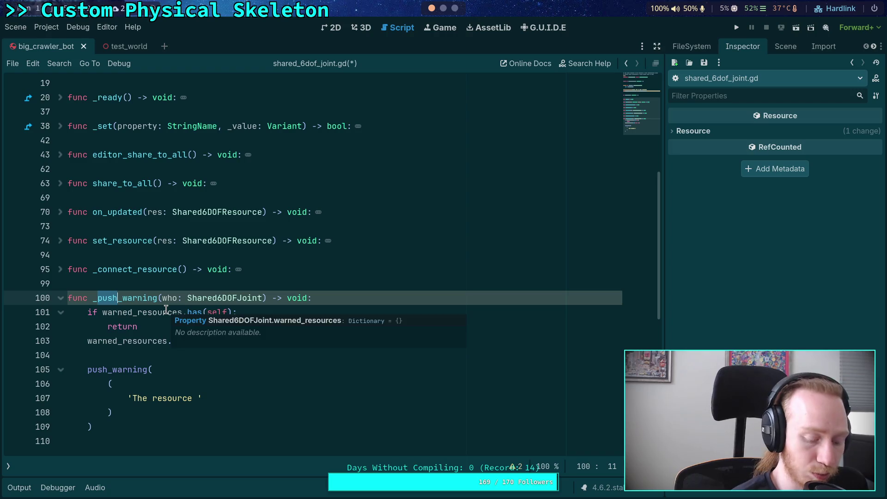
pyautogui.write('check')
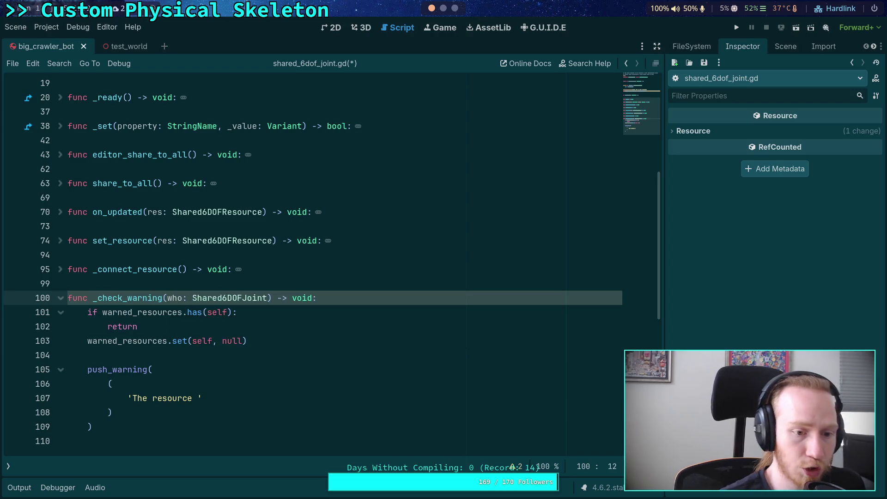
pyautogui.click(163, 324)
pyautogui.moveTo(128, 298); pyautogui.dragTo(160, 301)
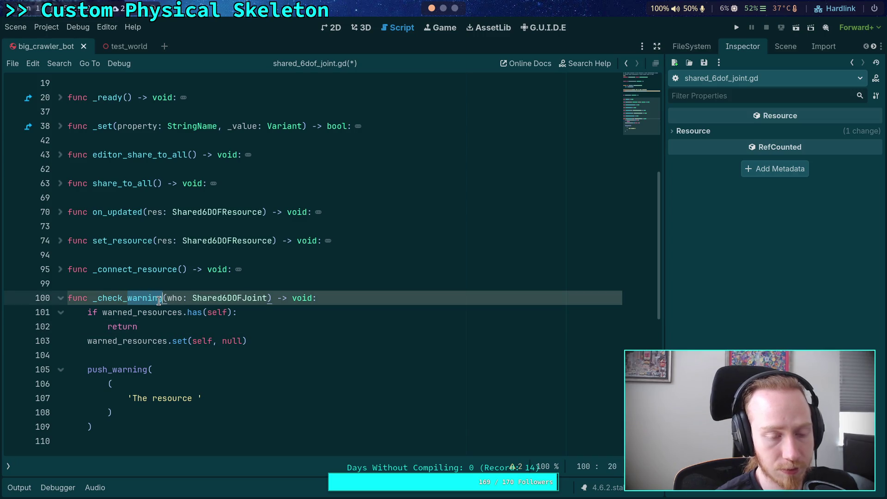
pyautogui.write('resource')
pyautogui.click(97, 301)
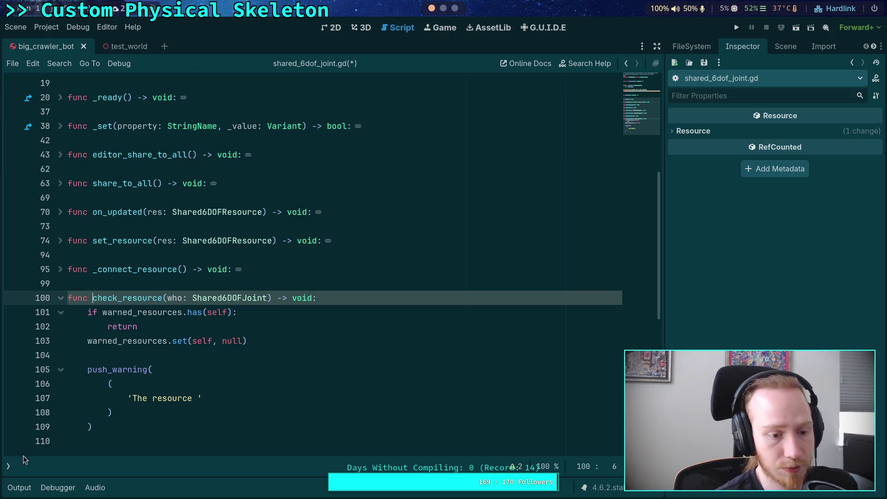
# - Compare shared_6dof_resource.gd with the joint script, expanding the folded _connect_resource function
pyautogui.click(8, 466)
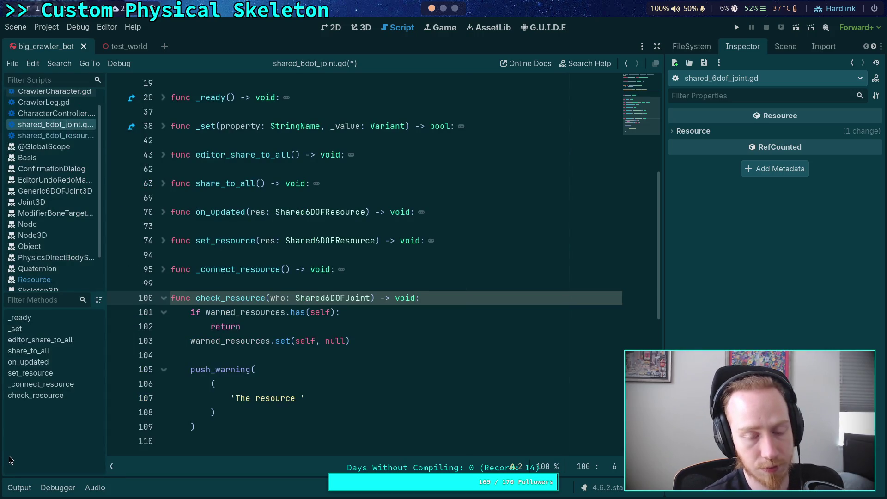
pyautogui.click(52, 137)
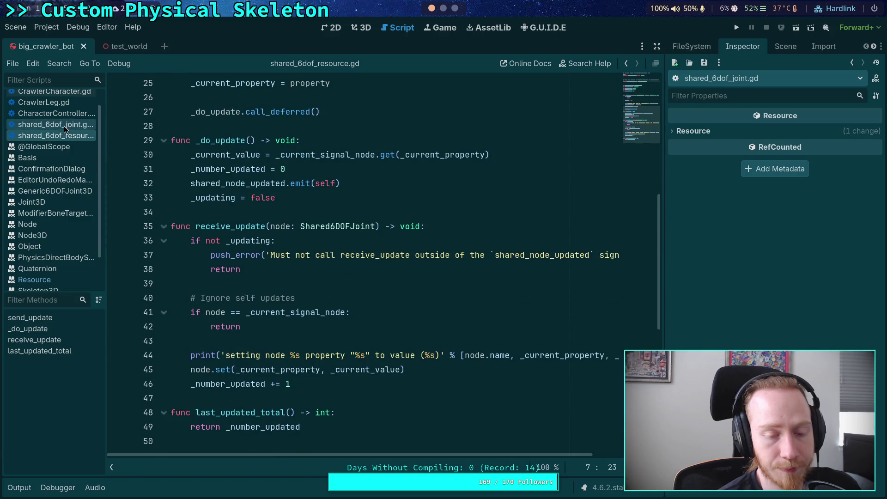
pyautogui.click(64, 125)
pyautogui.click(165, 270)
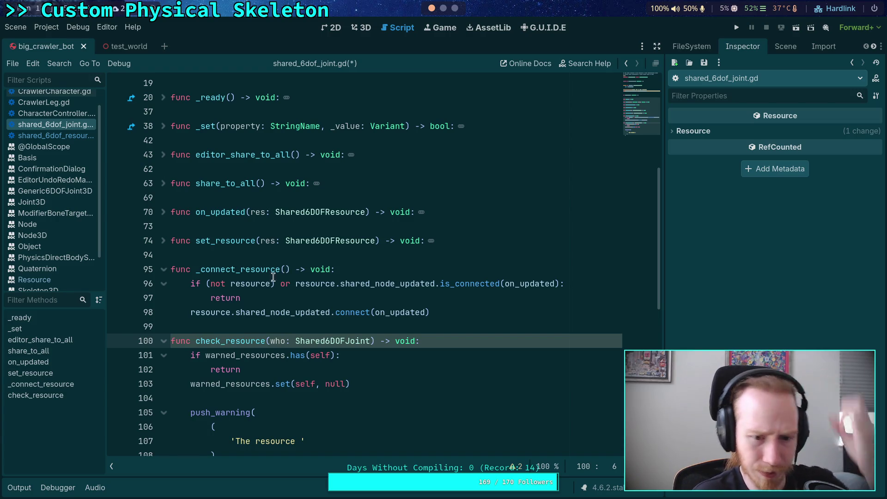
pyautogui.scroll(2, 234, 254)
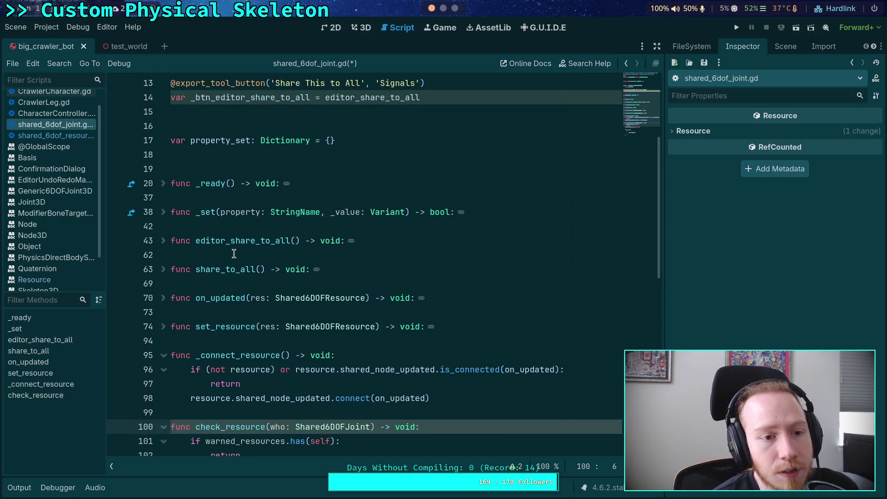
pyautogui.scroll(-5, 234, 254)
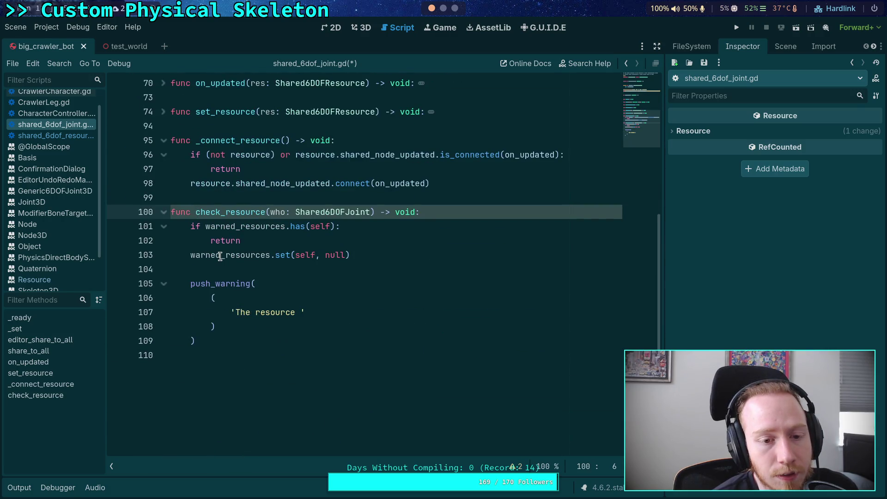
pyautogui.scroll(4, 234, 254)
pyautogui.scroll(-2, 194, 248)
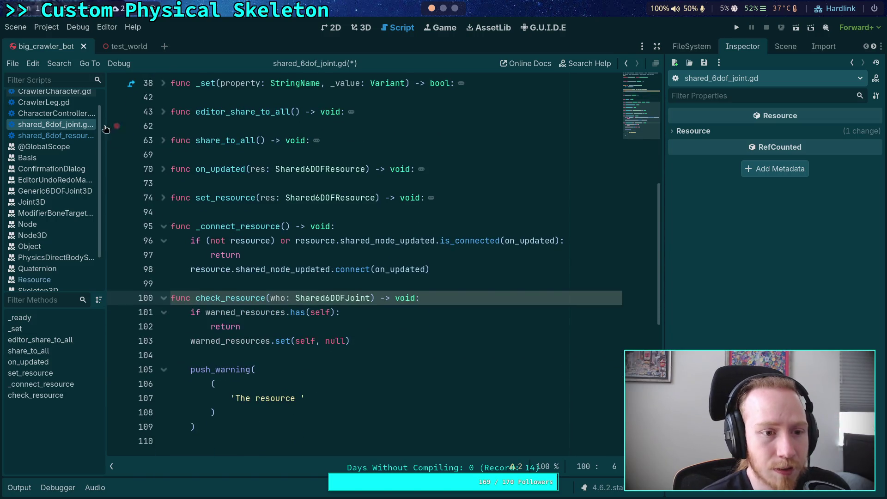
pyautogui.click(50, 135)
pyautogui.scroll(-3, 272, 173)
pyautogui.scroll(10, 272, 173)
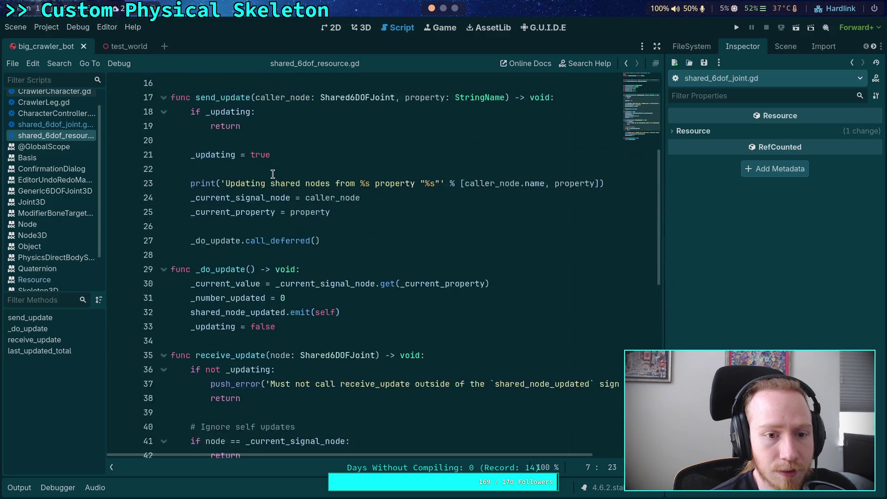
pyautogui.click(79, 128)
pyautogui.scroll(5, 417, 274)
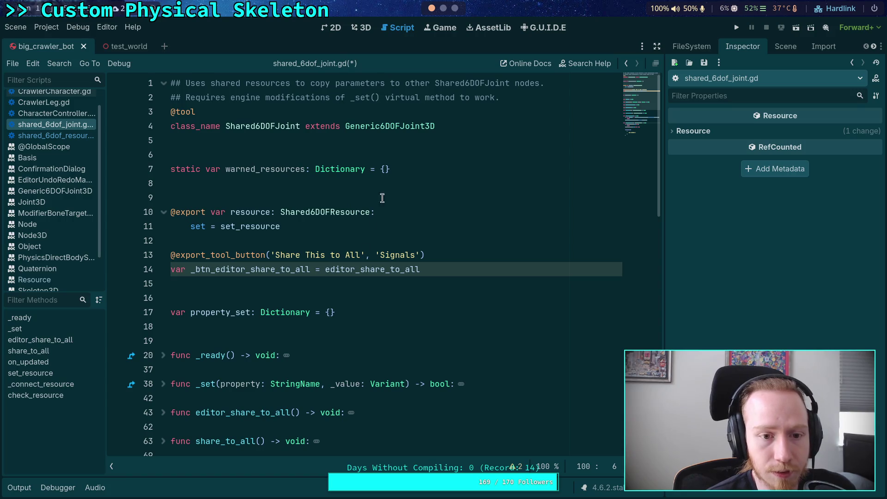
# - Review the warned_resources declaration, then unfold the set_resource function
pyautogui.moveTo(425, 168); pyautogui.dragTo(430, 152)
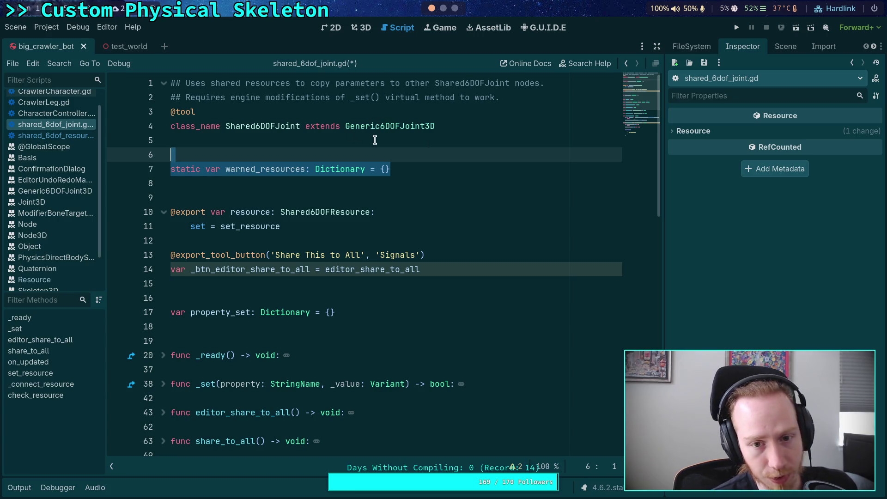
pyautogui.click(376, 126)
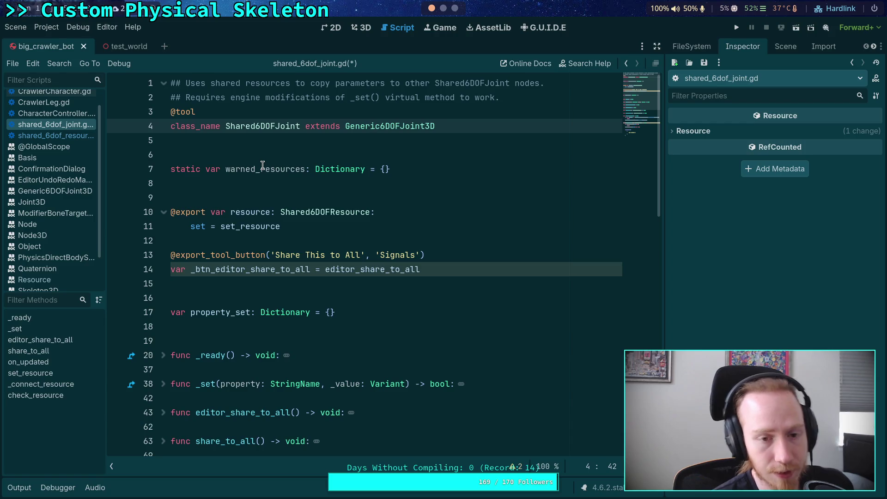
pyautogui.moveTo(425, 168)
pyautogui.mouseDown()
pyautogui.moveTo(407, 172)
pyautogui.moveTo(402, 152)
pyautogui.mouseUp()
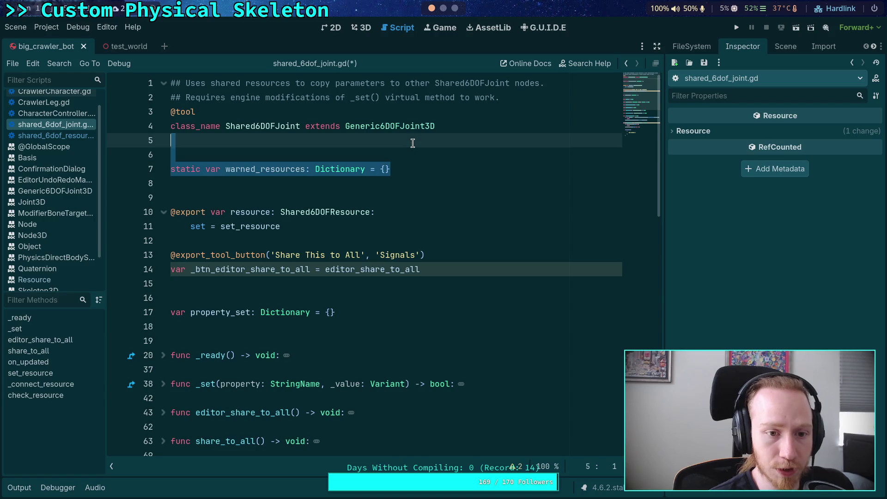
pyautogui.click(454, 179)
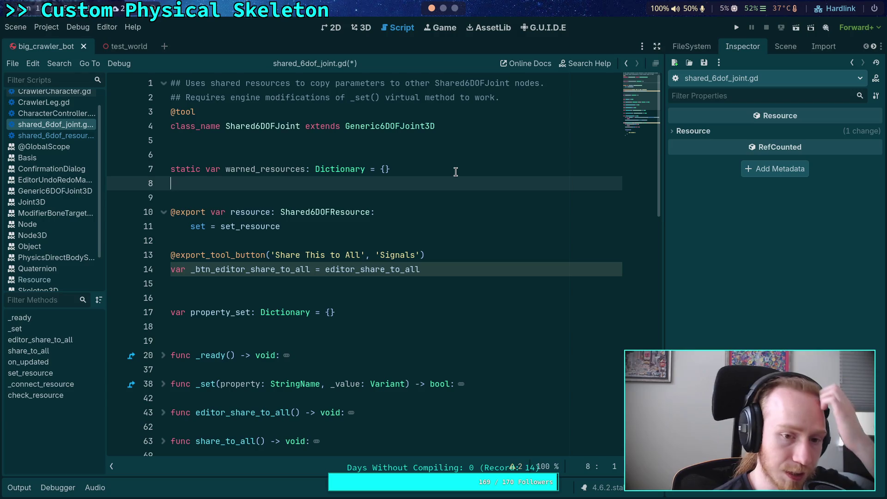
pyautogui.scroll(-20, 455, 175)
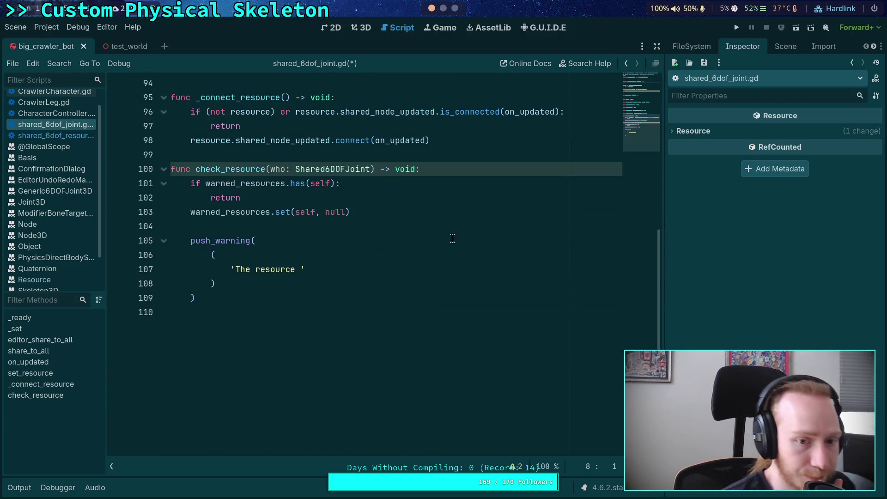
pyautogui.scroll(2, 275, 234)
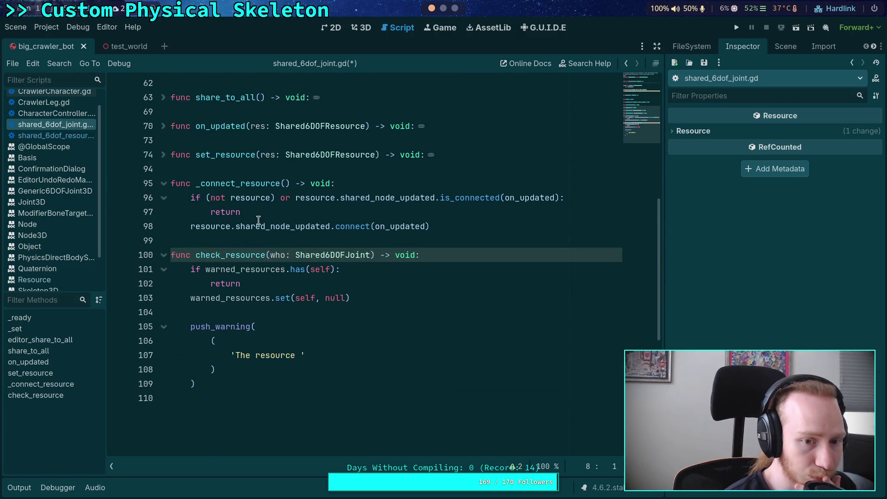
pyautogui.click(164, 154)
pyautogui.scroll(-5, 217, 185)
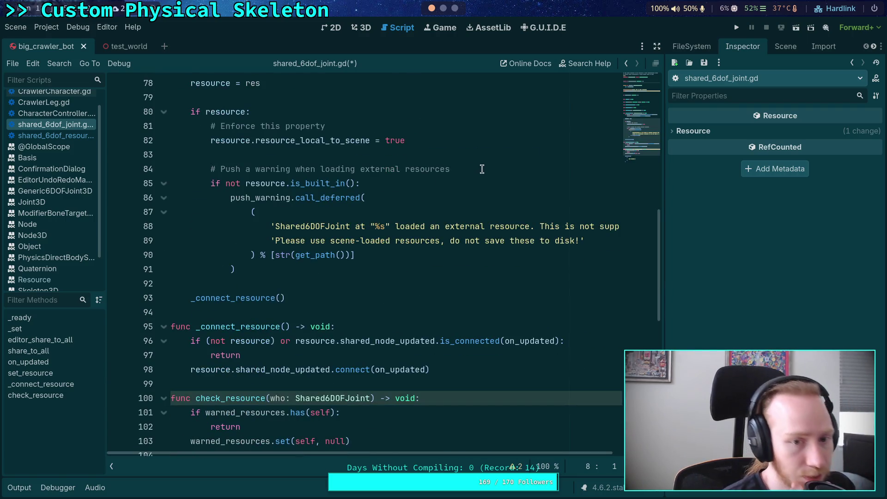
# - Add a check_resource() call in set_resource, placed above the if resource: block
pyautogui.click(346, 113)
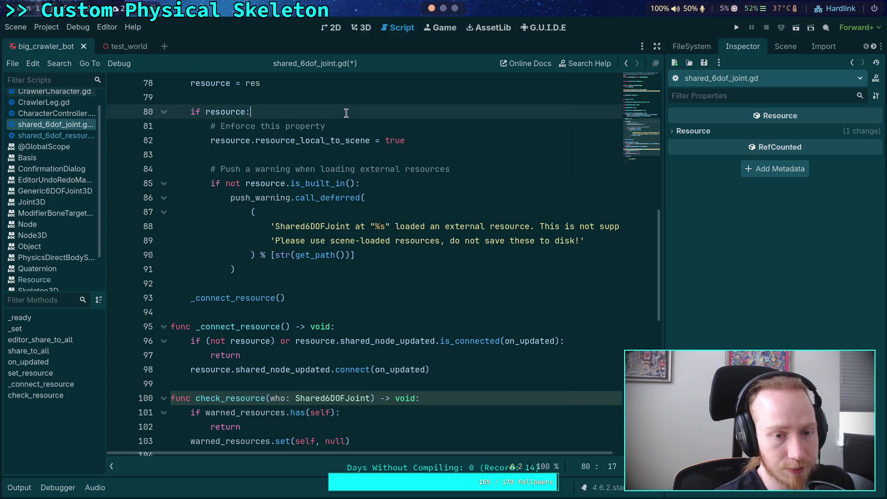
pyautogui.press('Return')
pyautogui.write('res')
pyautogui.press('BackSpace')
pyautogui.press('BackSpace')
pyautogui.press('BackSpace')
pyautogui.write('check_')
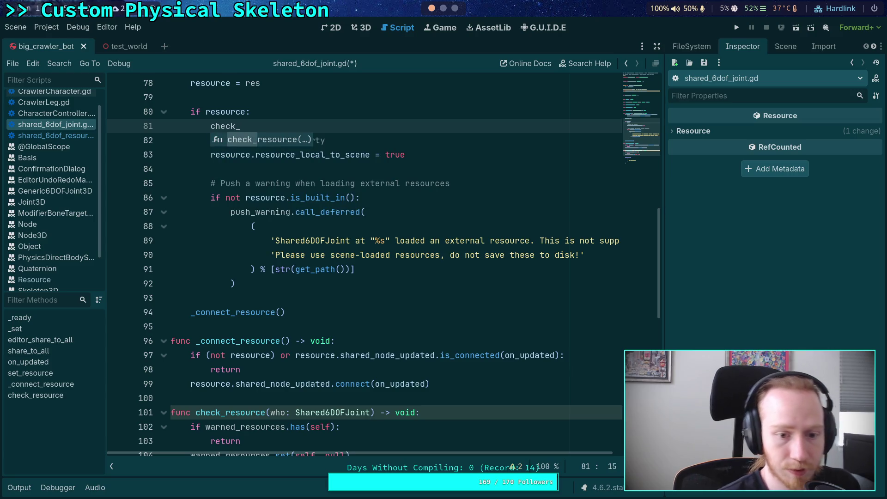
pyautogui.press('Return')
pyautogui.scroll(2, 367, 205)
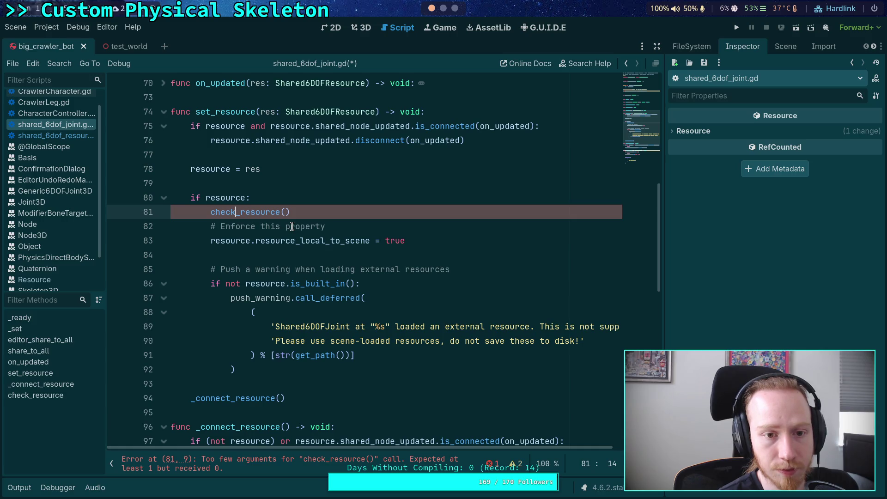
pyautogui.hotkey('shift', 'Tab')
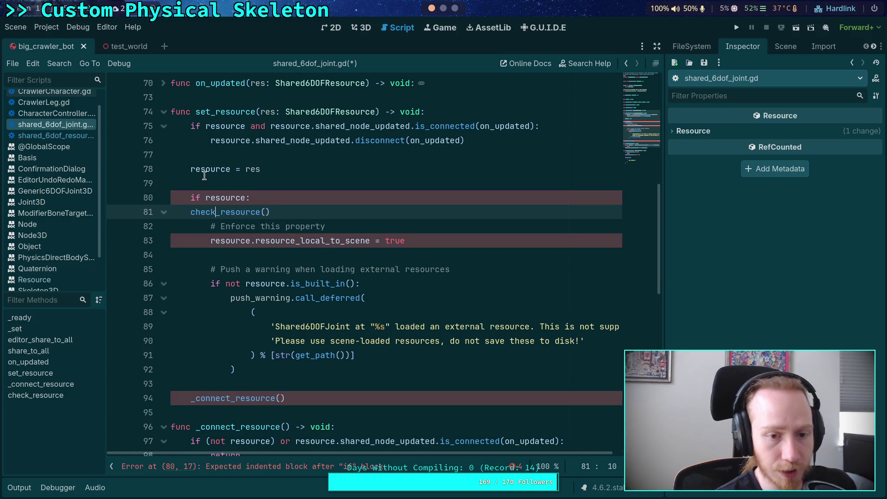
pyautogui.click(192, 198)
pyautogui.hotkey('alt', 'Down')
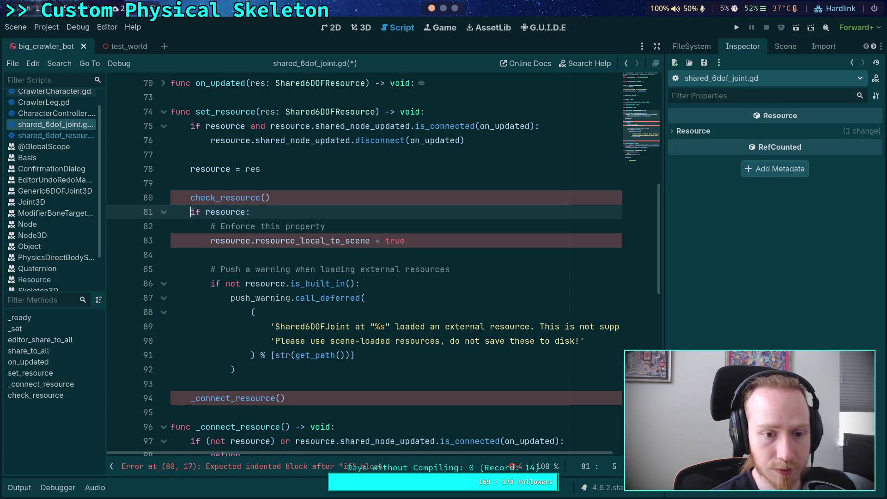
# - Delete the old if resource: warning block and the leftover empty lines
pyautogui.keyDown('shift'); pyautogui.click(272, 369); pyautogui.keyUp('shift')
pyautogui.press('BackSpace')
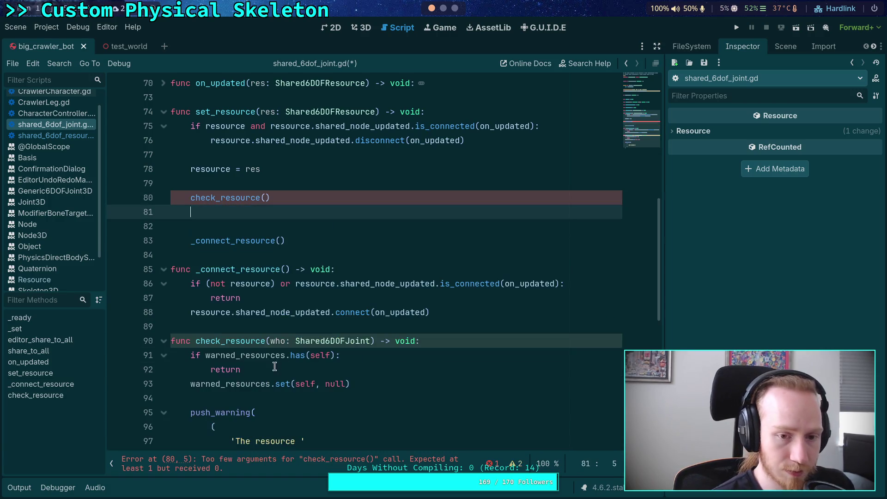
pyautogui.press('BackSpace')
pyautogui.press('BackSpace')
pyautogui.press('Delete')
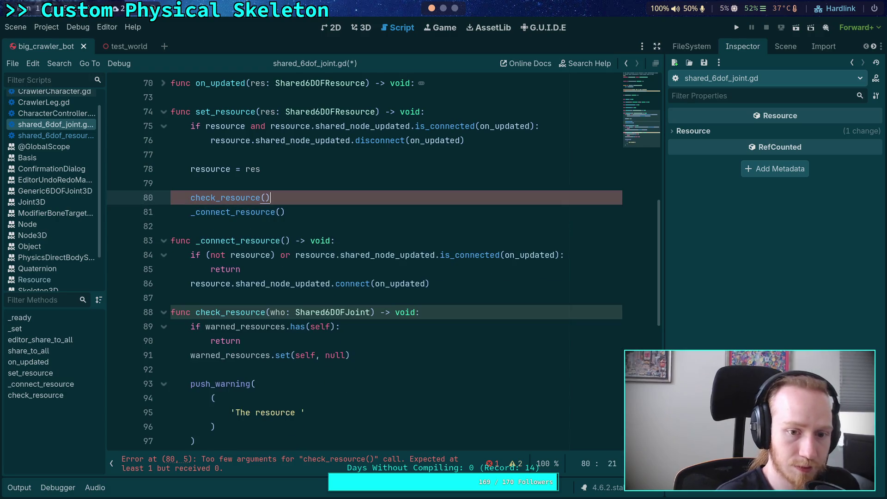
# - Prefix both the call and the definition with an underscore, making them _check_resource
pyautogui.click(190, 212)
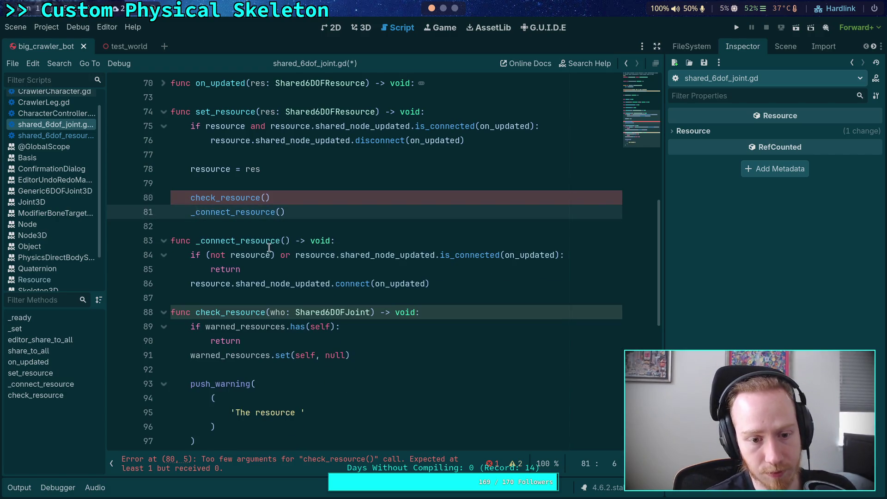
pyautogui.click(190, 200)
pyautogui.write('_')
pyautogui.click(195, 312)
pyautogui.write('_')
pyautogui.click(253, 269)
pyautogui.scroll(-2, 347, 278)
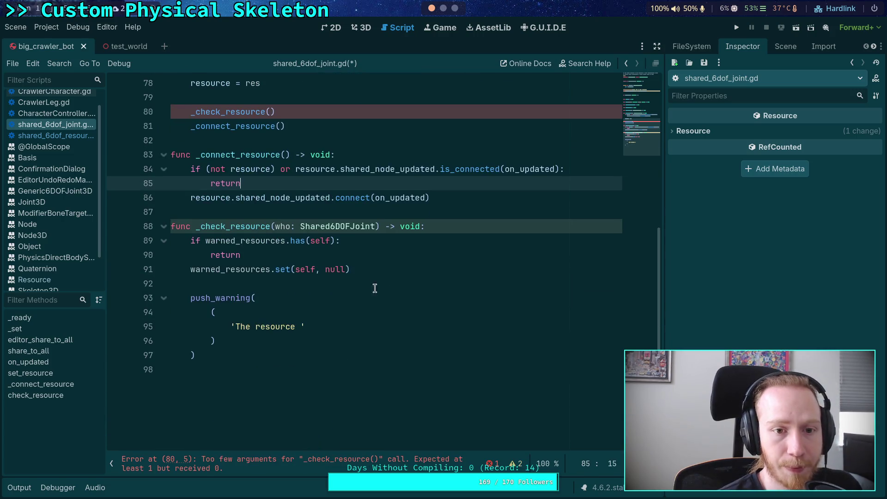
pyautogui.scroll(1, 372, 288)
# - Remove the who: Shared6DOFJoint parameter from the _check_resource definition
pyautogui.click(485, 270)
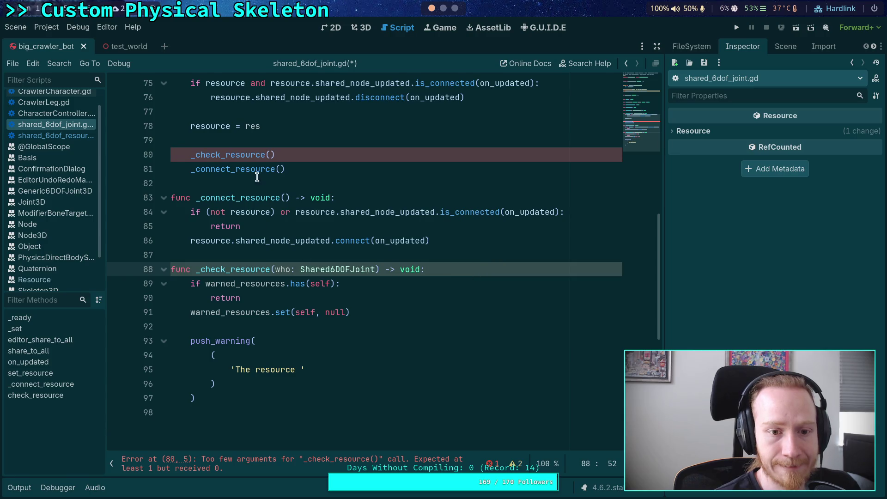
pyautogui.click(270, 154)
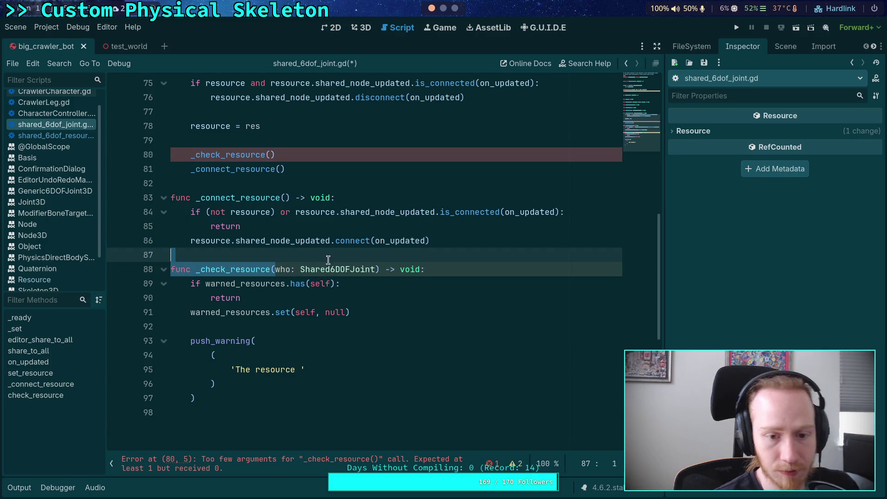
pyautogui.moveTo(276, 268); pyautogui.dragTo(376, 264)
pyautogui.press('BackSpace')
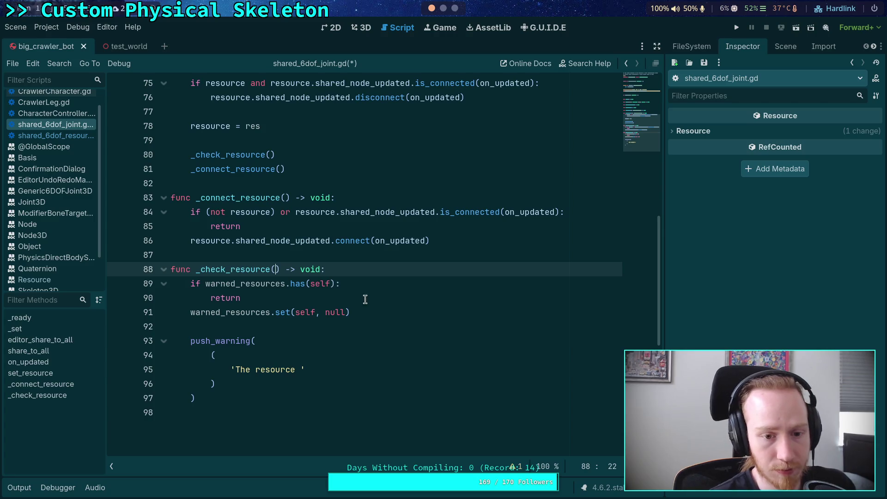
pyautogui.click(362, 297)
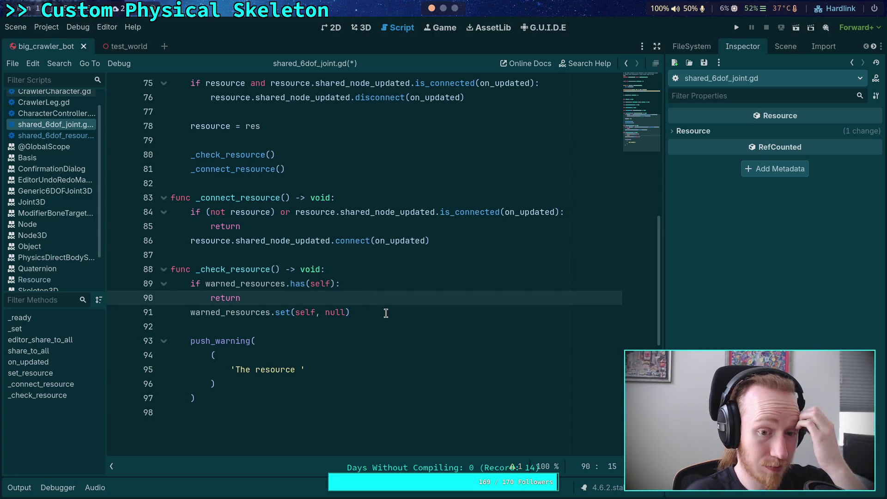
pyautogui.click(388, 311)
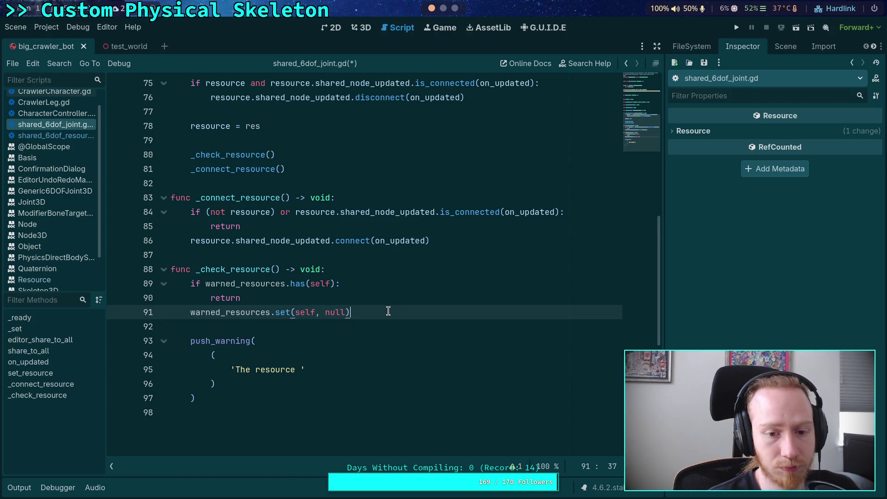
pyautogui.moveTo(240, 284); pyautogui.dragTo(285, 283)
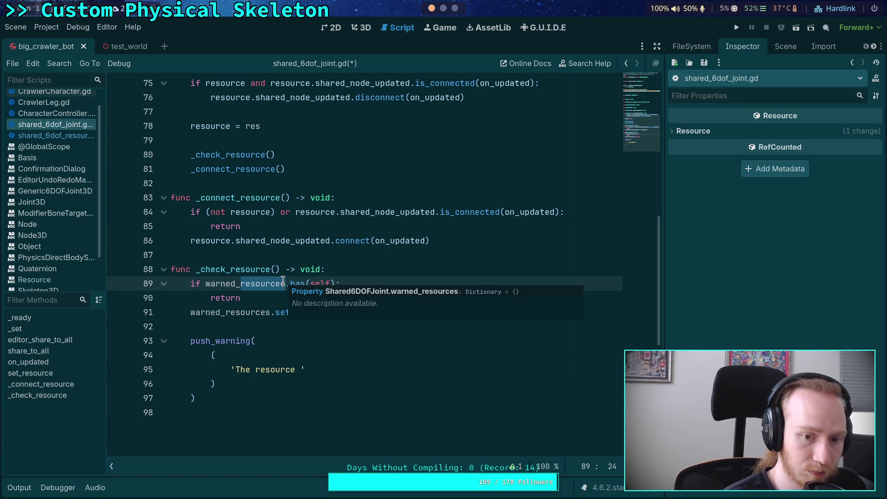
pyautogui.write('node')
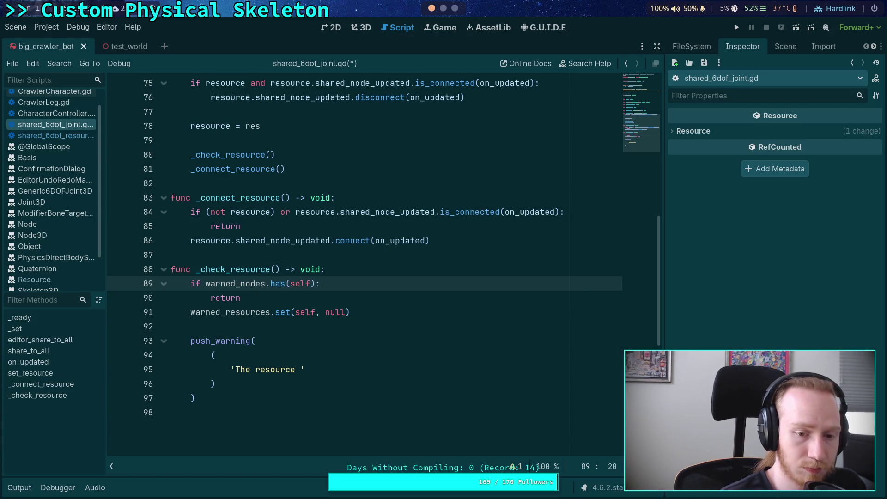
pyautogui.moveTo(241, 284); pyautogui.dragTo(264, 283)
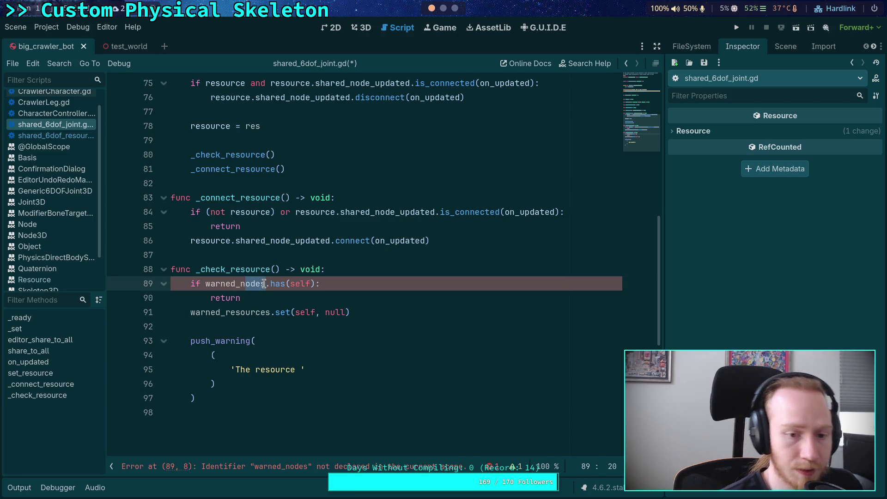
pyautogui.write('resources')
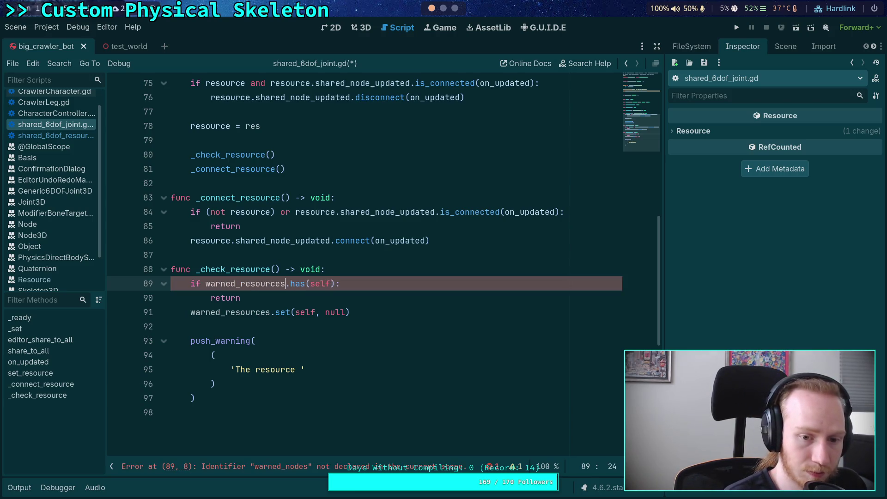